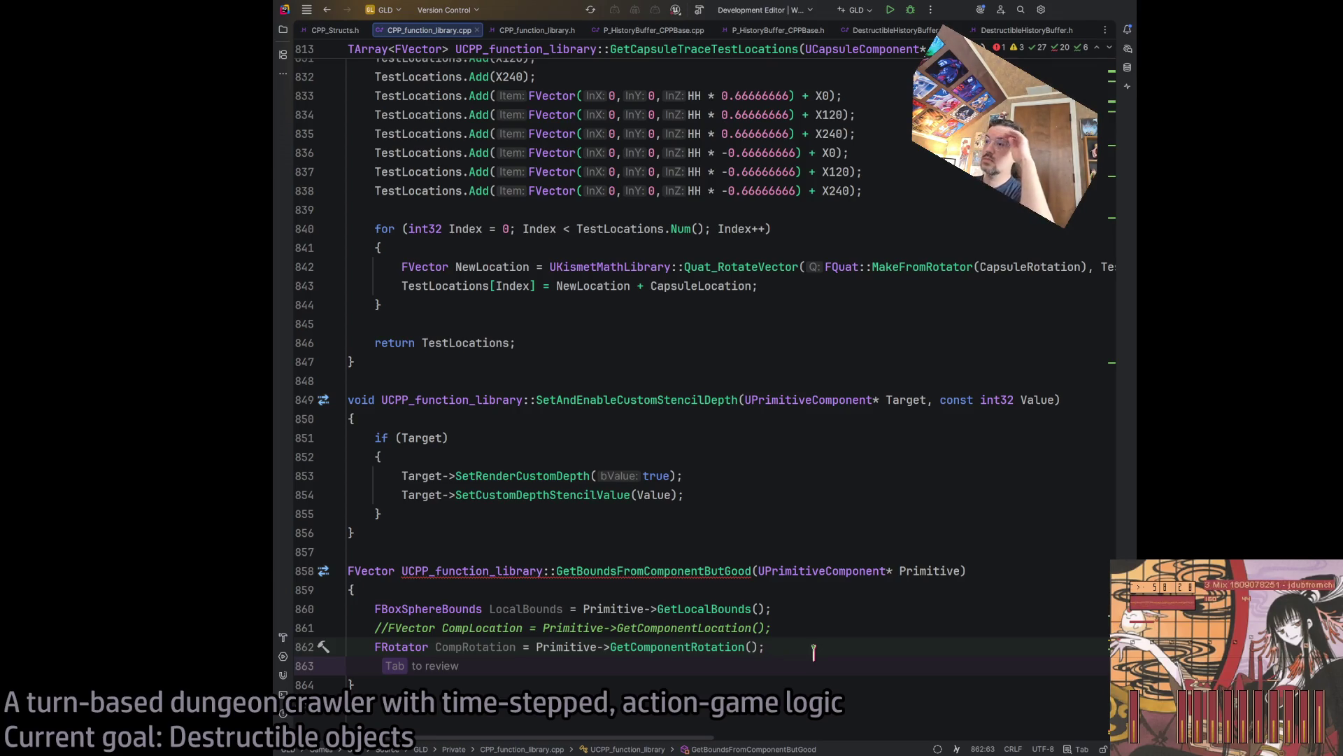
Start a new line 864 in GetBoundsFromComponentButGood reading LocalBounds.Origin.
key(Return)
key(Return)
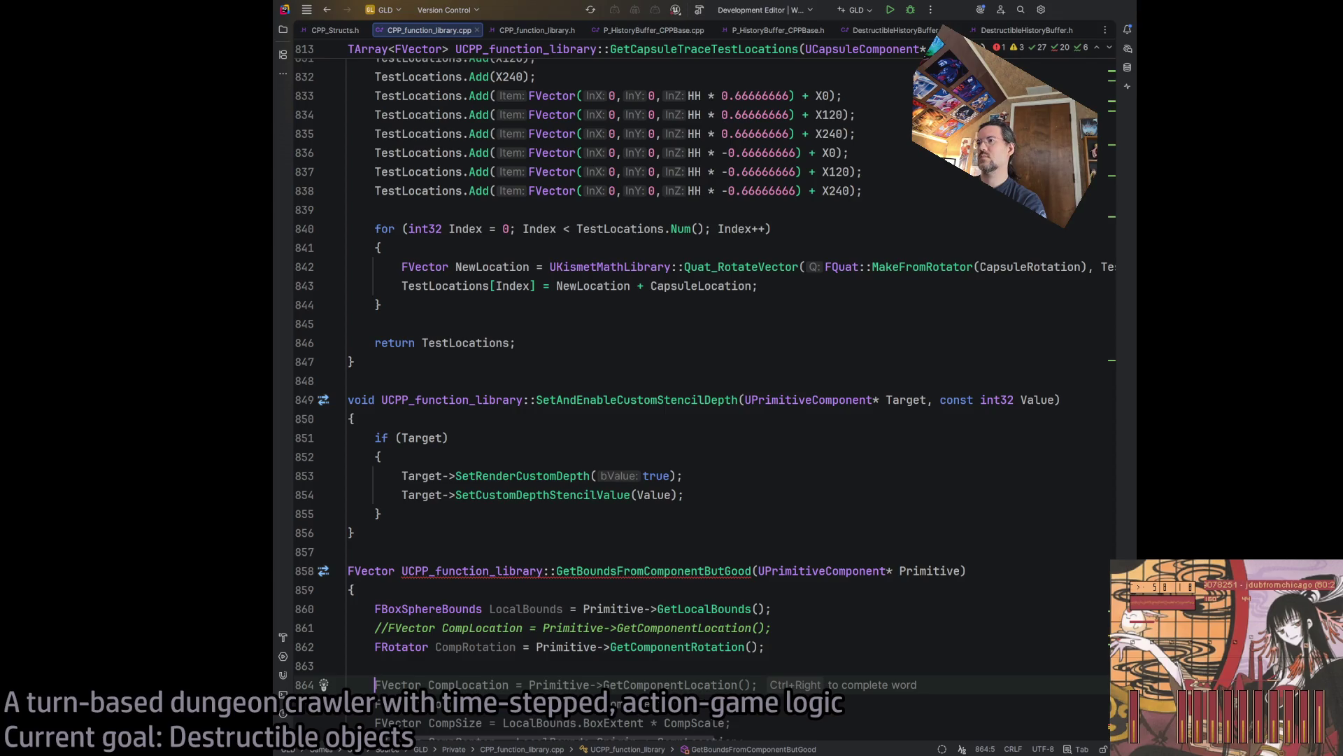
text(LocalBoundsl.)
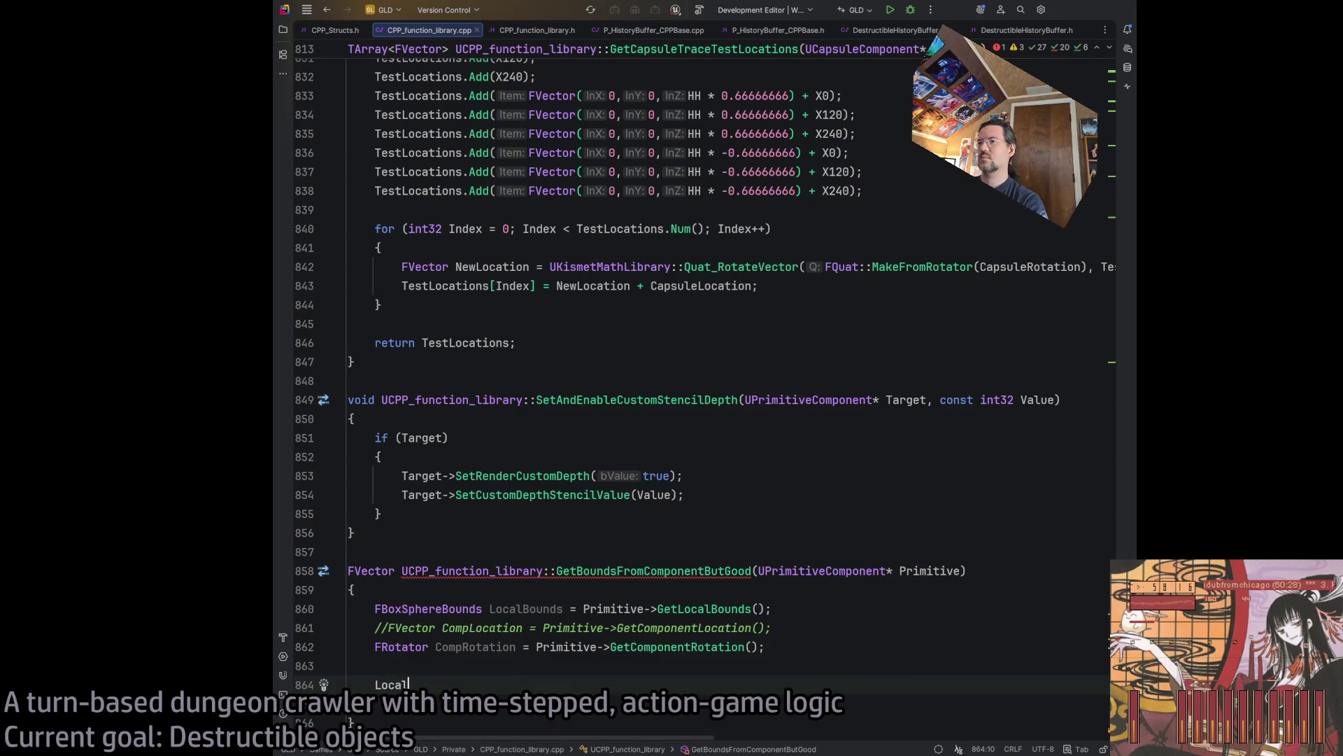
key(BackSpace)
key(BackSpace)
text(.O)
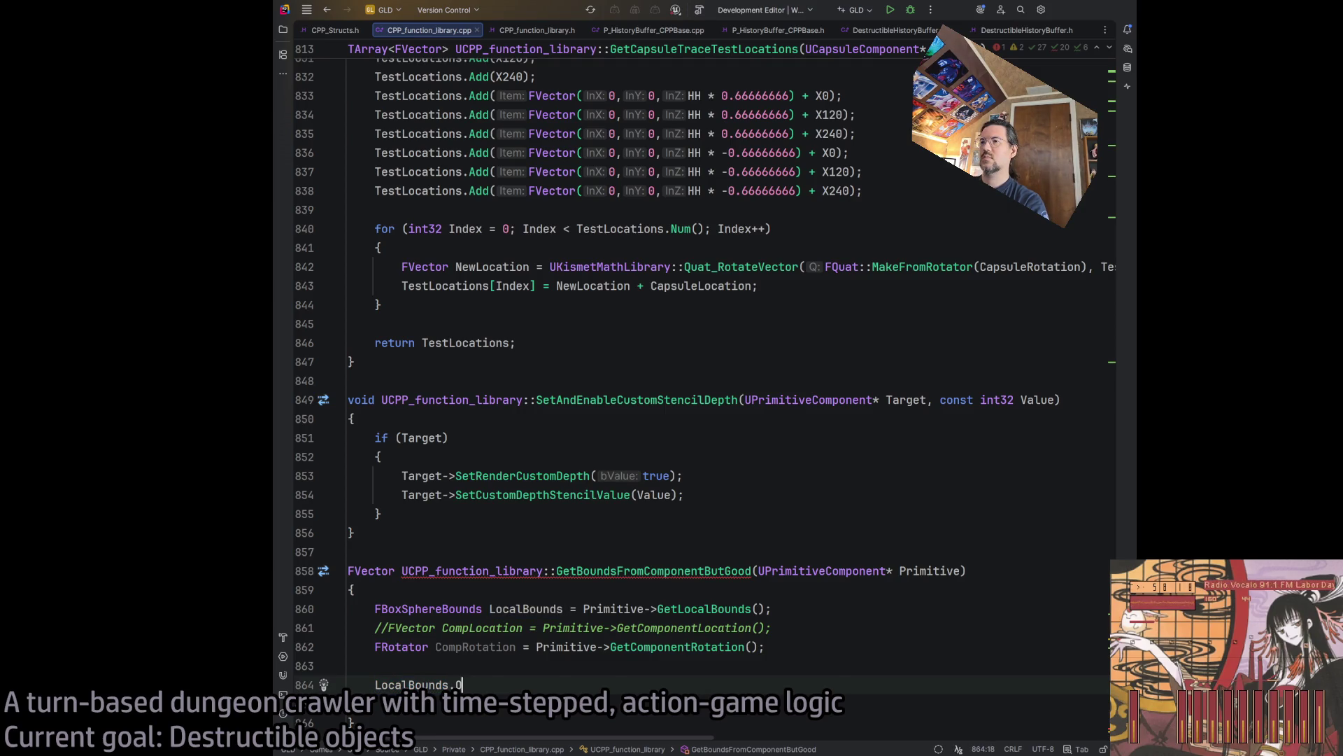
text(rigin)
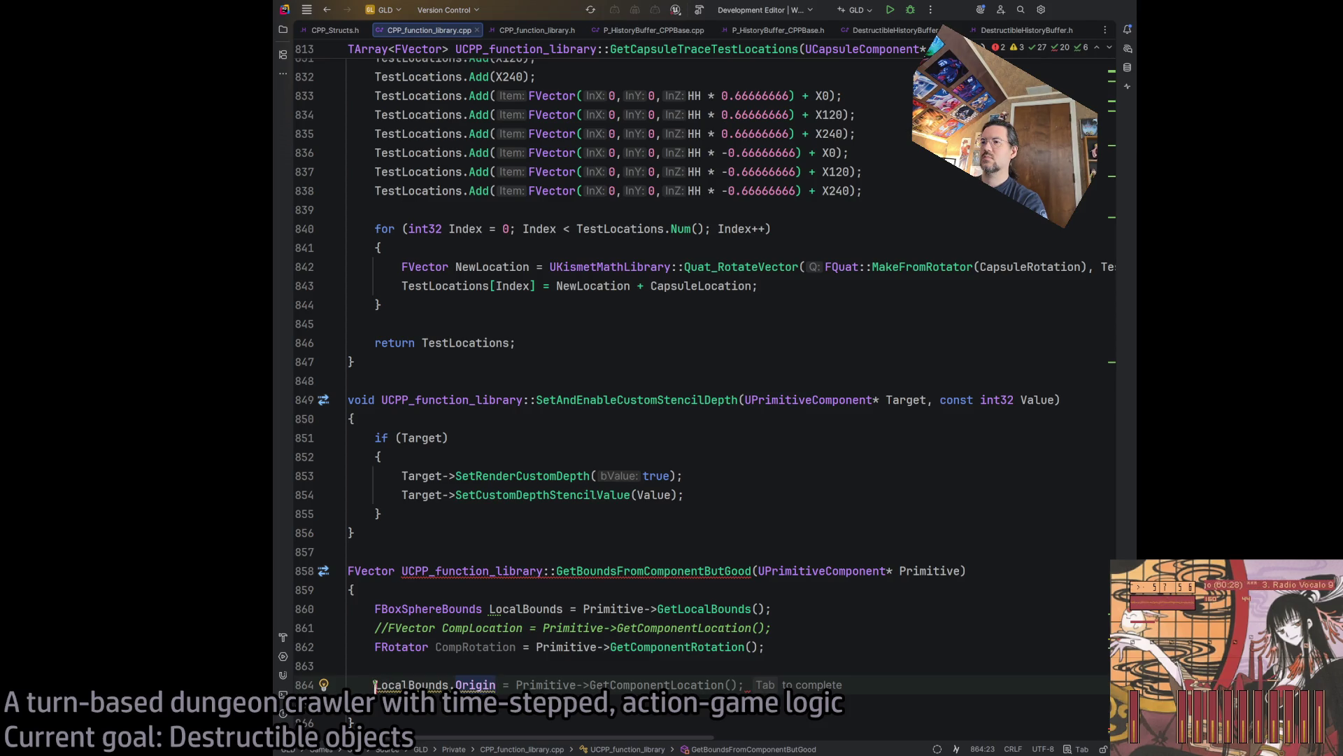
Prefix LocalBounds.Origin with FVector::Rotate, checking the GetComponentRotation call on line 862.
click(375, 685)
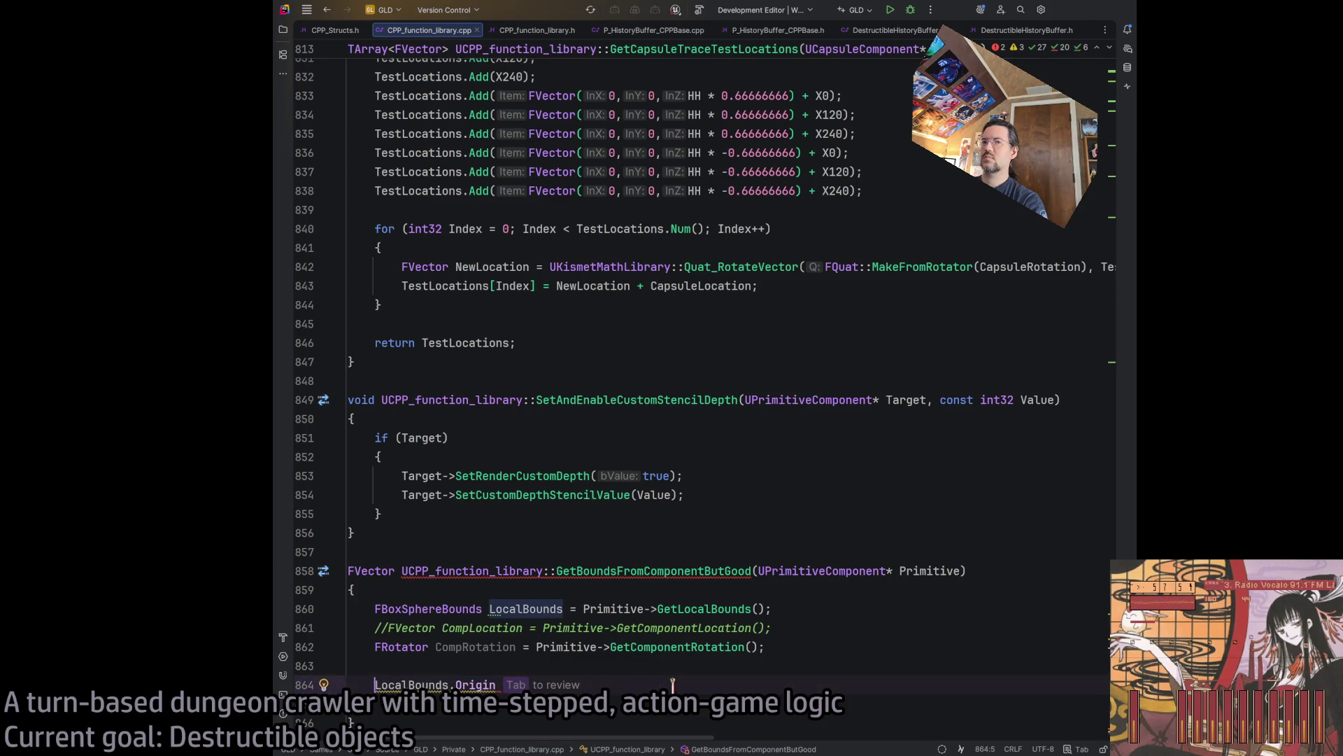
text(FVector)
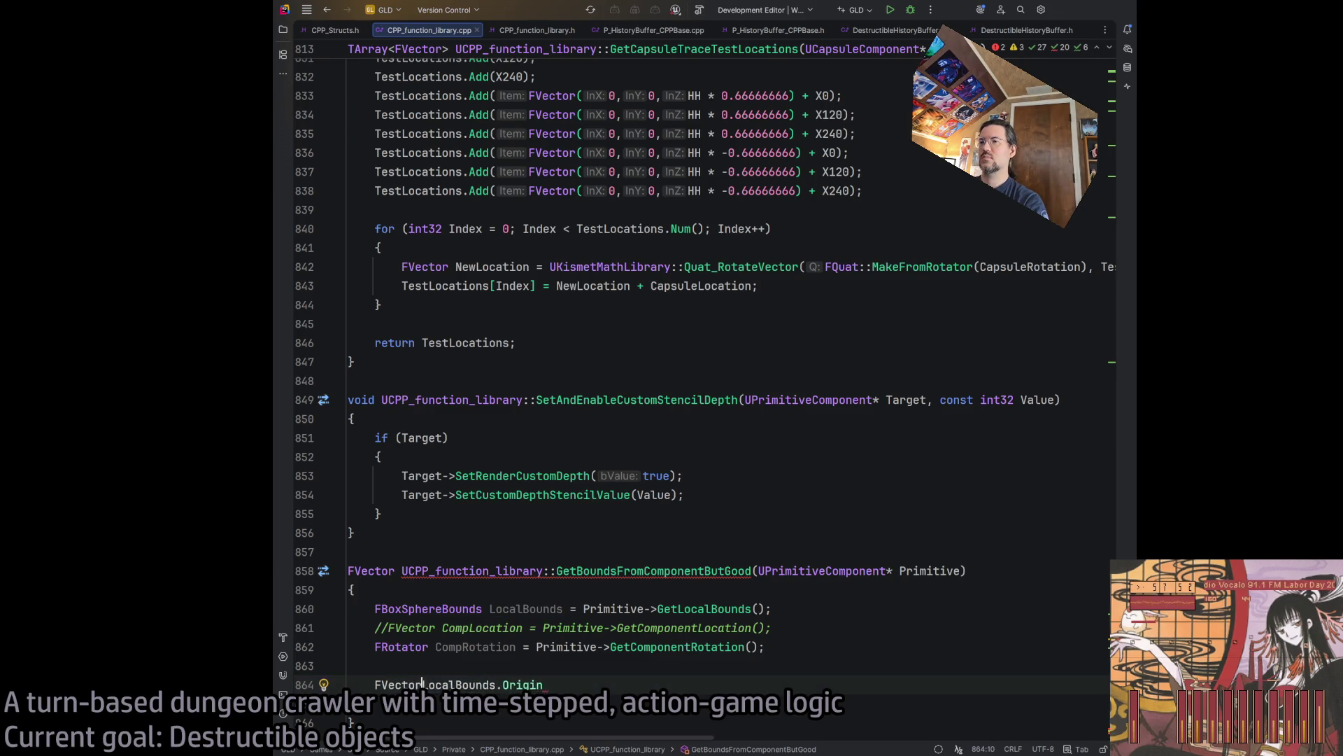
text(::RotateVector)
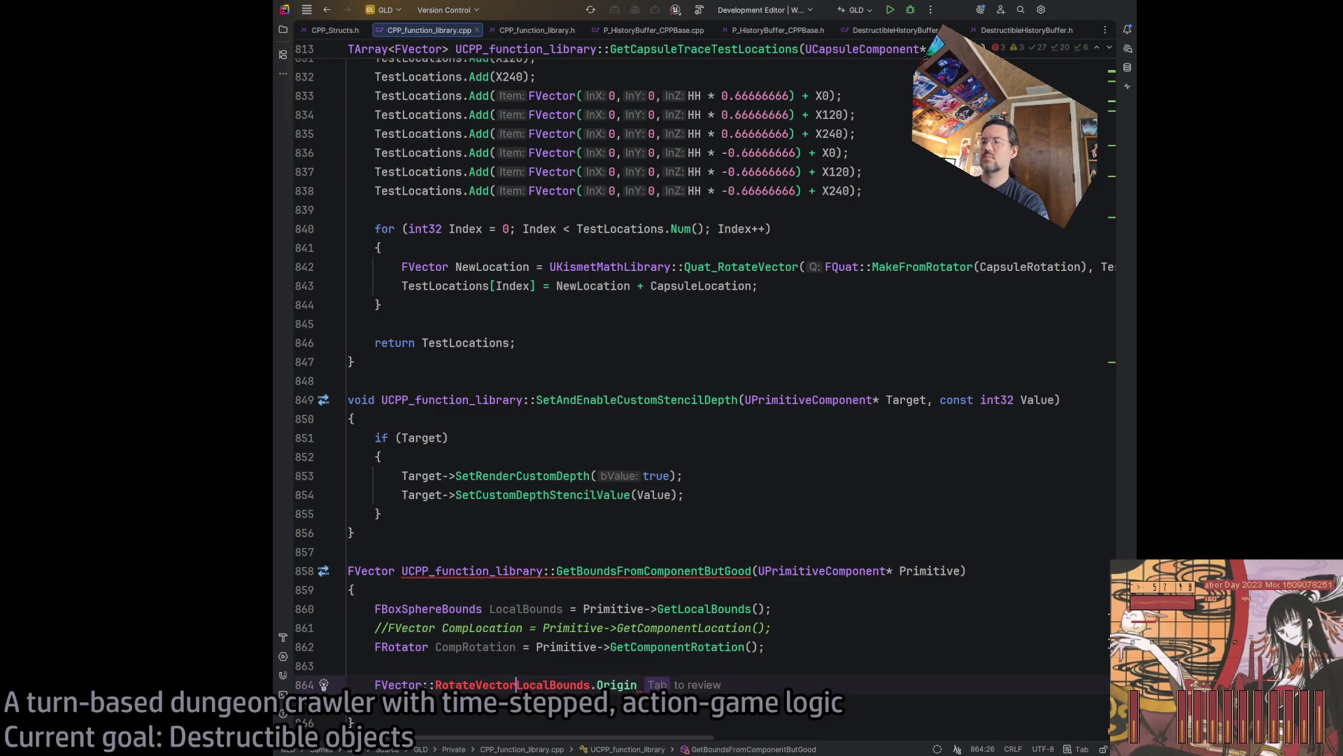
click(643, 646)
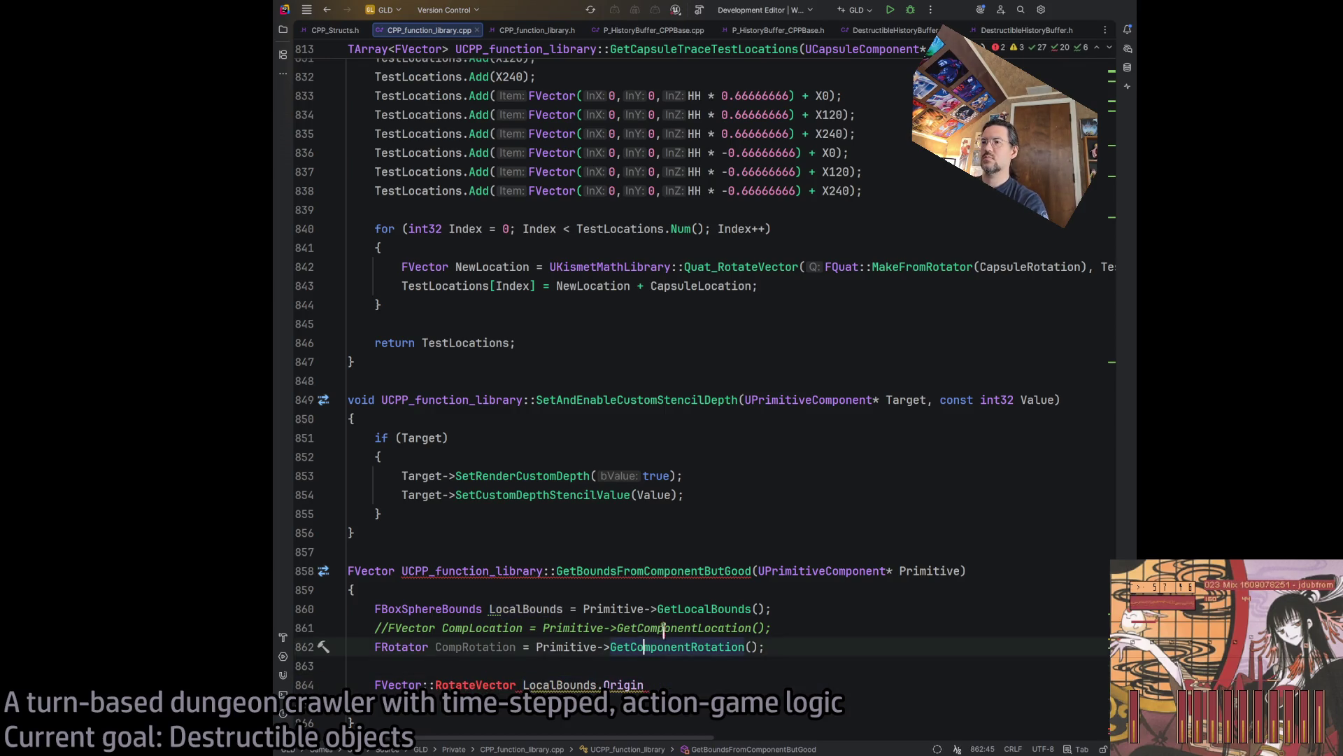
click(465, 684)
click(609, 647)
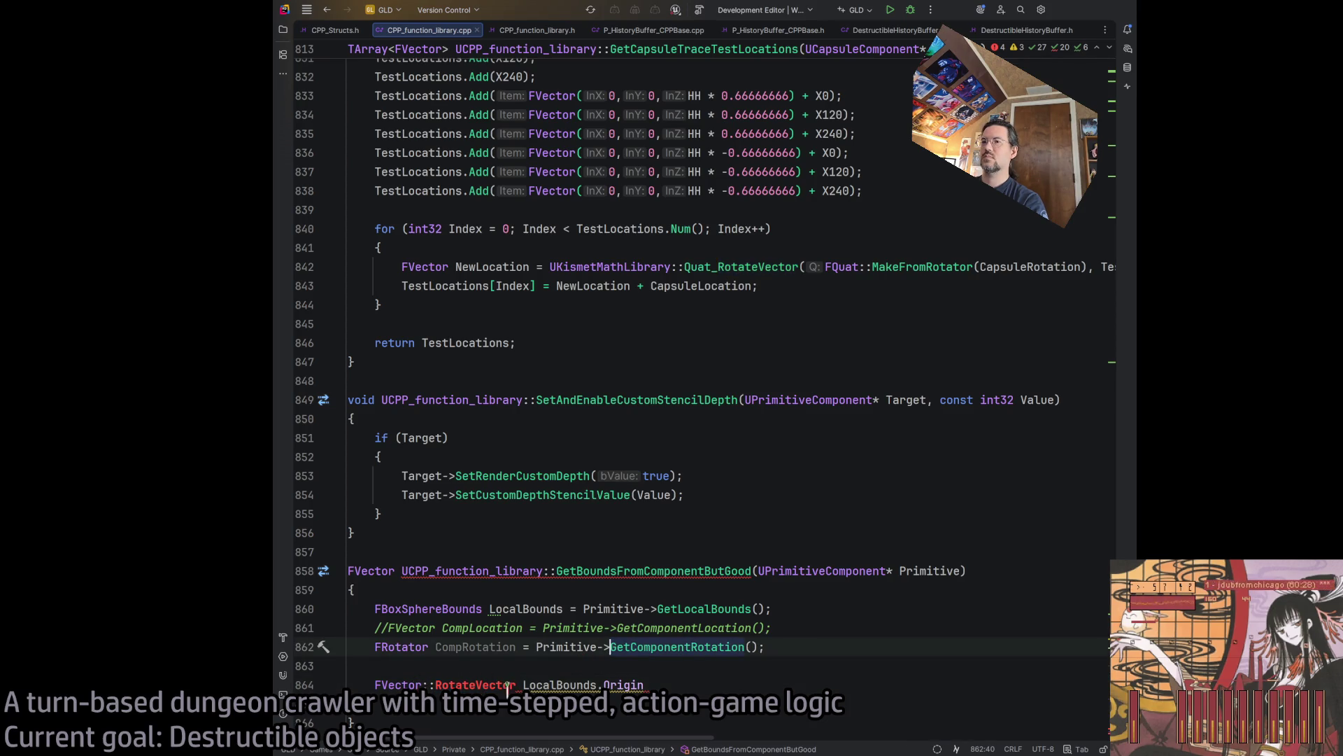
click(456, 684)
key(Delete)
key(Delete)
key(Delete)
text(ate)
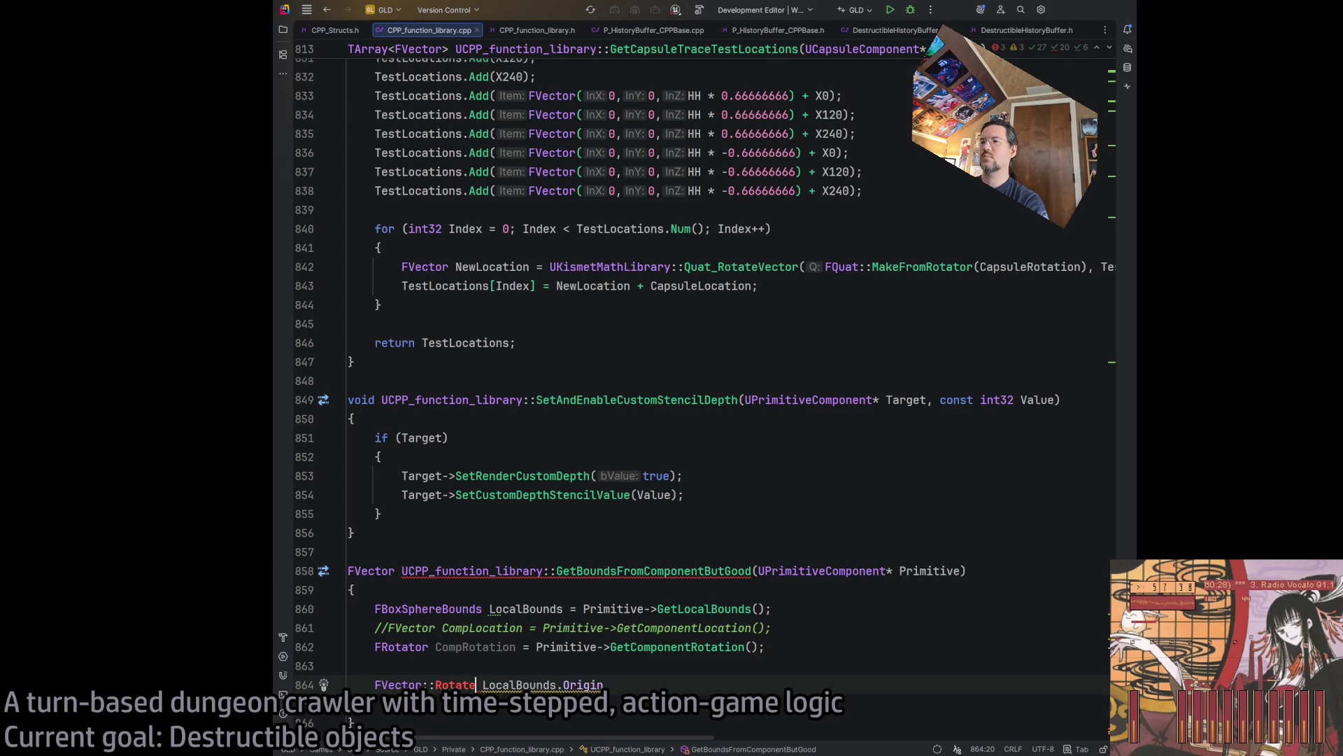
click(638, 684)
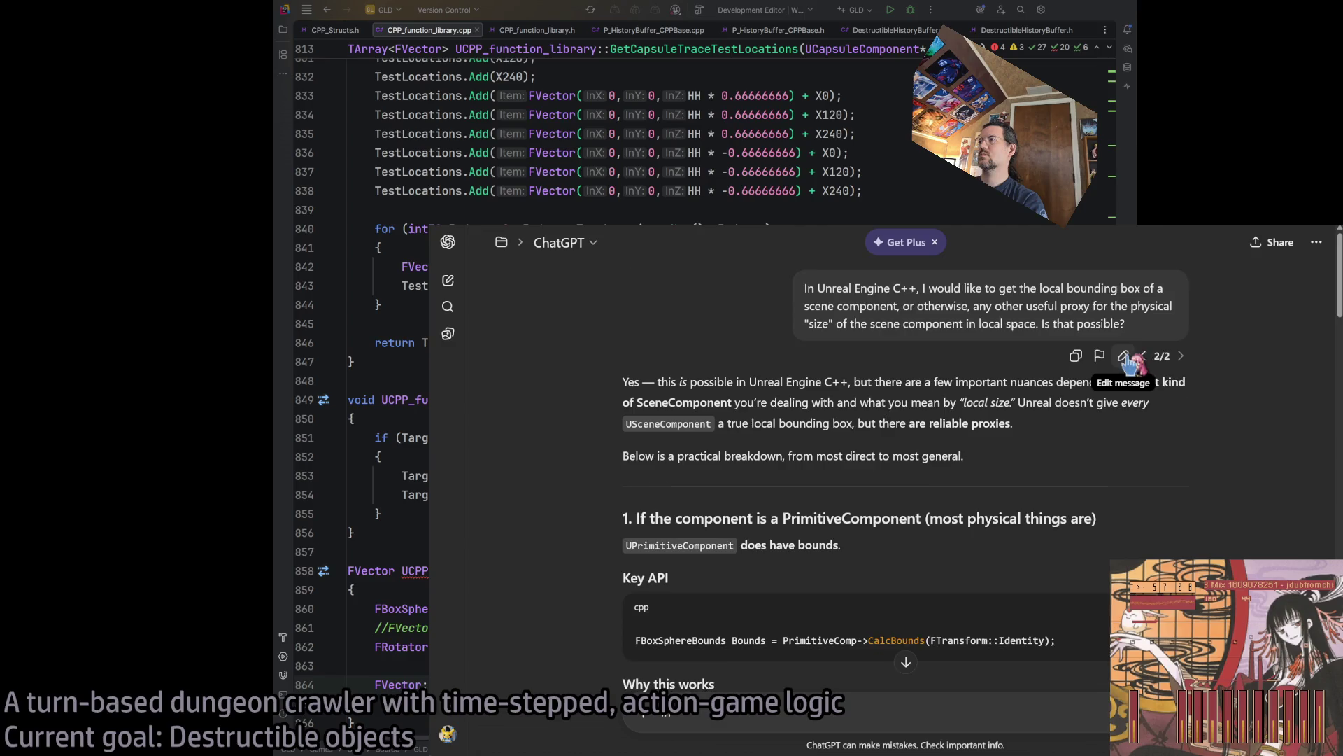
Rewrite the earlier ChatGPT prompt to ask how to rotate a given FVector by an FRotator, and send it.
click(1151, 357)
triple_click(866, 304)
click(756, 298)
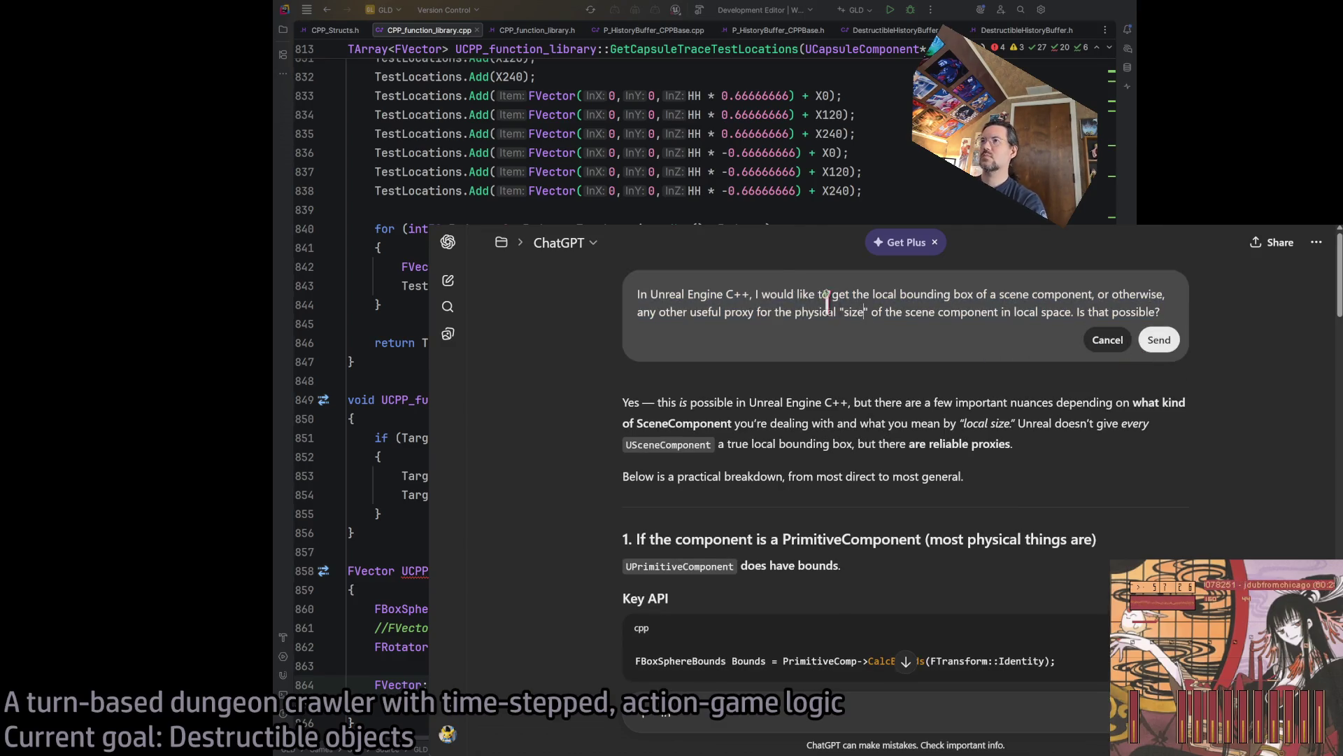
drag(753, 294, 1162, 313)
text(plea)
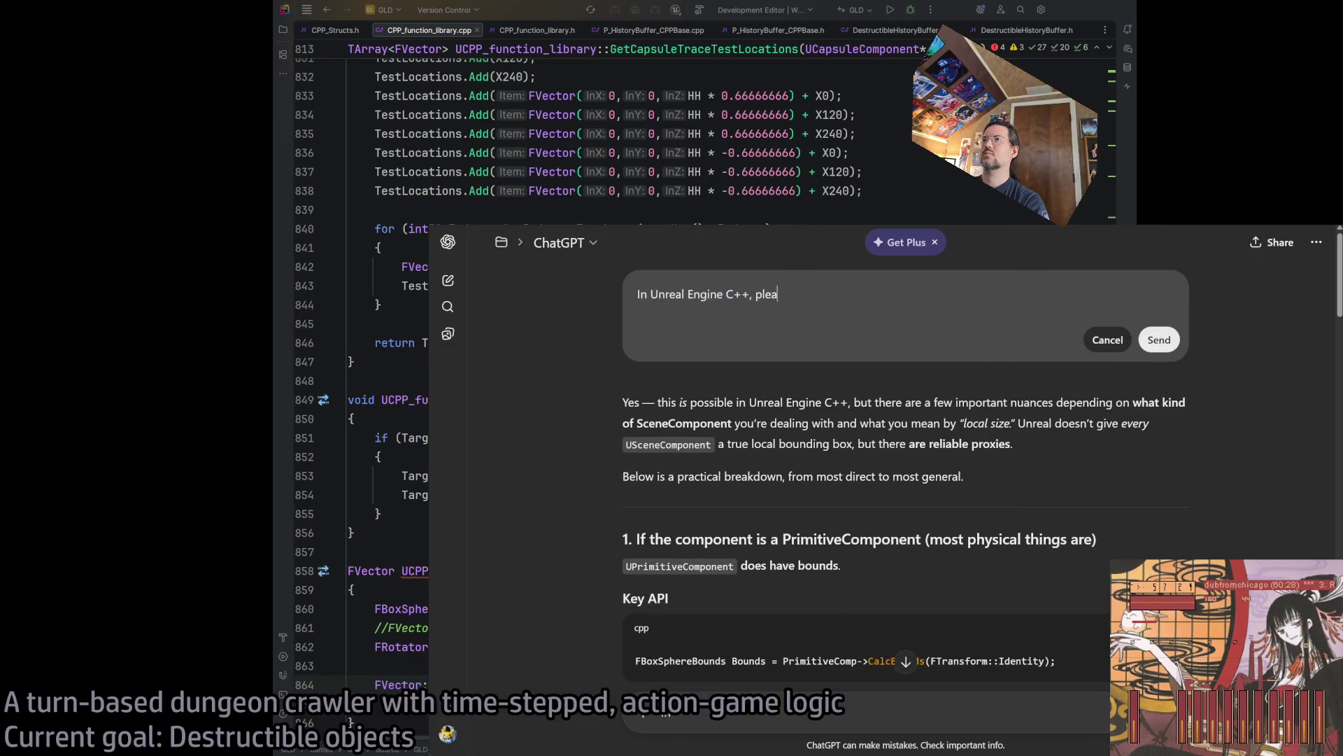
text(se remind me how to rotate a vector w)
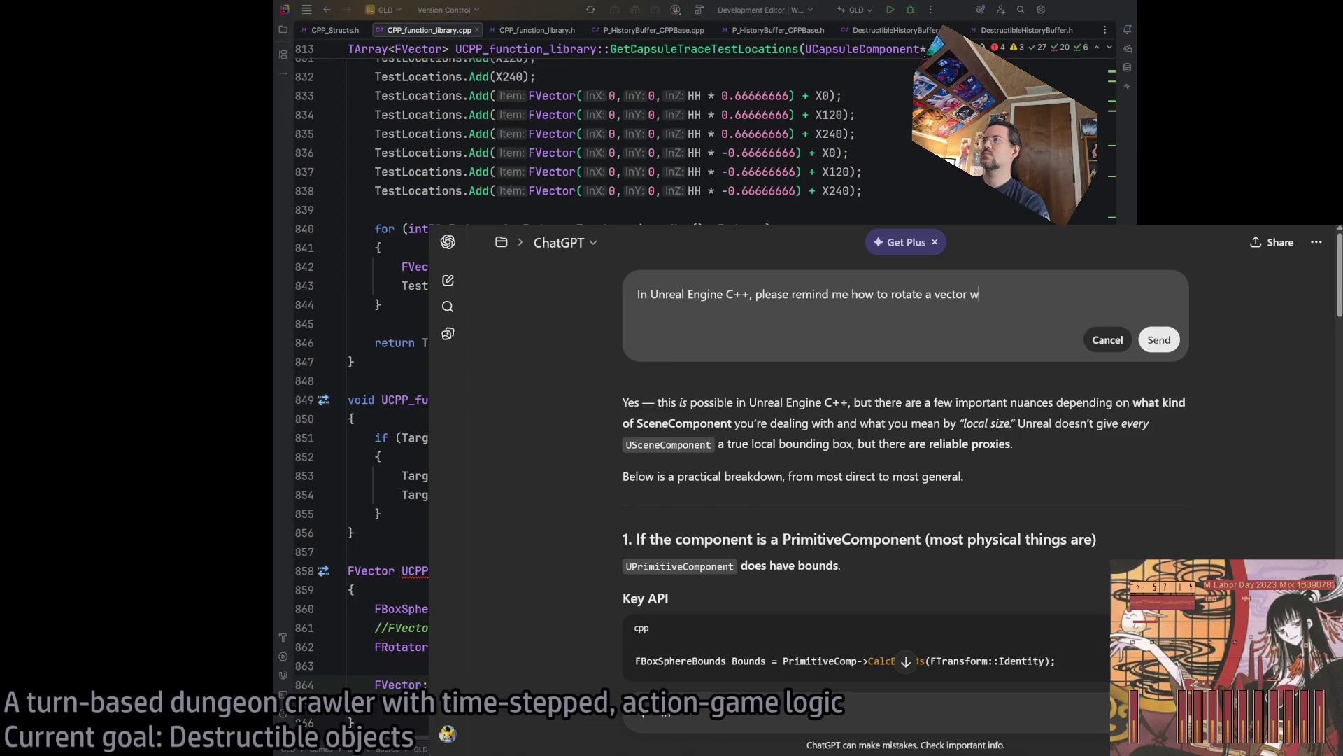
text(ith a given F)
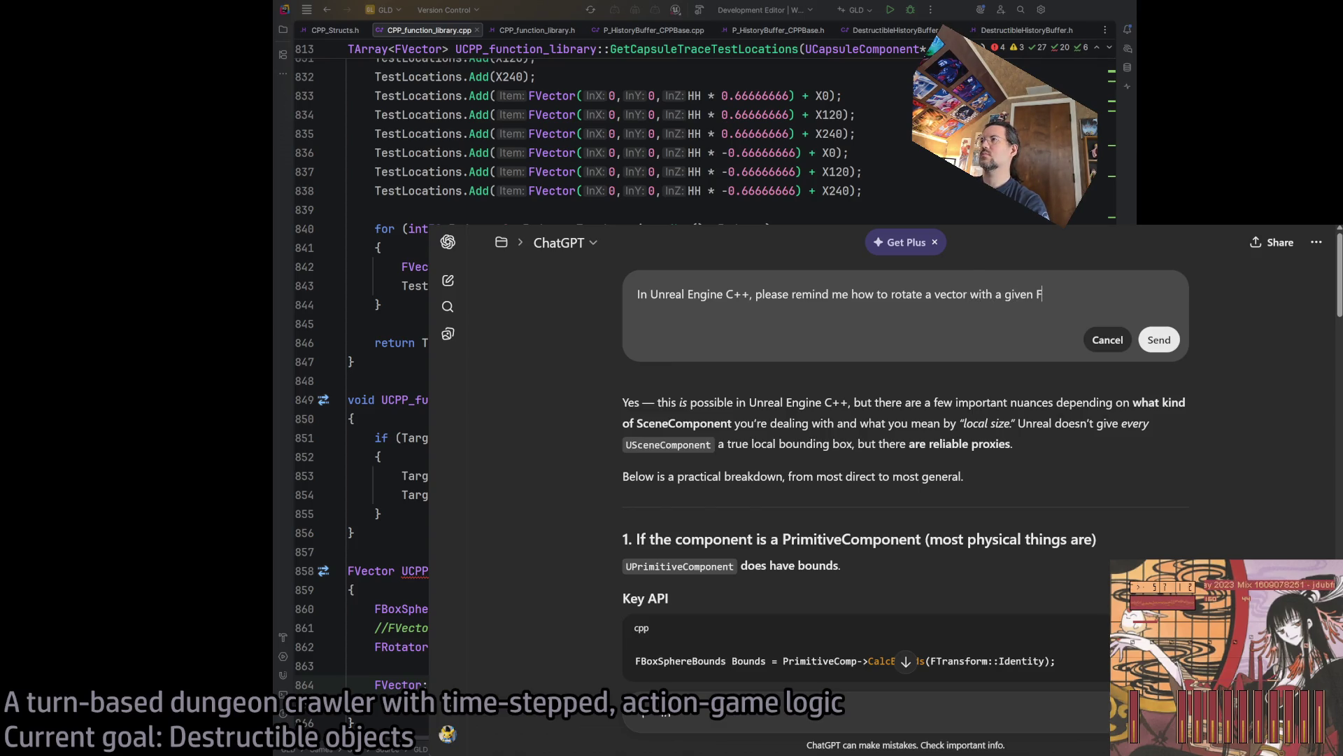
text(Vector and FRot)
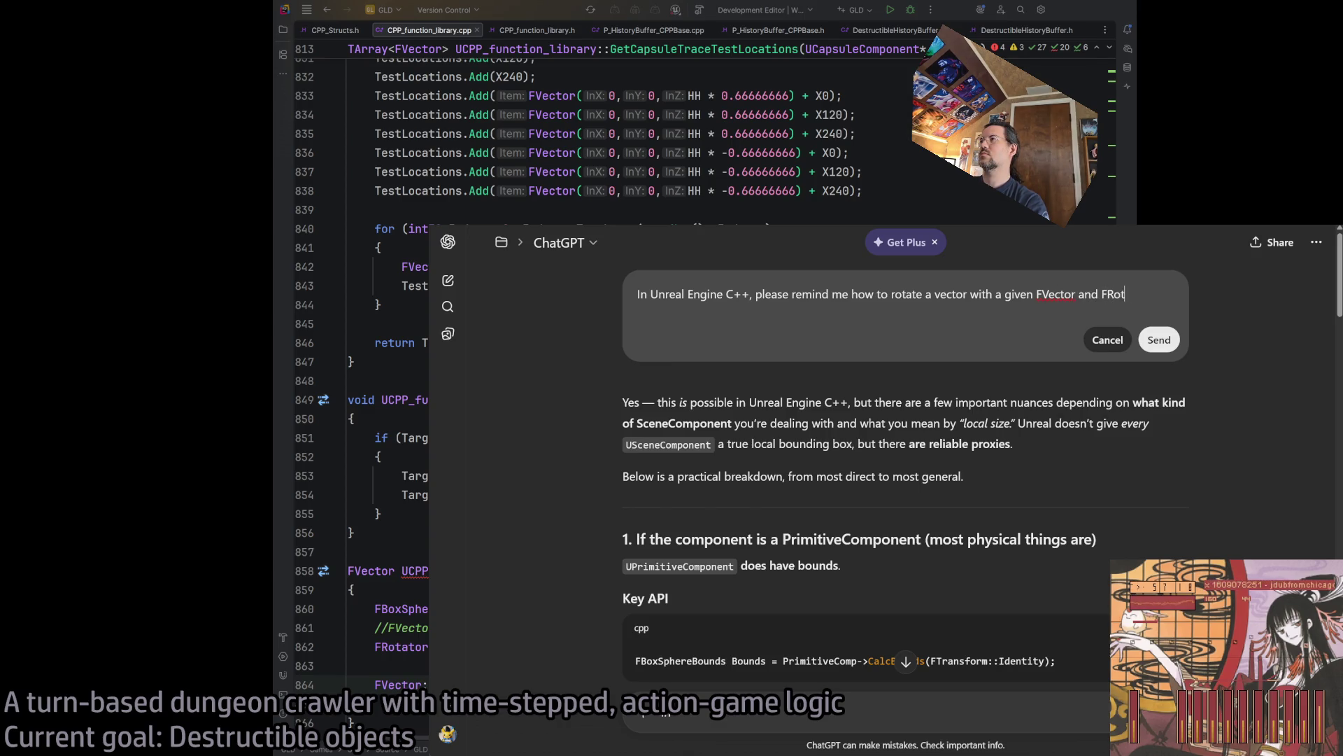
text(ator.)
click(1159, 340)
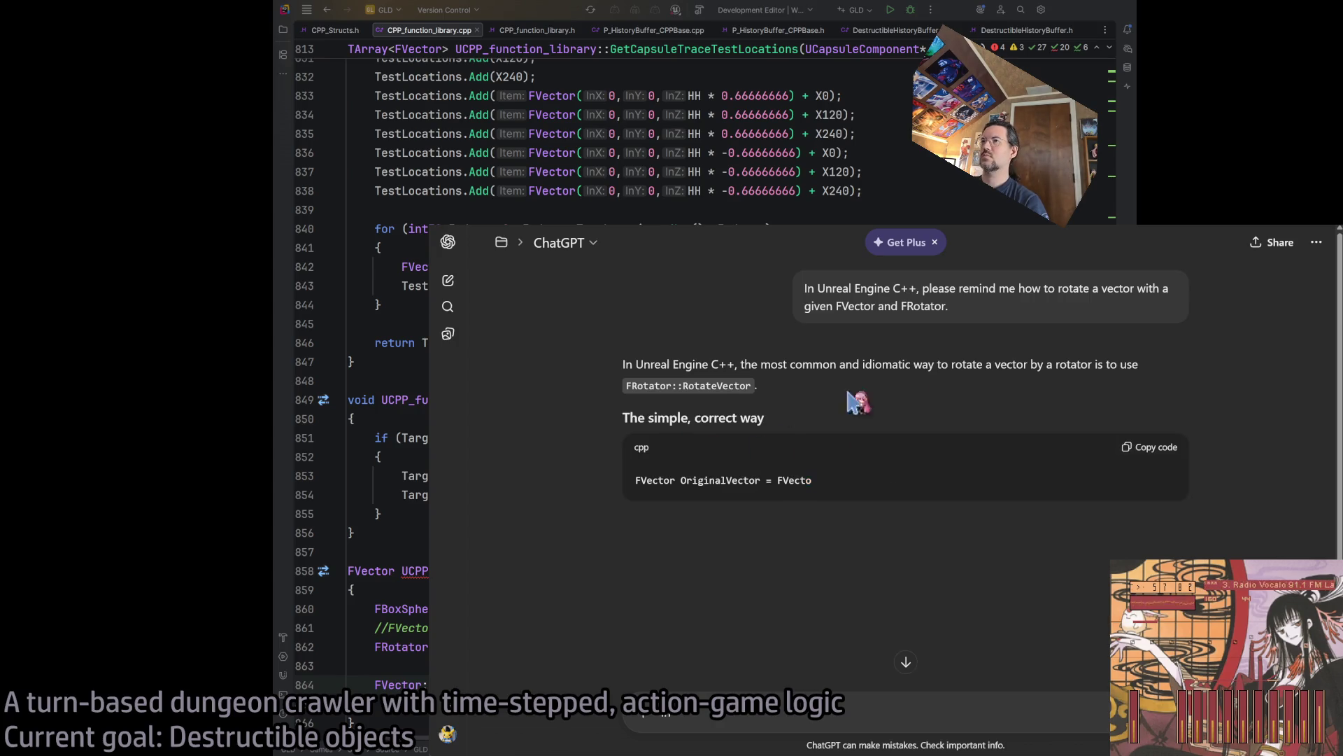
key(alt+Tab)
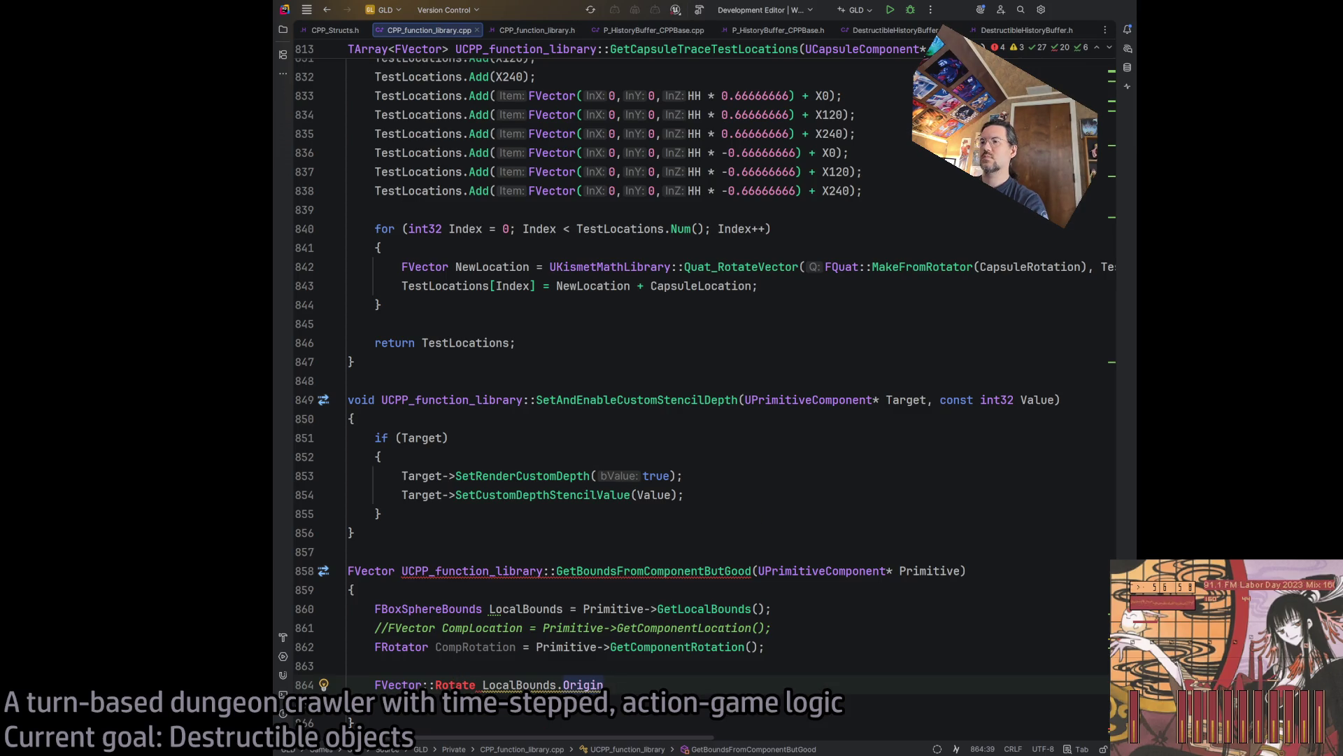
key(alt+Tab)
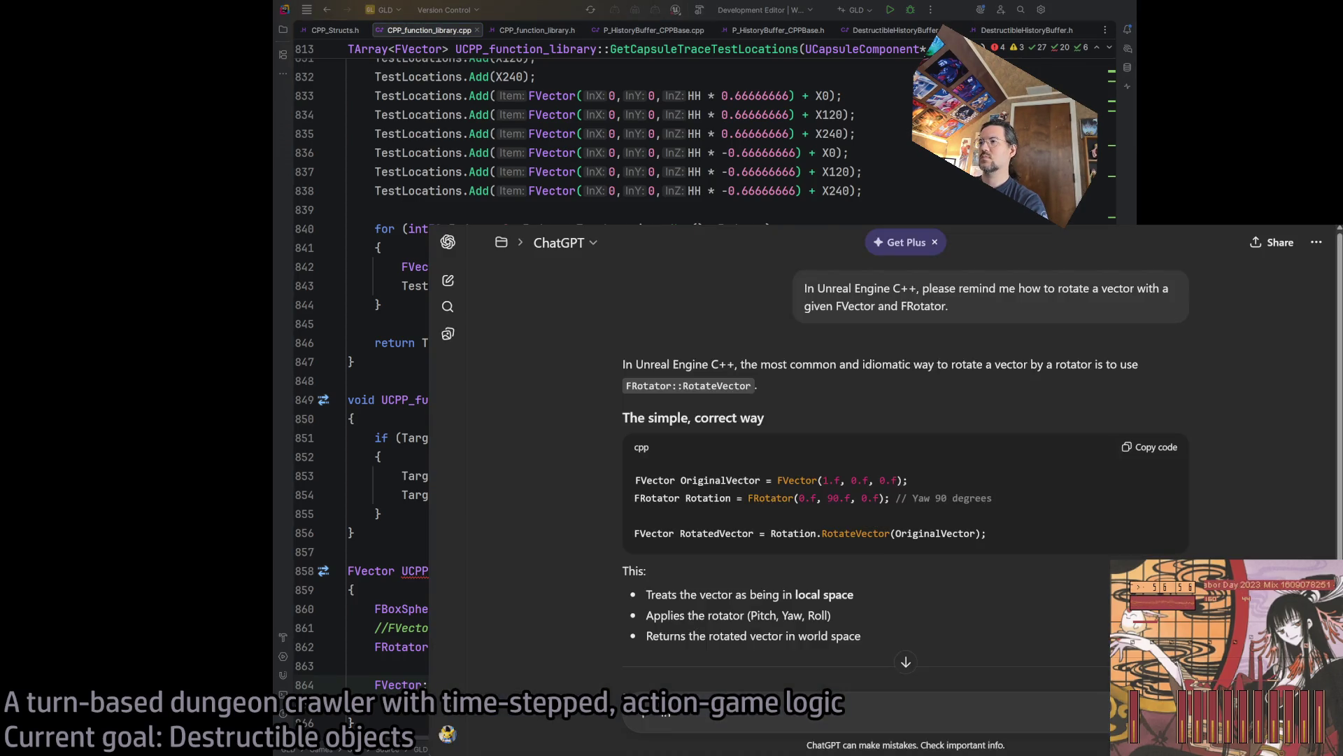
scroll(905, 455, down, 4)
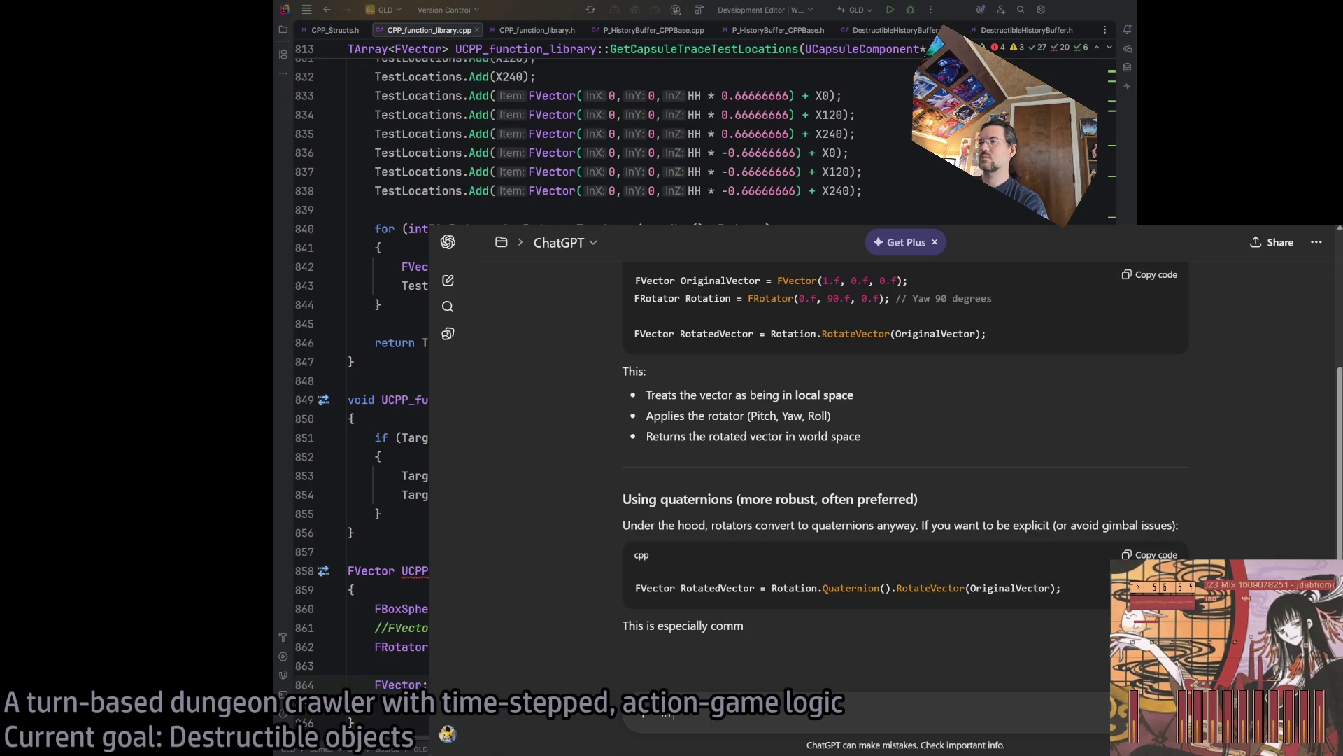
scroll(905, 455, up, 5)
key(alt+Tab)
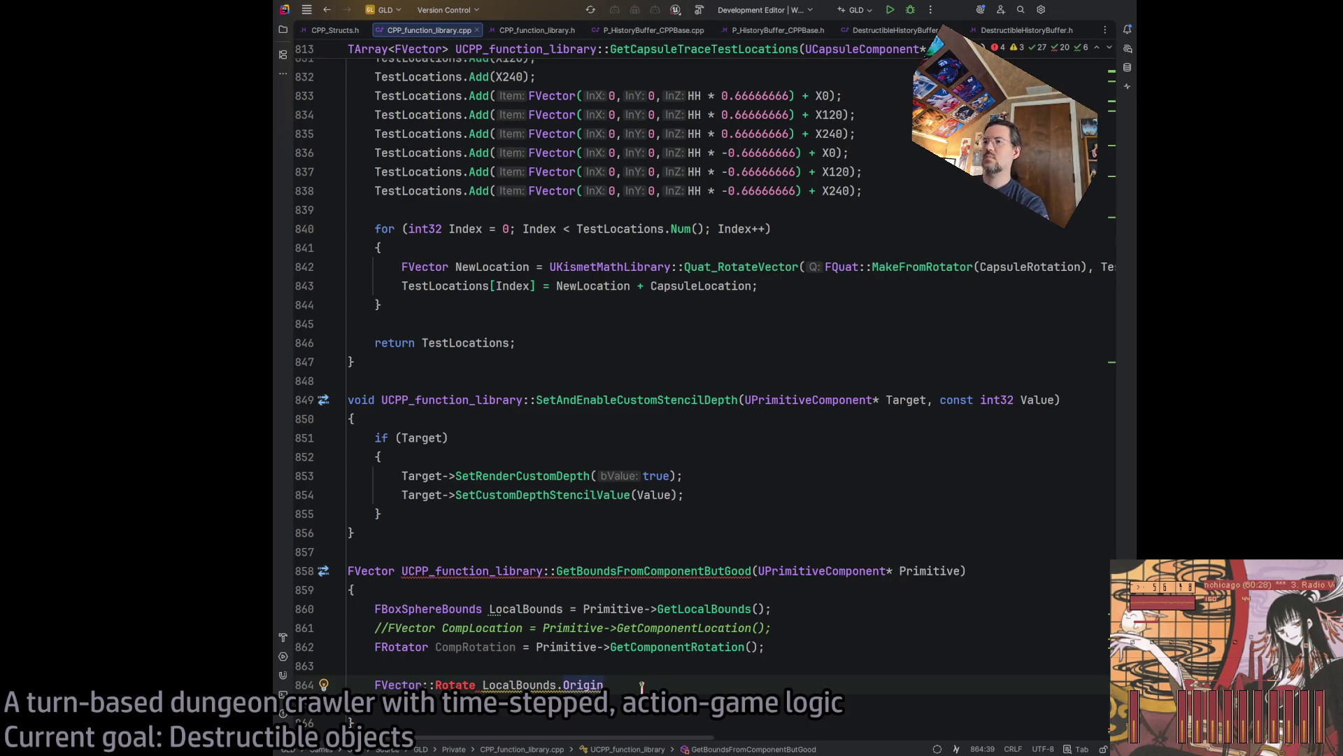
Replace FVector::Rotate with FRotator::RotateVector(LocalBounds.Origin, on line 864.
double_click(464, 683)
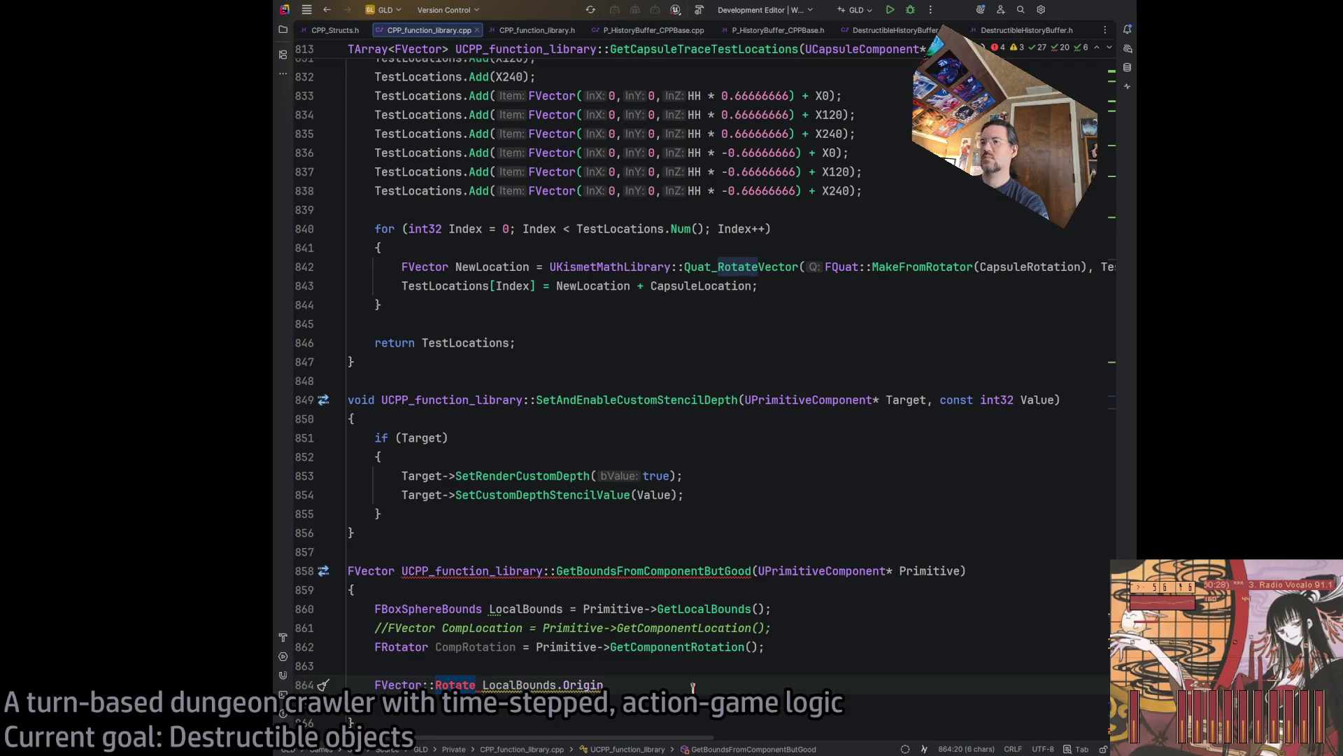
key(ctrl+w)
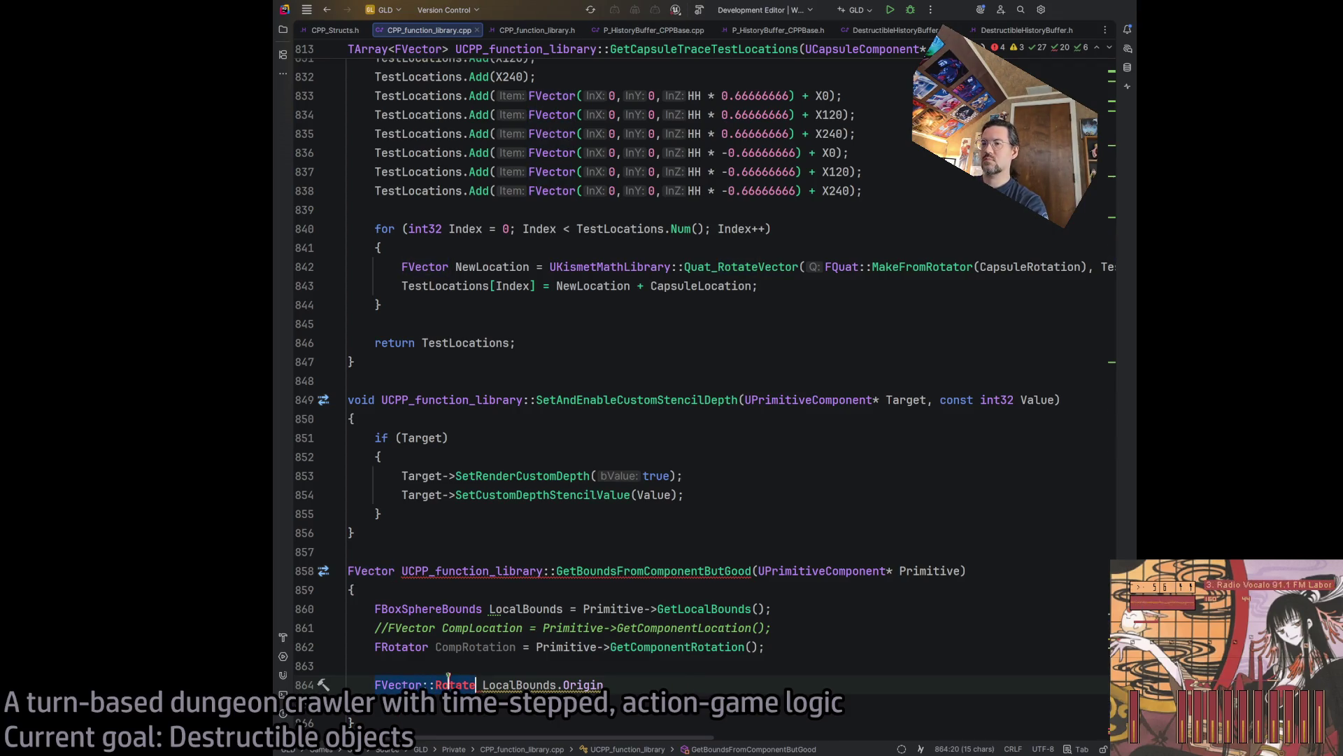
text(FRotate:Ro)
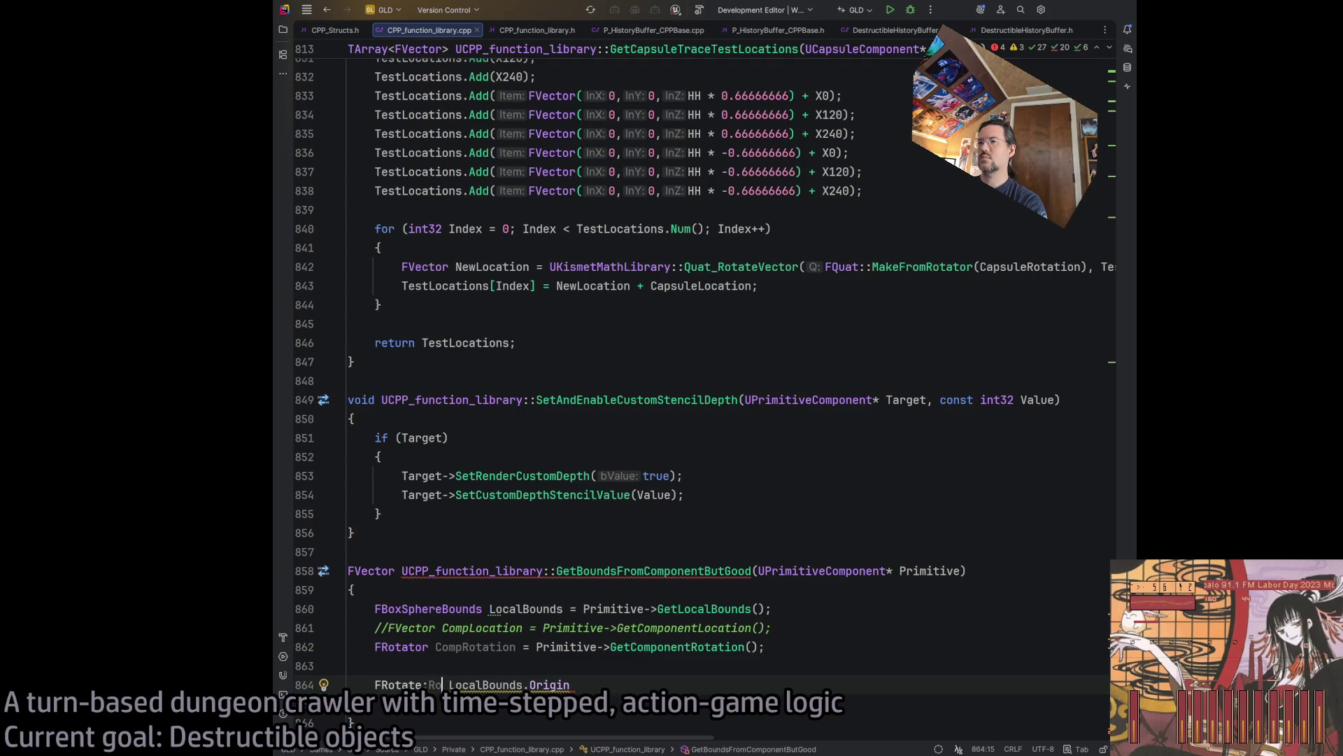
key(BackSpace)
text(:Ro)
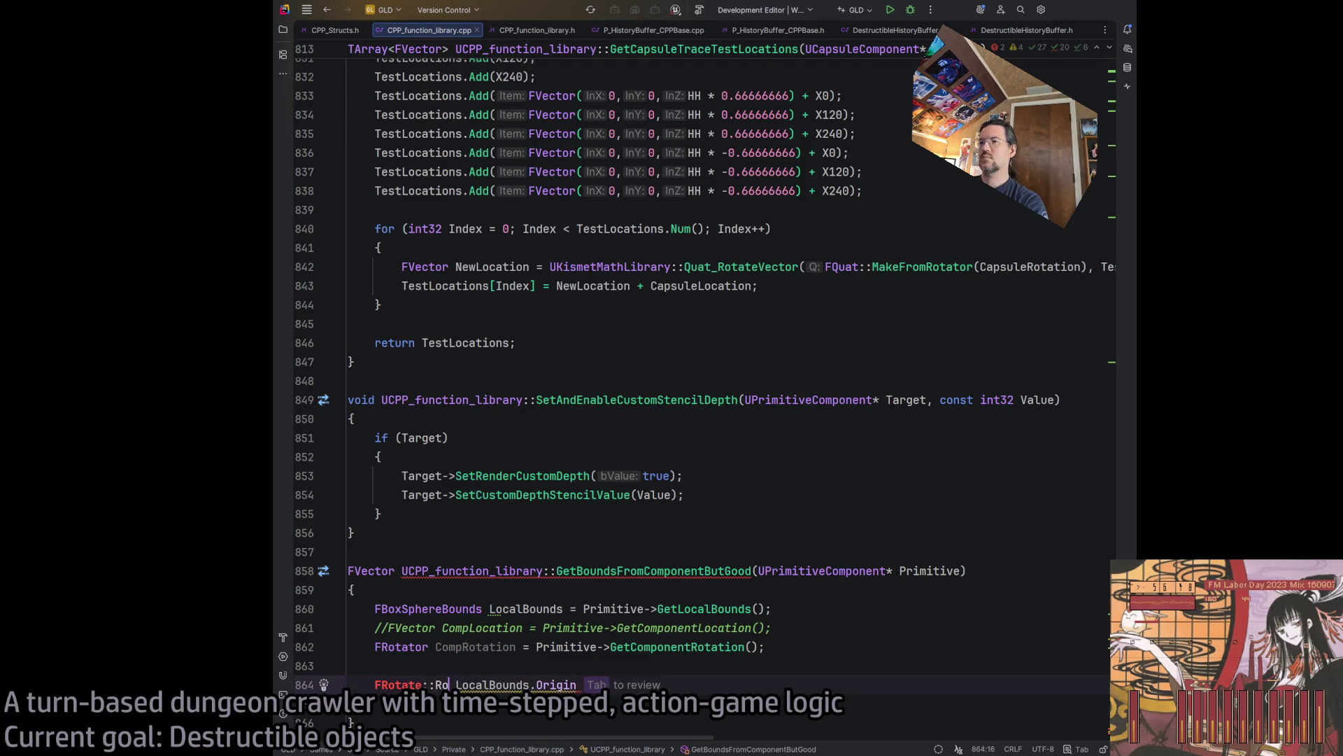
key(BackSpace)
key(BackSpace)
key(BackSpace)
text(or)
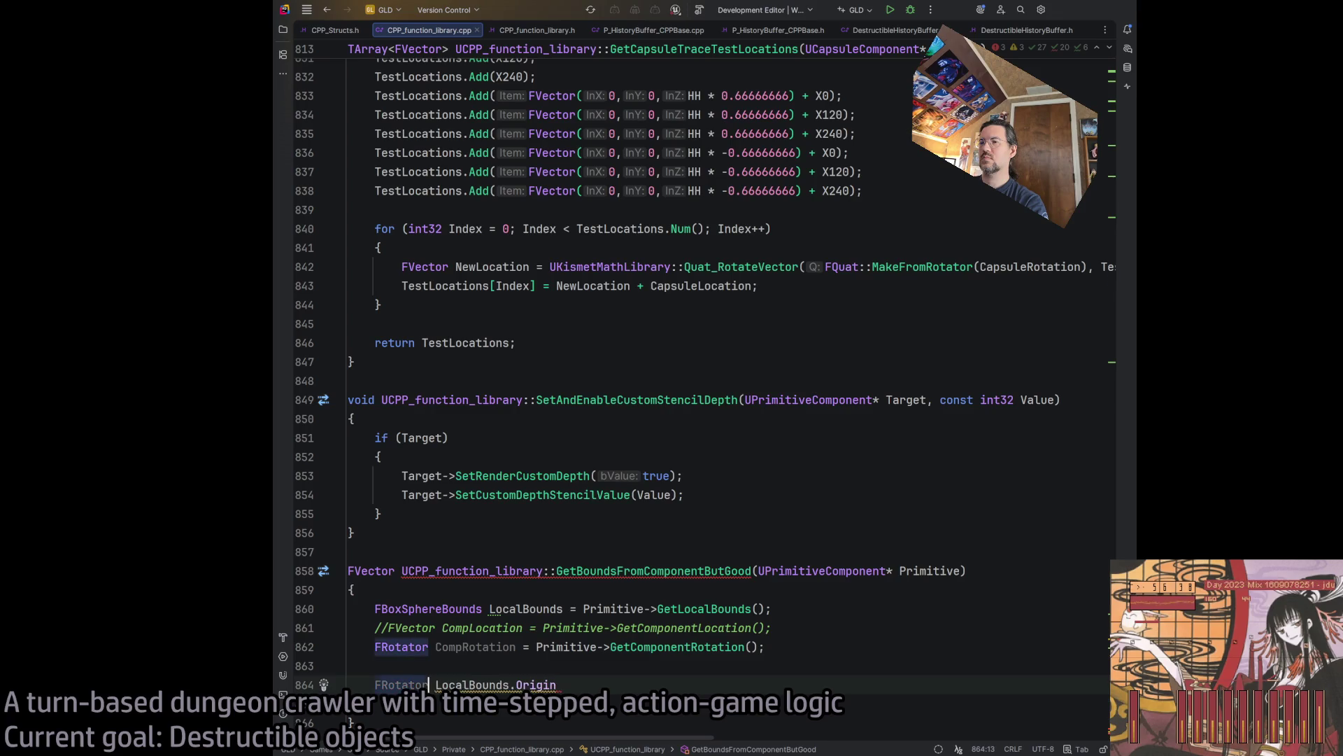
text(::Rotate)
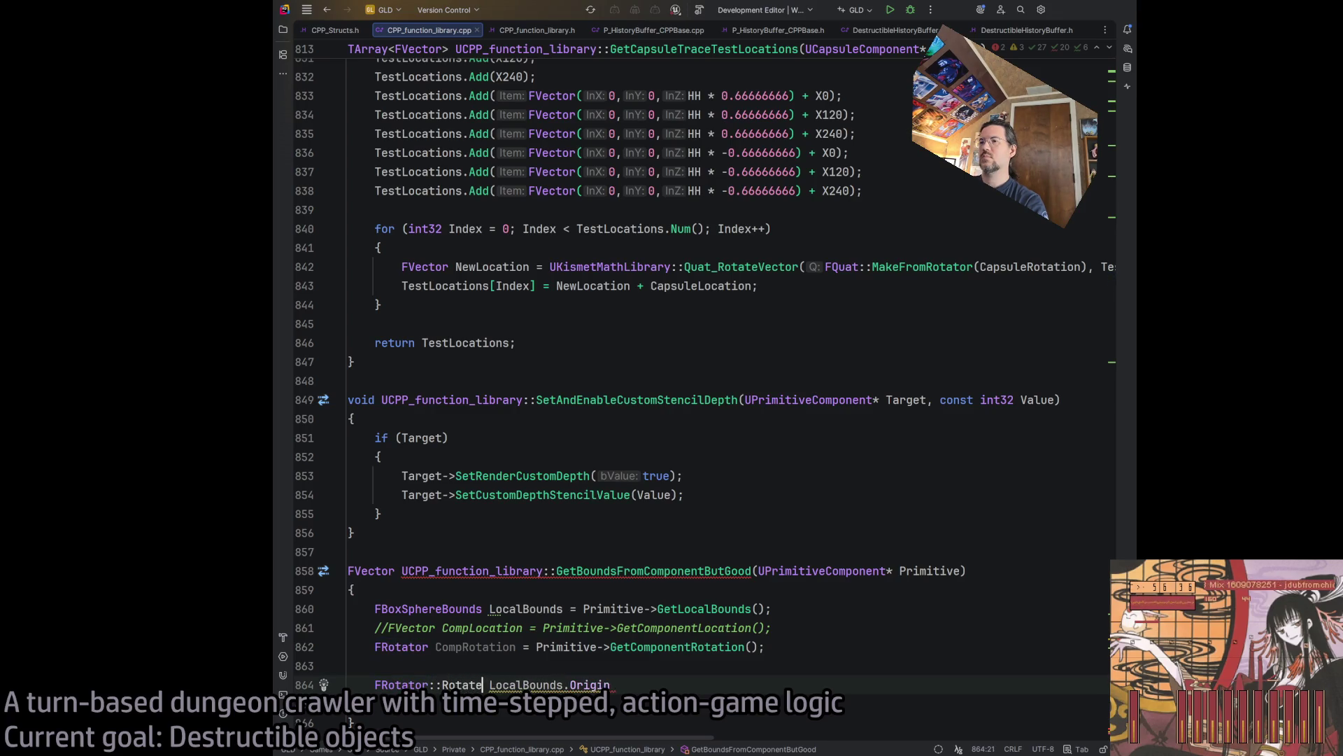
text(Vector()
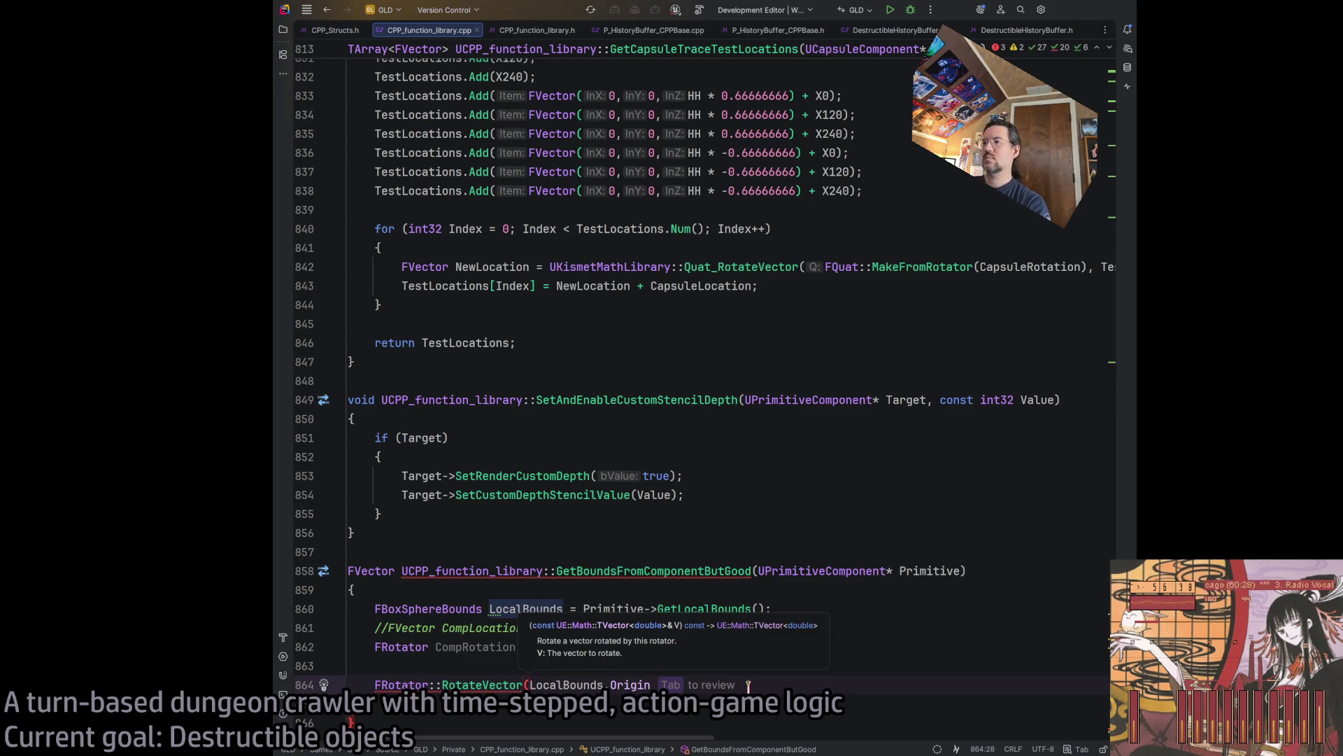
key(Tab)
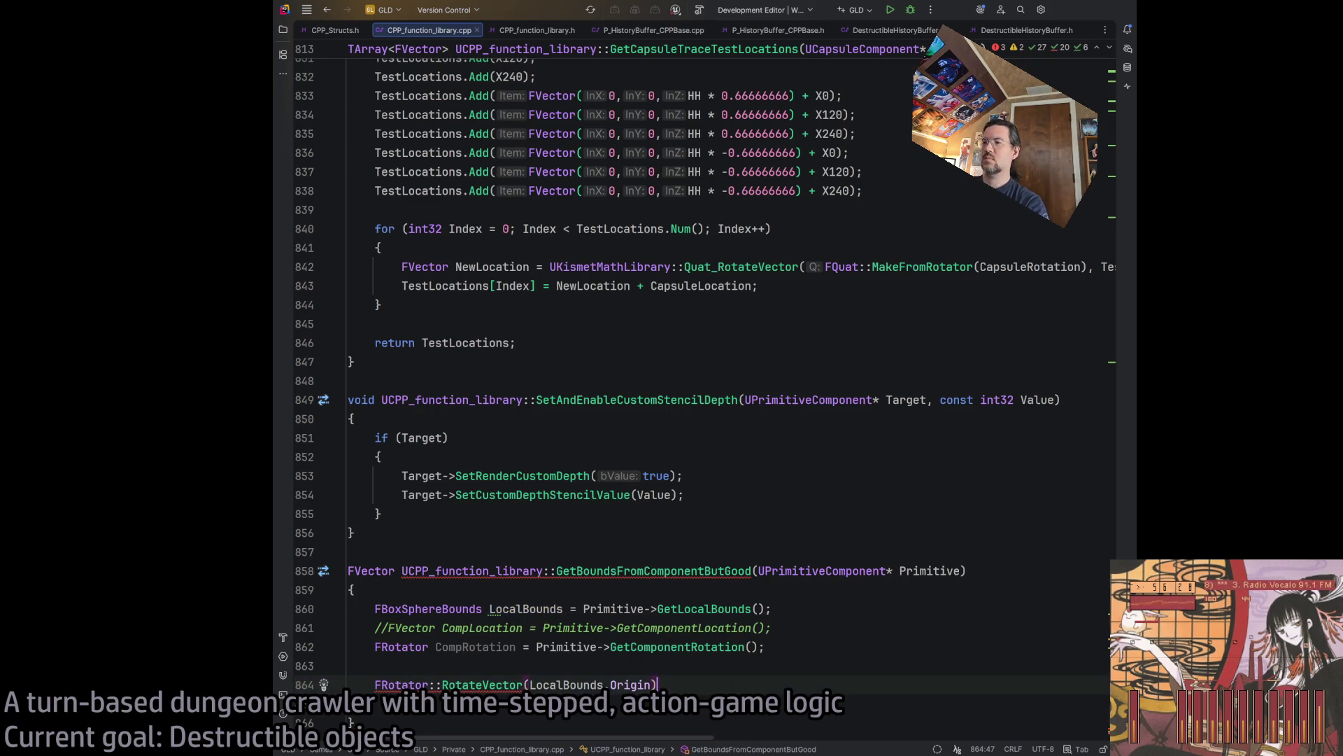
text(,)
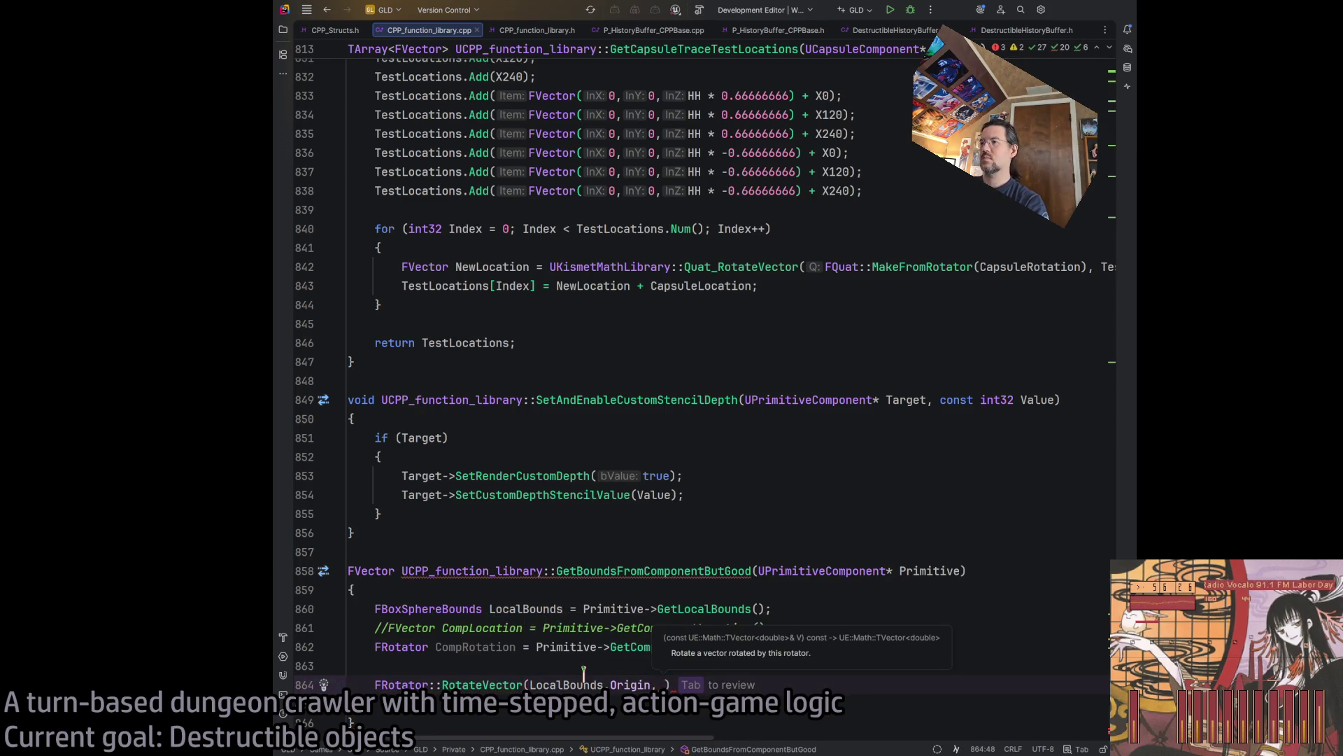
Copy CompRotation from line 862 and paste it as RotateVector's second argument.
click(542, 647)
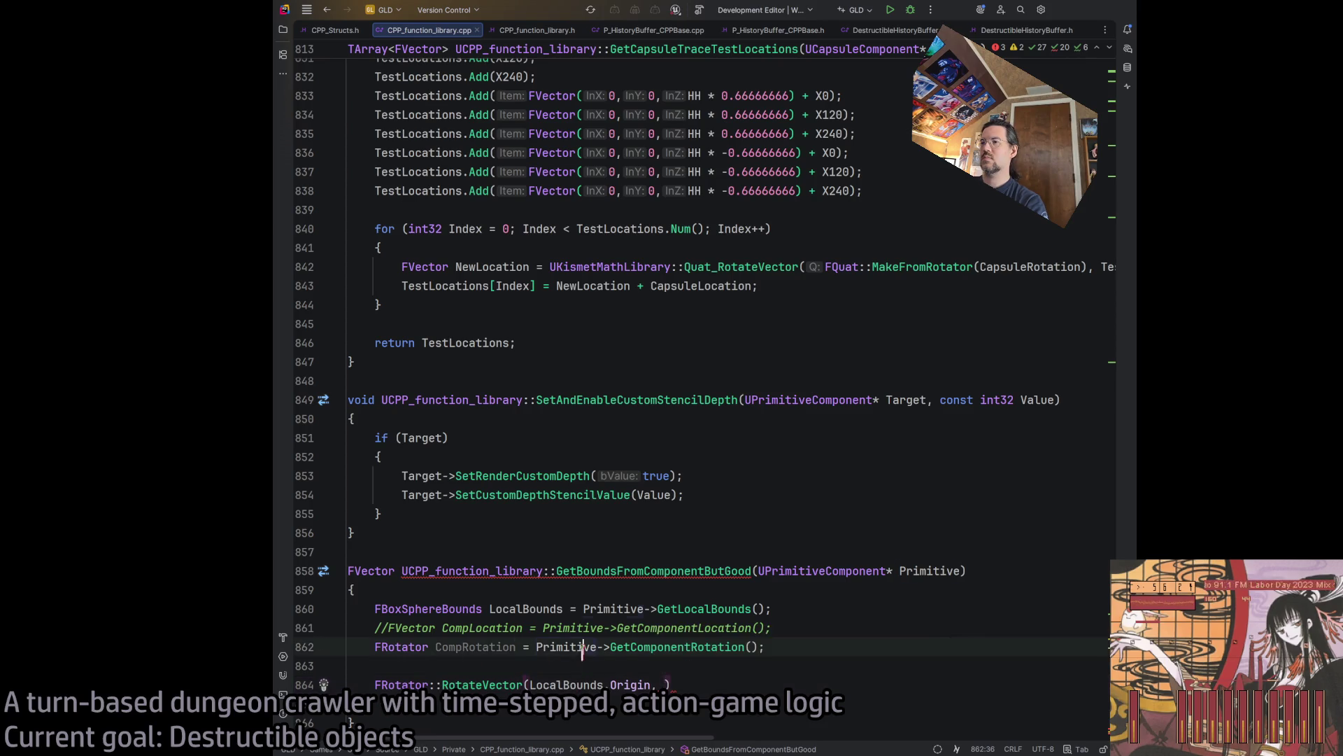
click(617, 627)
click(555, 647)
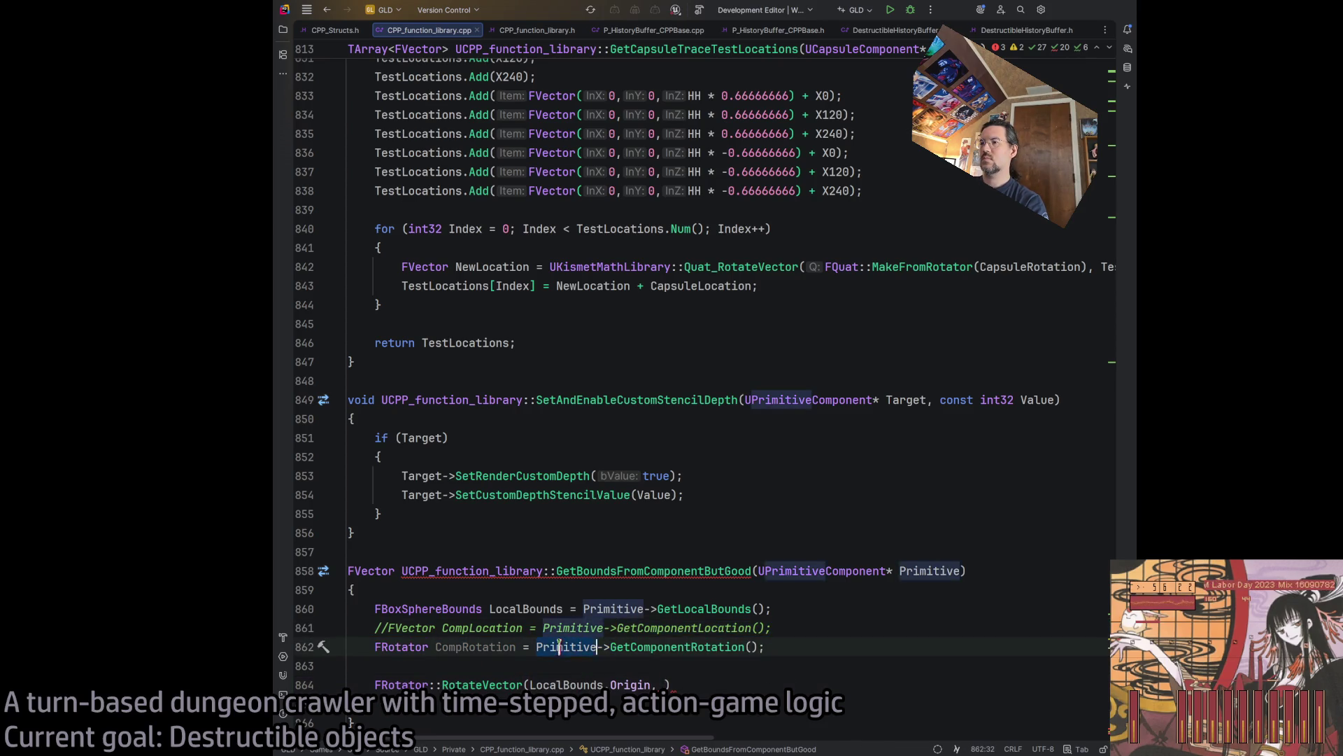
drag(435, 647, 516, 647)
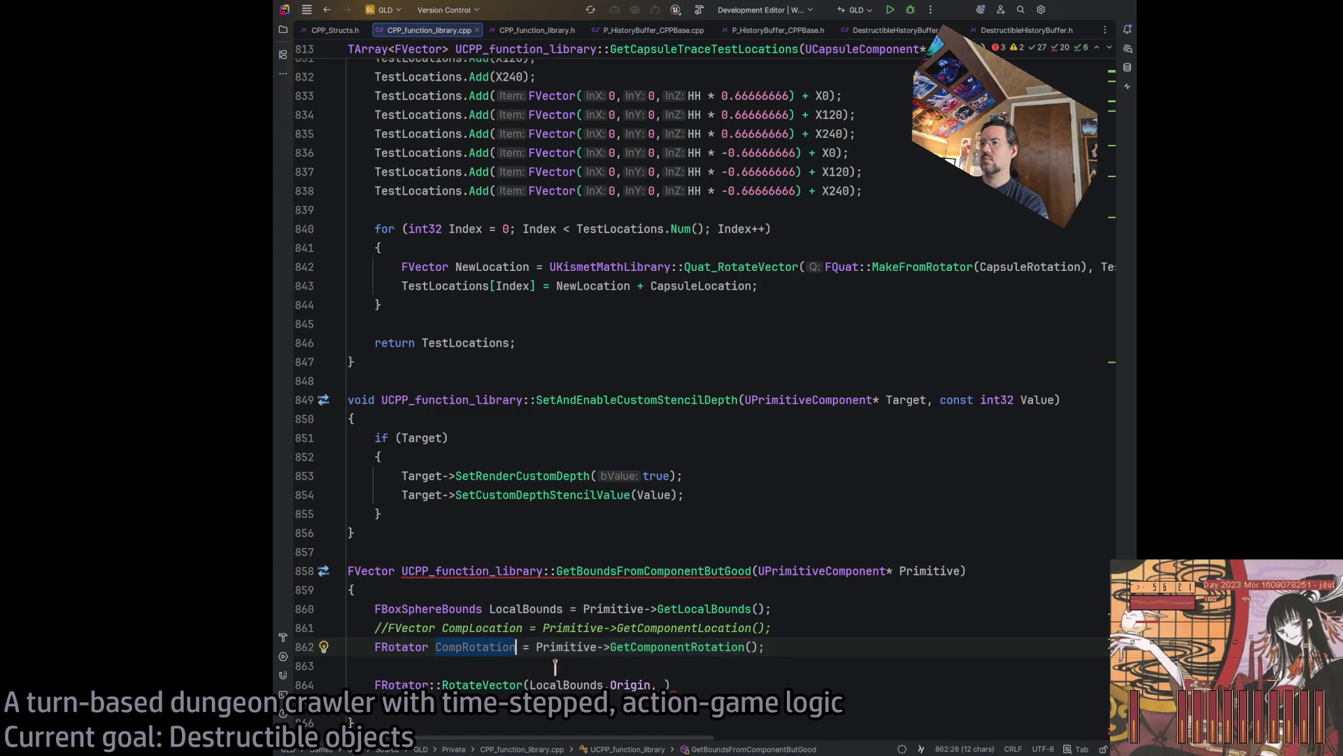
key(ctrl+c)
click(662, 683)
key(ctrl+v)
key(End)
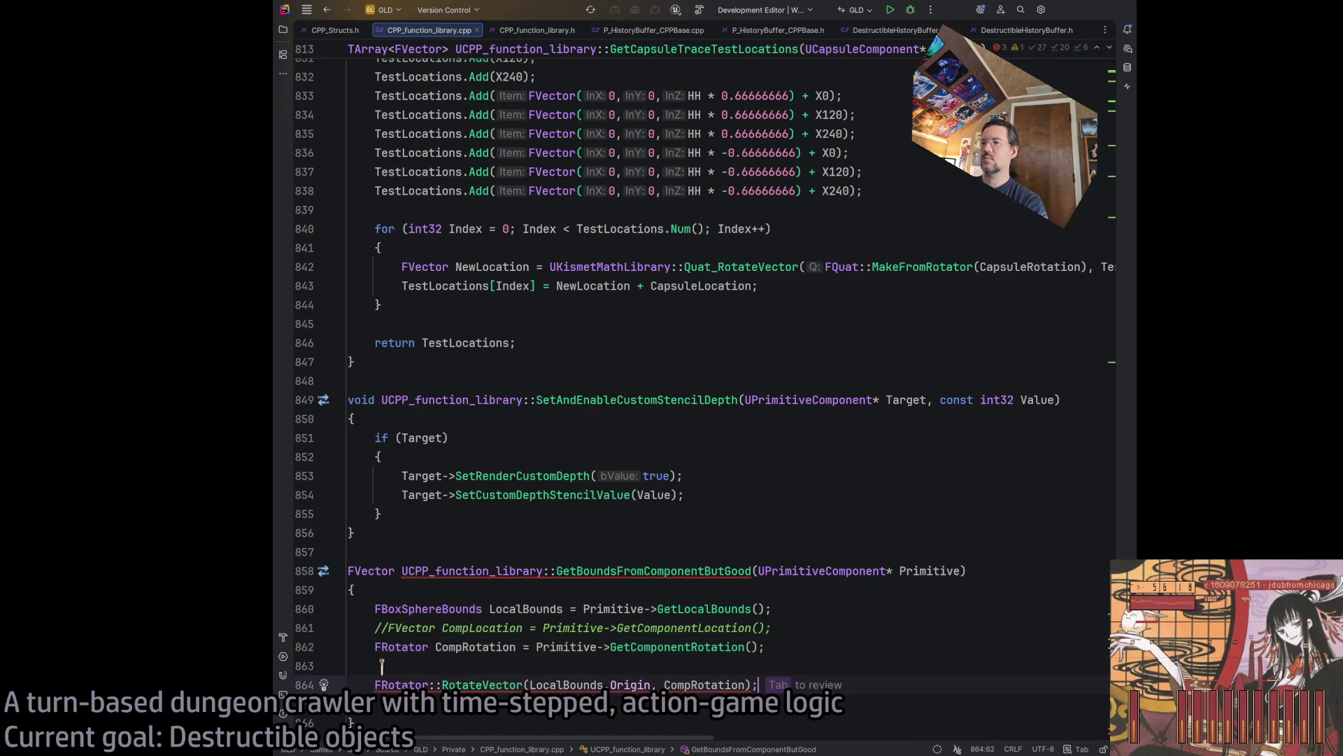
click(375, 684)
Rewrite line 864 as FVector Something = CompRotation.RotateVector(LocalBounds.Origin);.
text(FV)
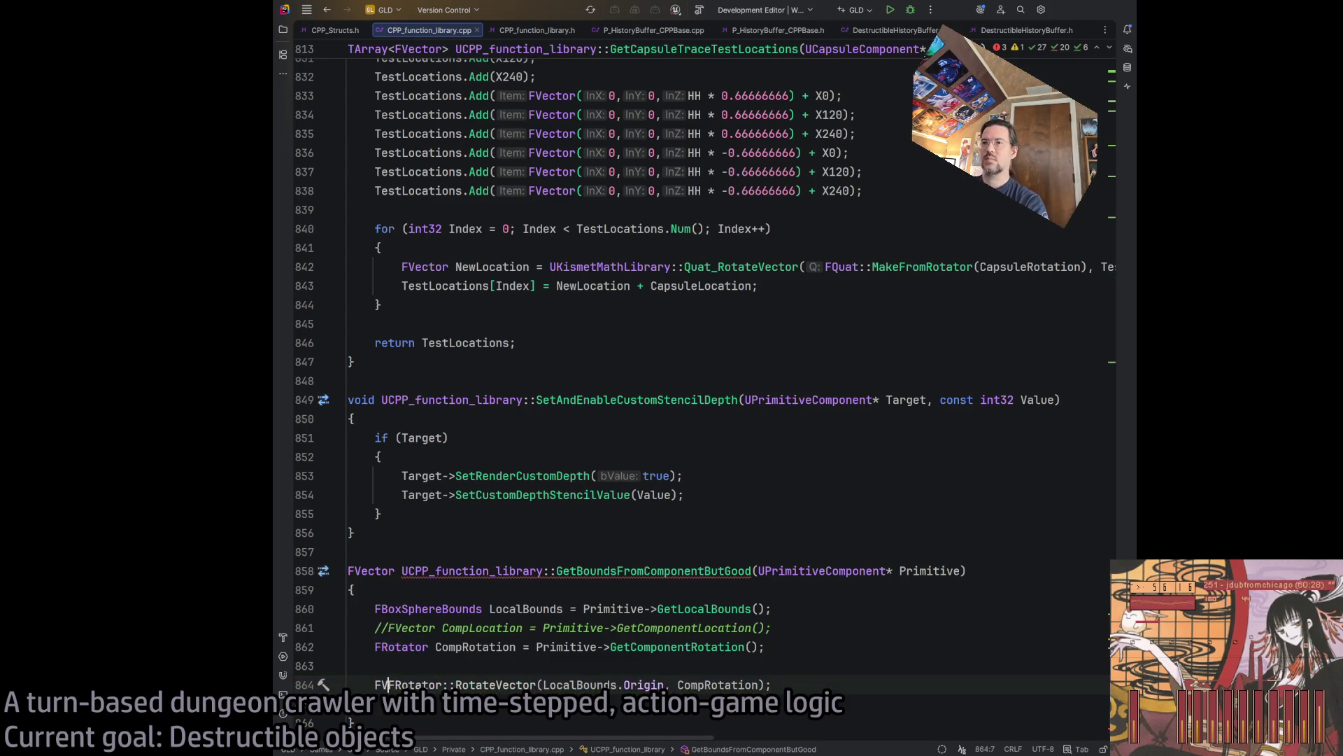
key(BackSpace)
key(BackSpace)
text(return)
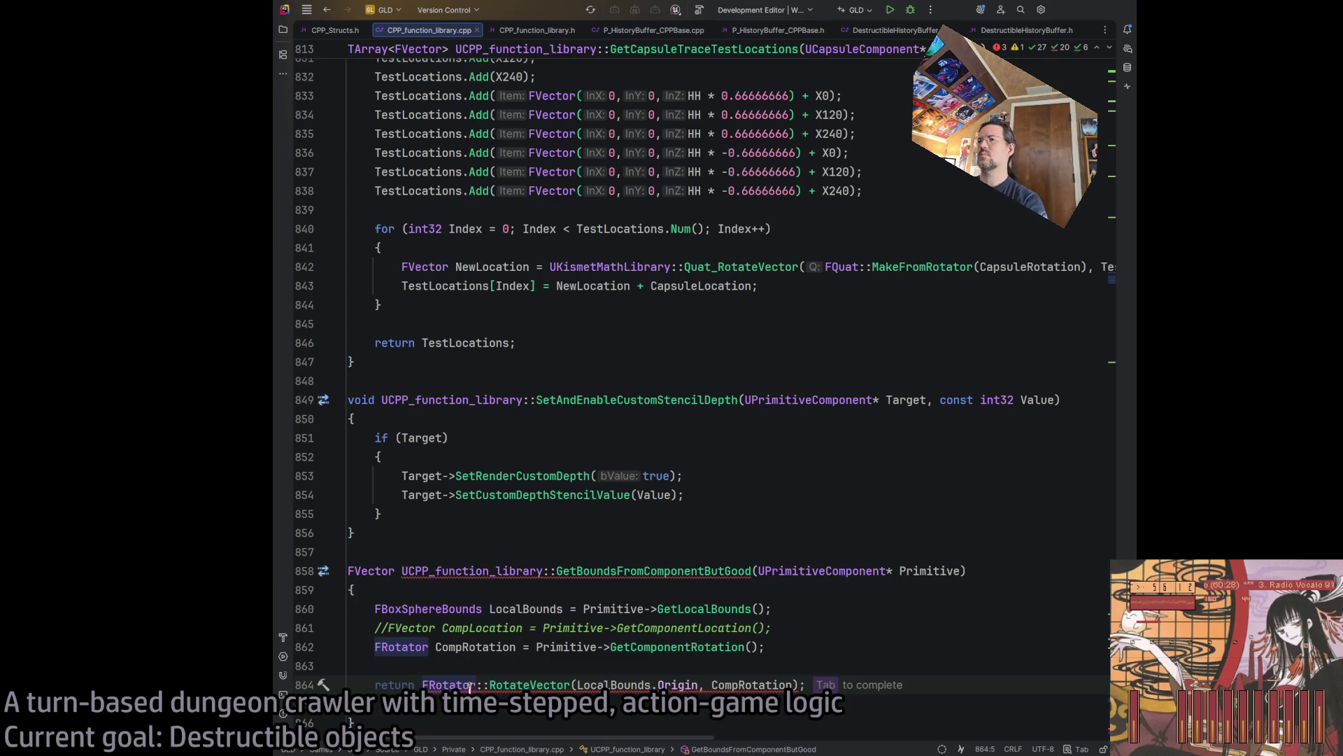
text(FVector Something )
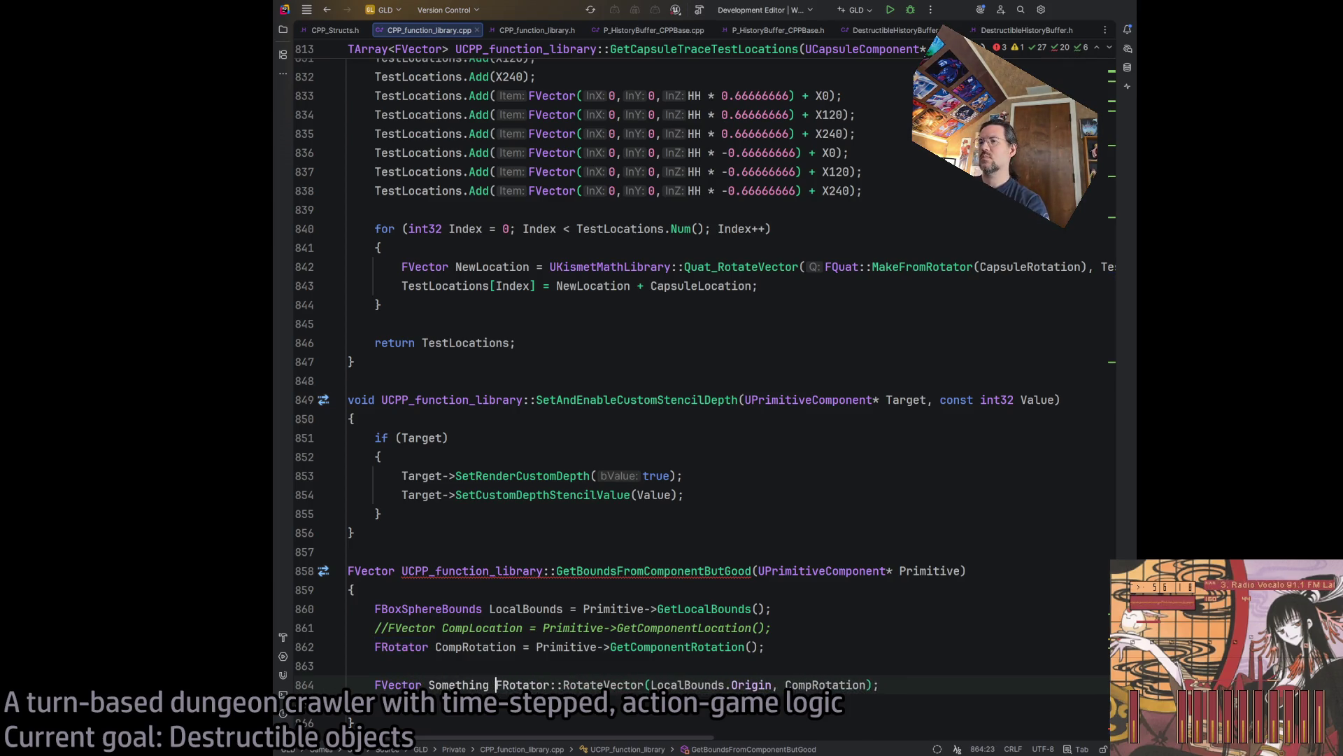
text(=)
click(894, 684)
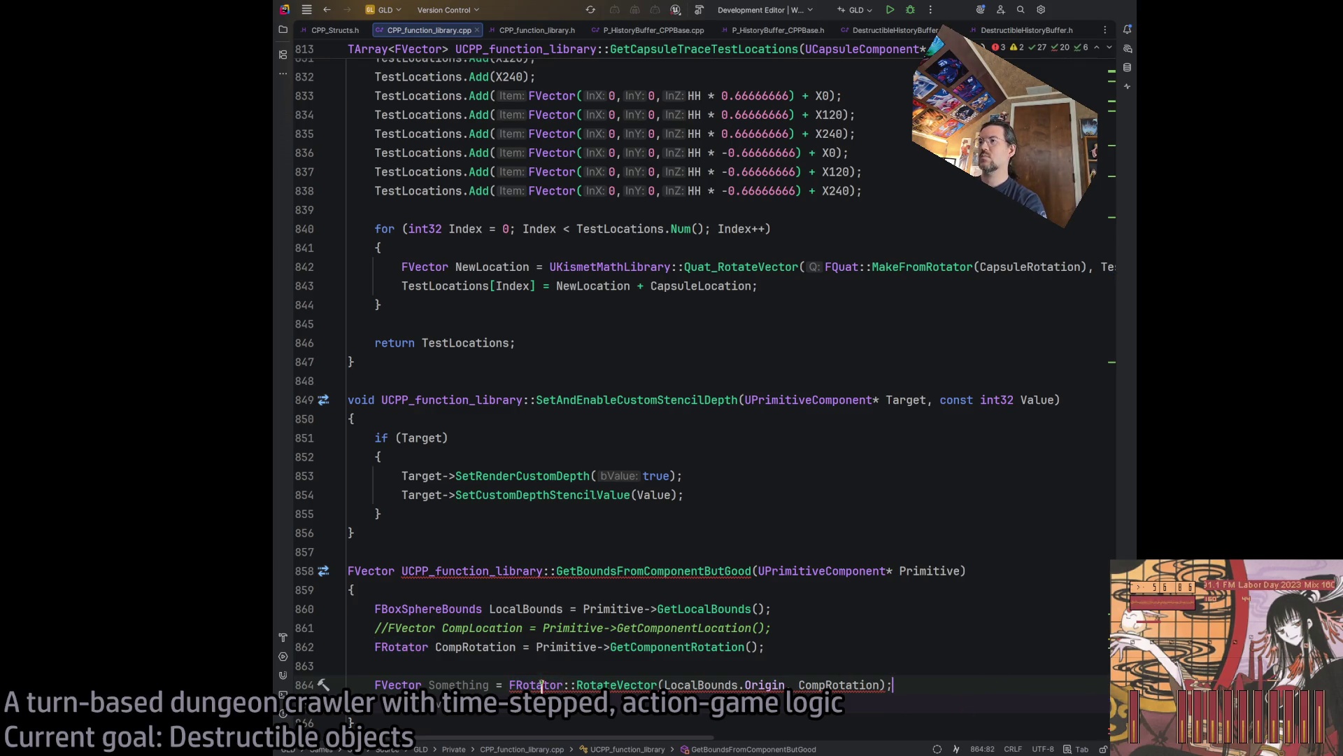
double_click(840, 685)
key(BackSpace)
key(BackSpace)
key(BackSpace)
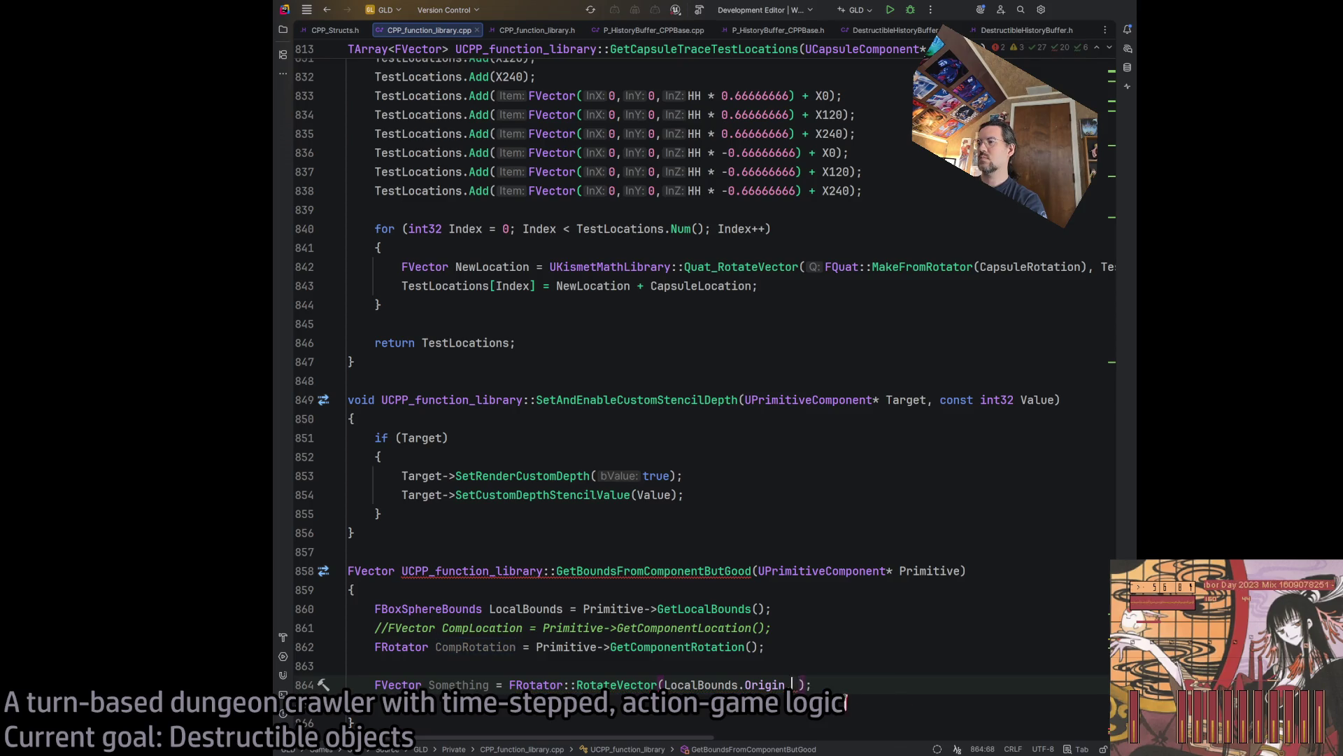
click(509, 684)
text(CompRotation.)
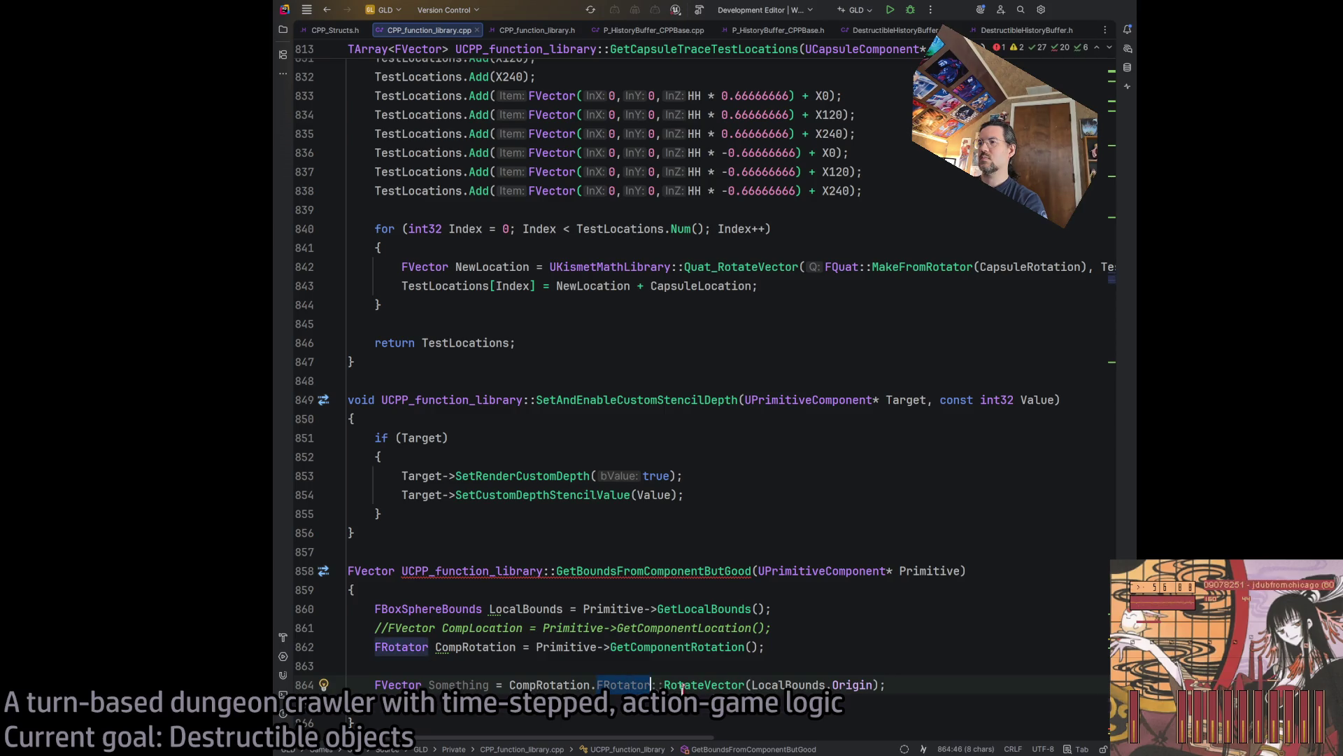
key(Delete)
key(Delete)
key(Delete)
key(Delete)
key(End)
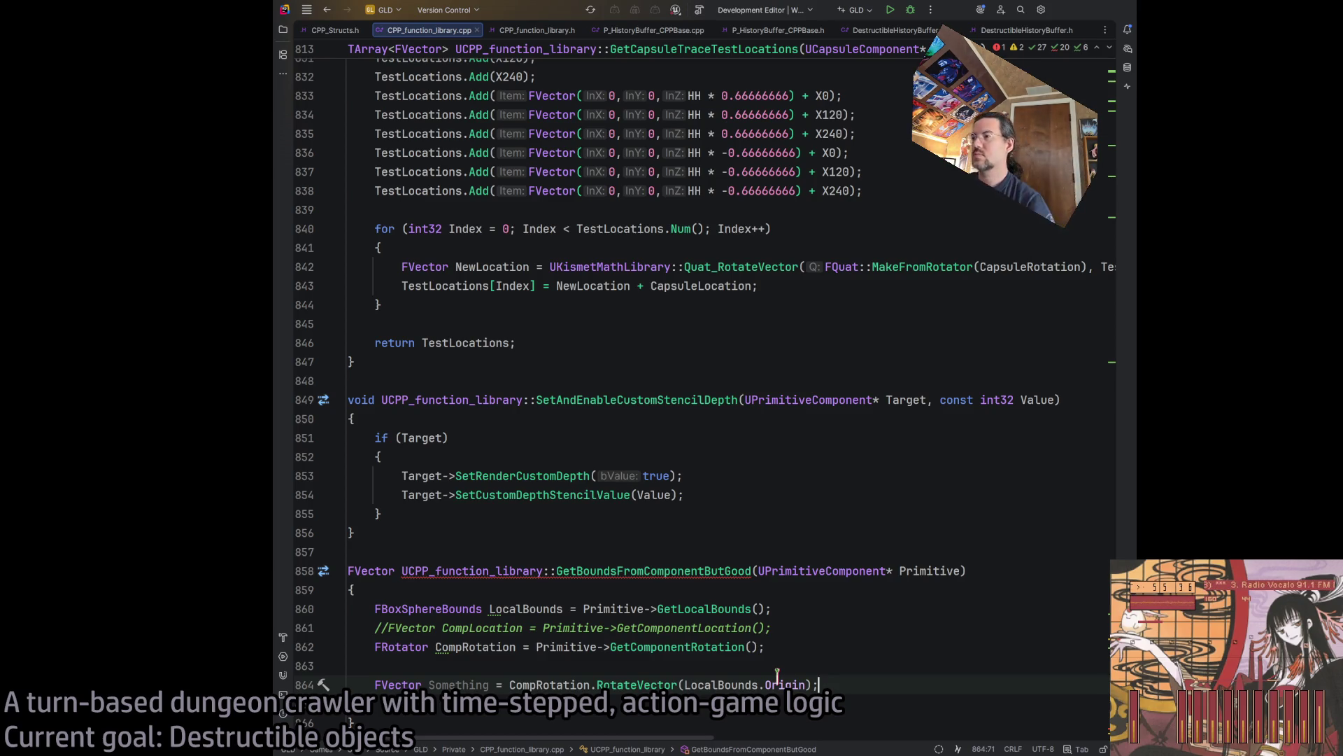
Briefly try multiplying the origin, then uncomment the CompLocation line 861.
click(725, 684)
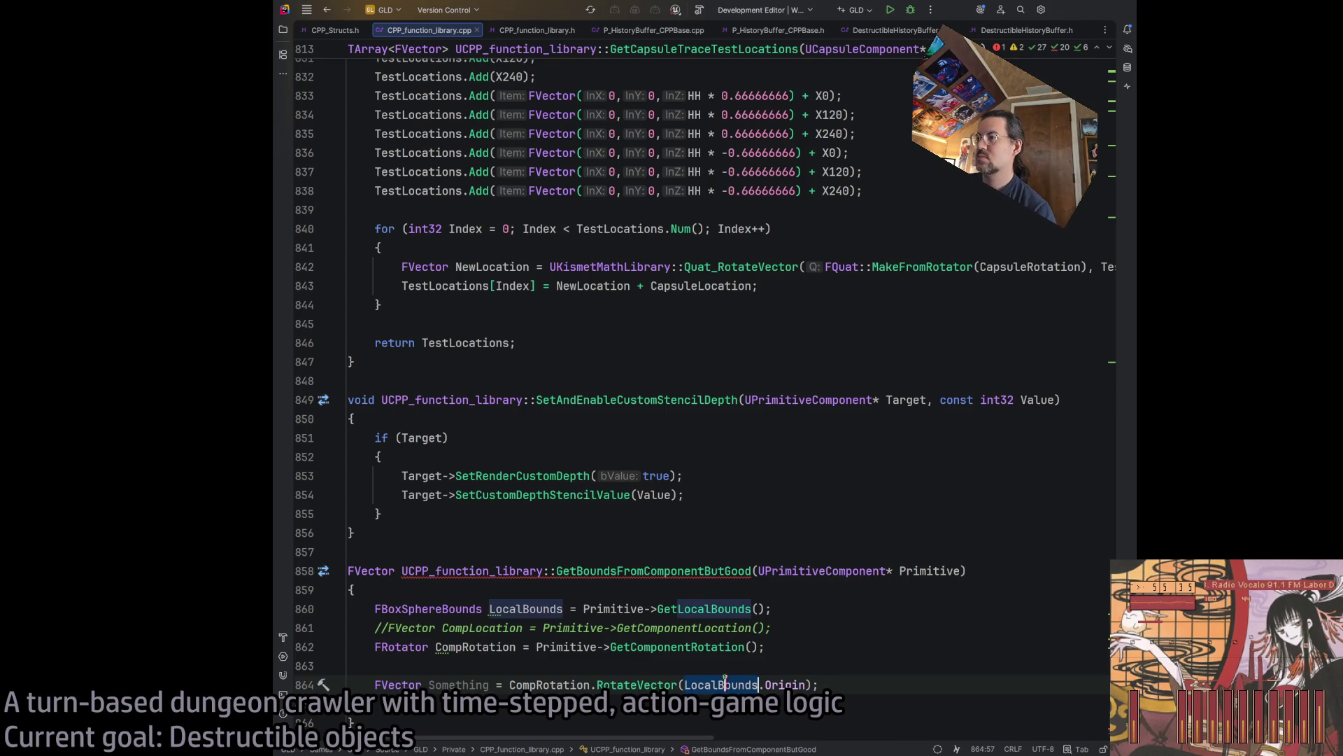
click(805, 684)
text(*)
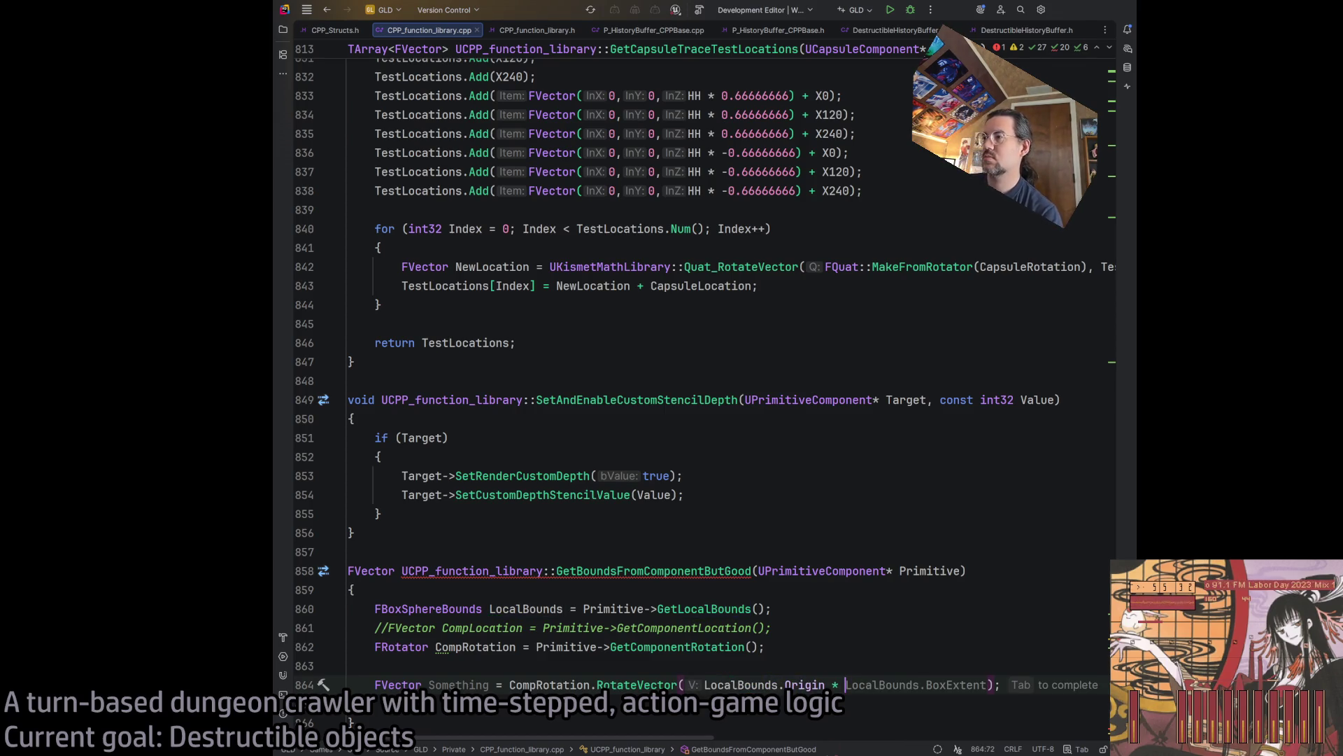
key(BackSpace)
key(BackSpace)
key(BackSpace)
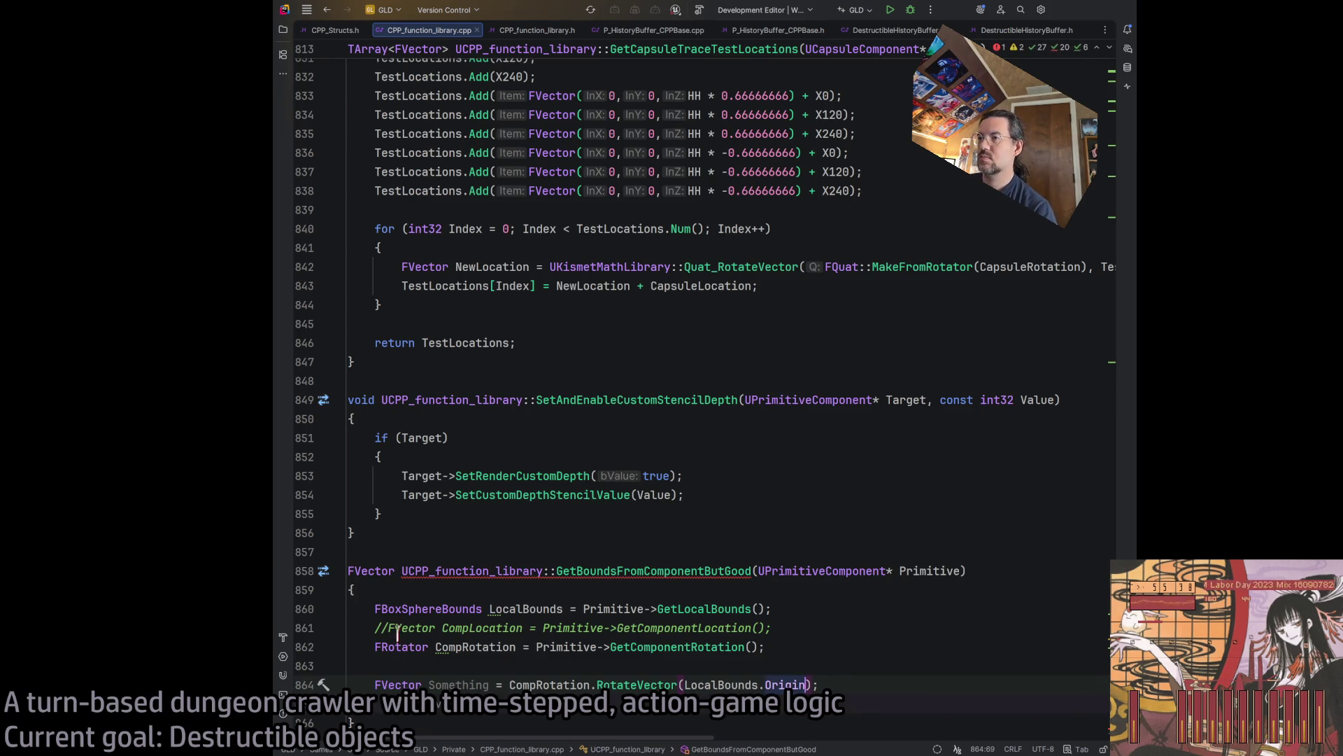
click(376, 627)
key(ctrl+slash)
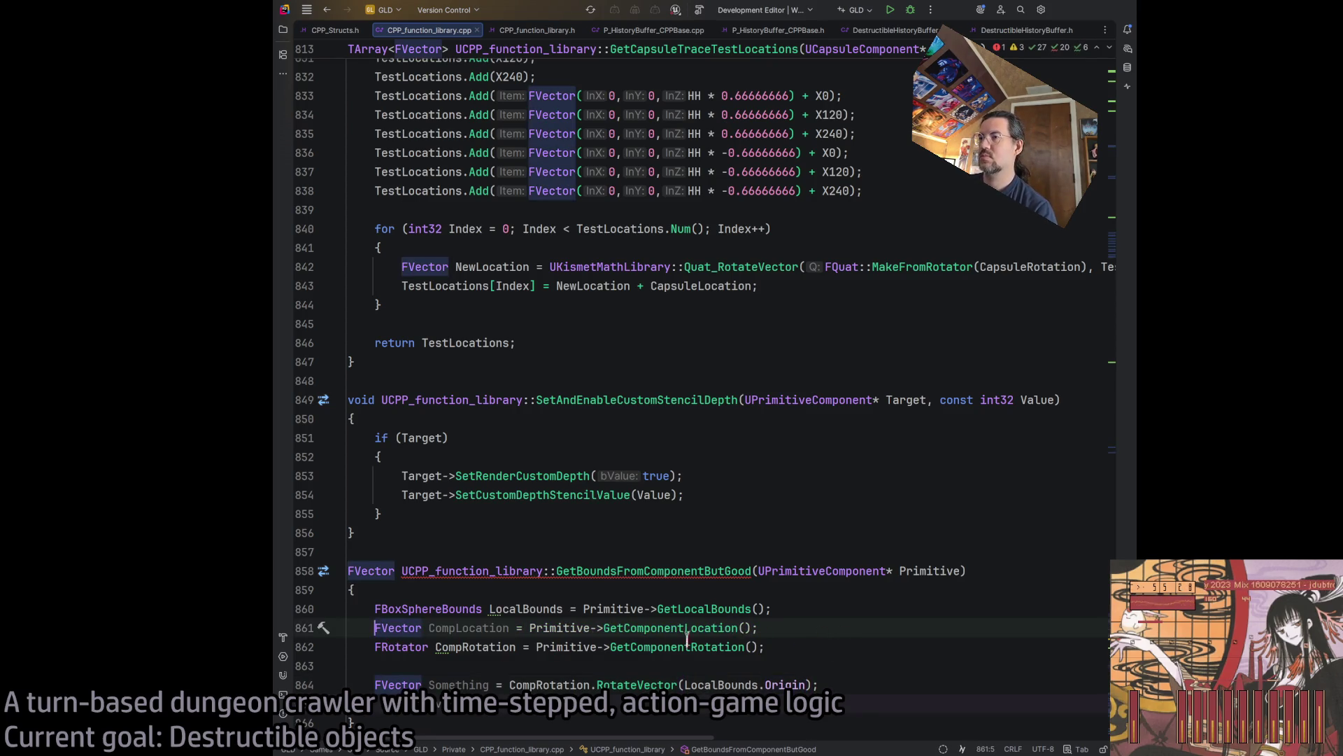
Add a CompScale vector from Primitive->GetComponentScale() below the CompRotation line.
click(845, 643)
key(Return)
text(Ve)
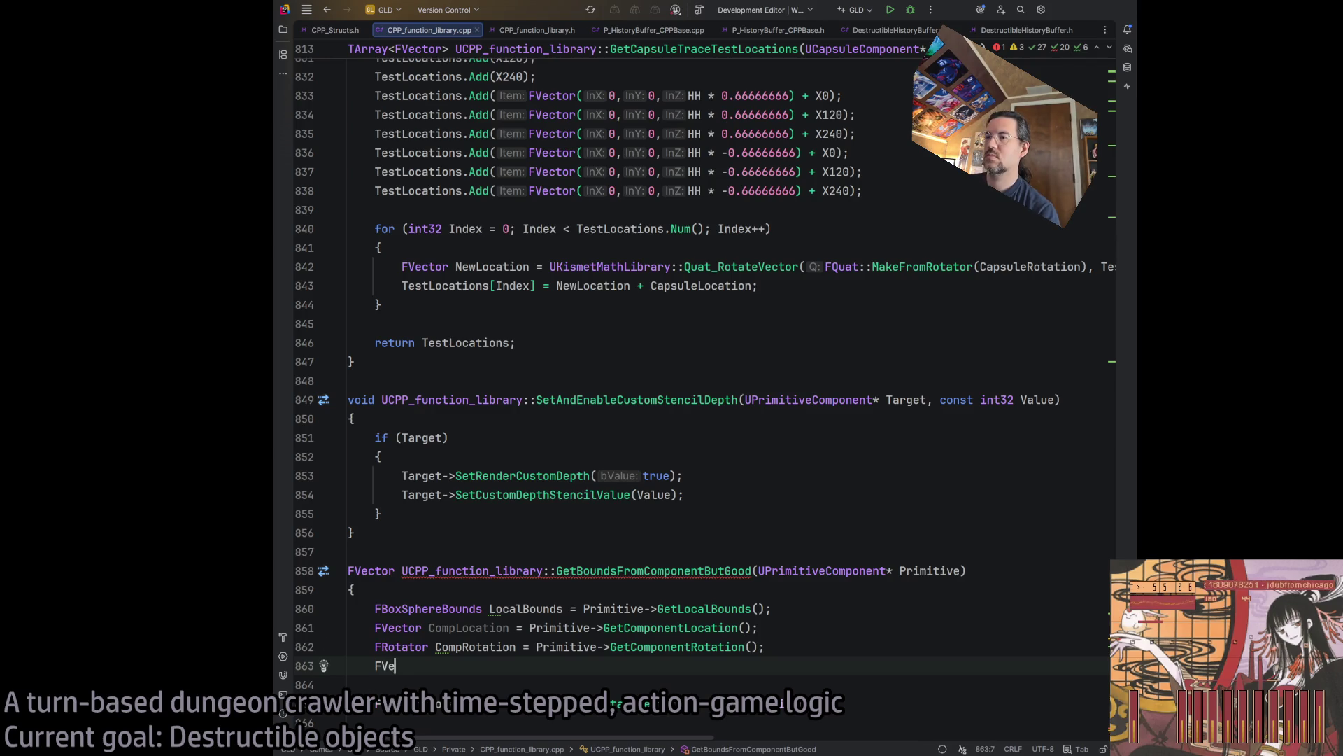
text(ctor CompScale = Primitive->GetComponentScale();)
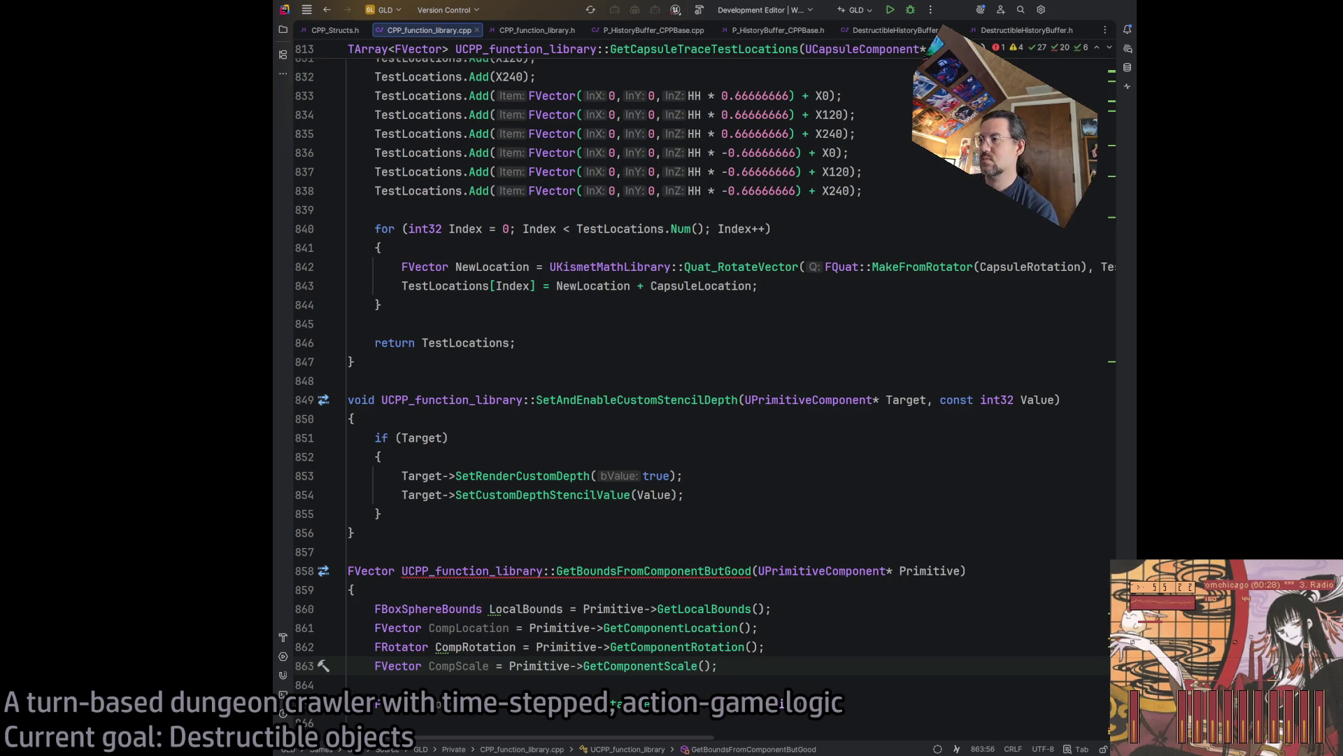
Apply CompScale to LocalBounds.Origin in the RotateVector call.
click(947, 712)
text(, CompScale)
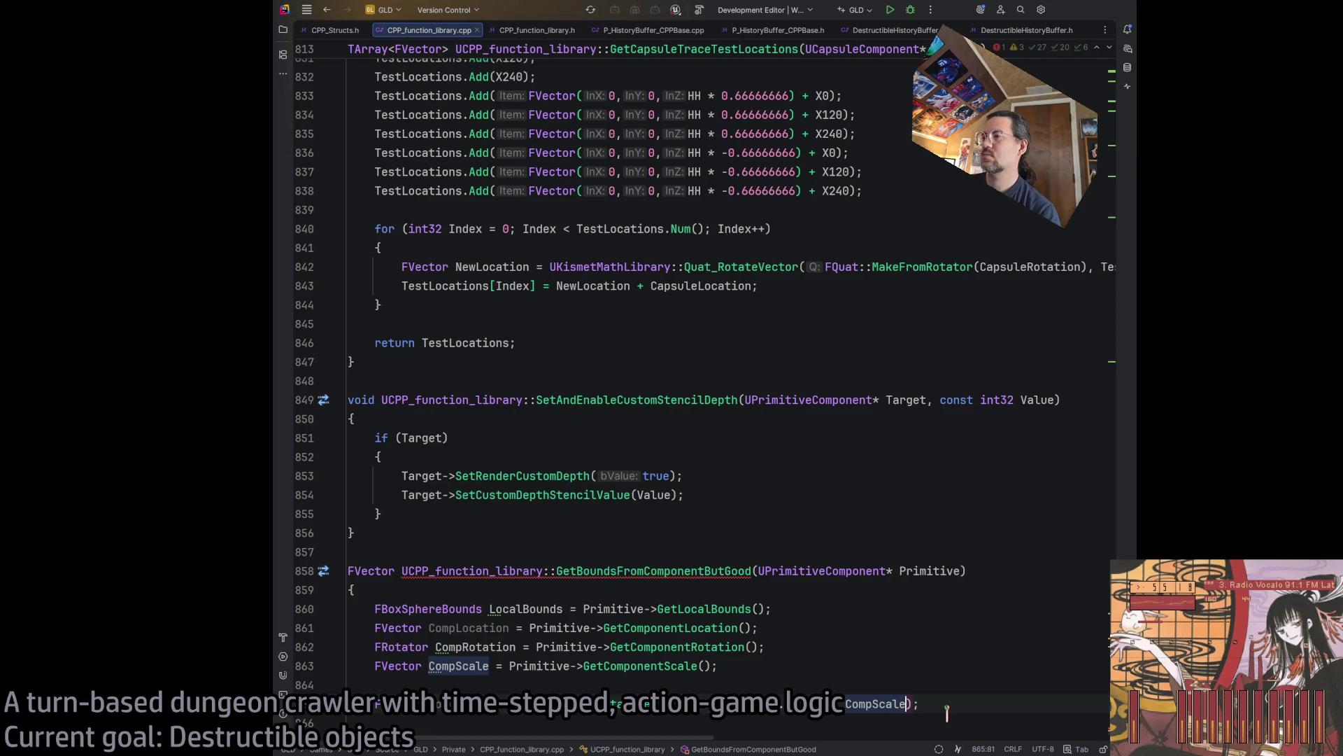
click(985, 706)
scroll(676, 630, down, 3)
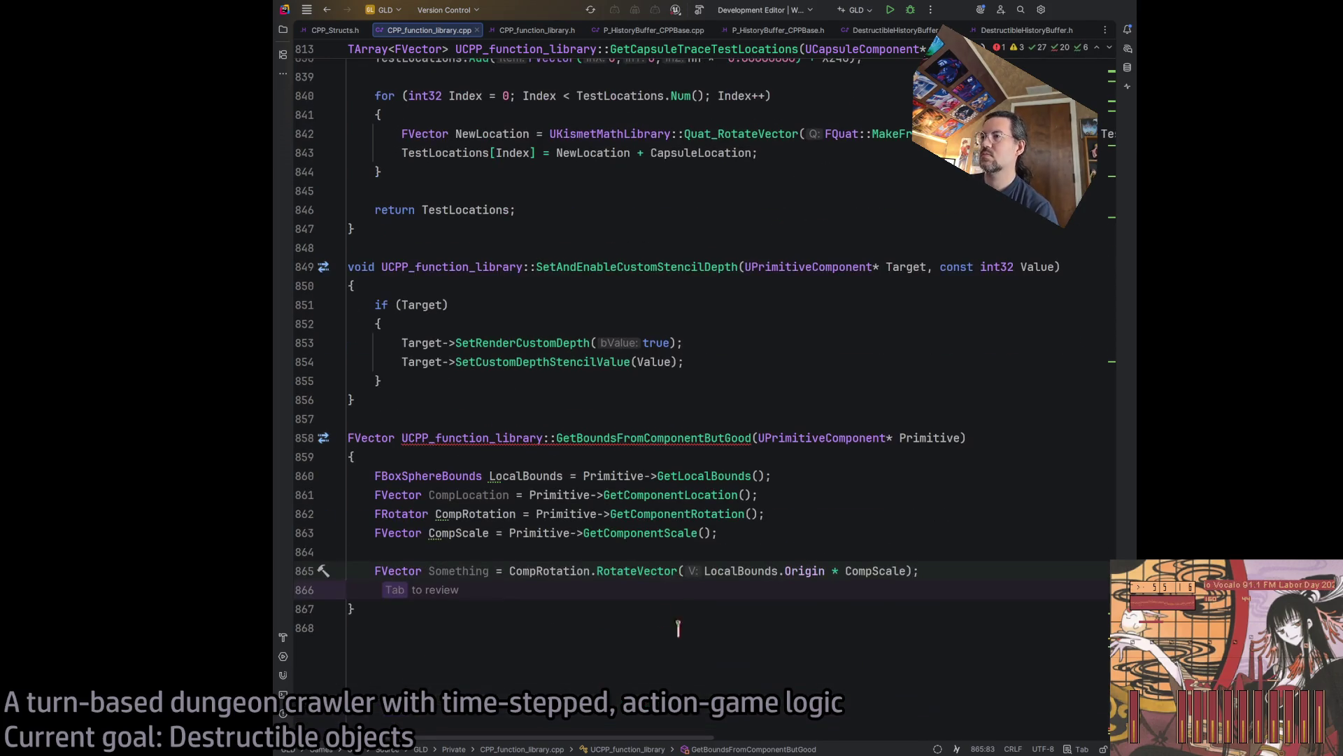
key(Down)
key(Down)
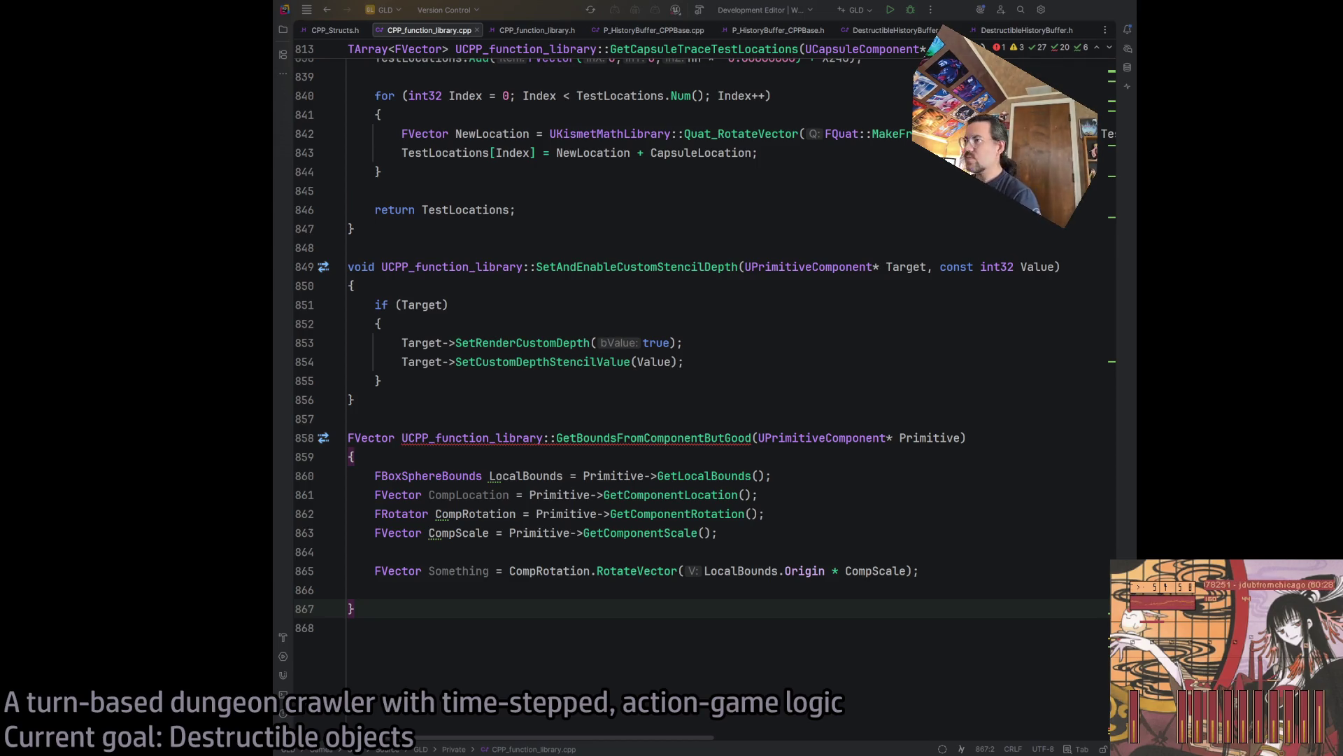
click(433, 572)
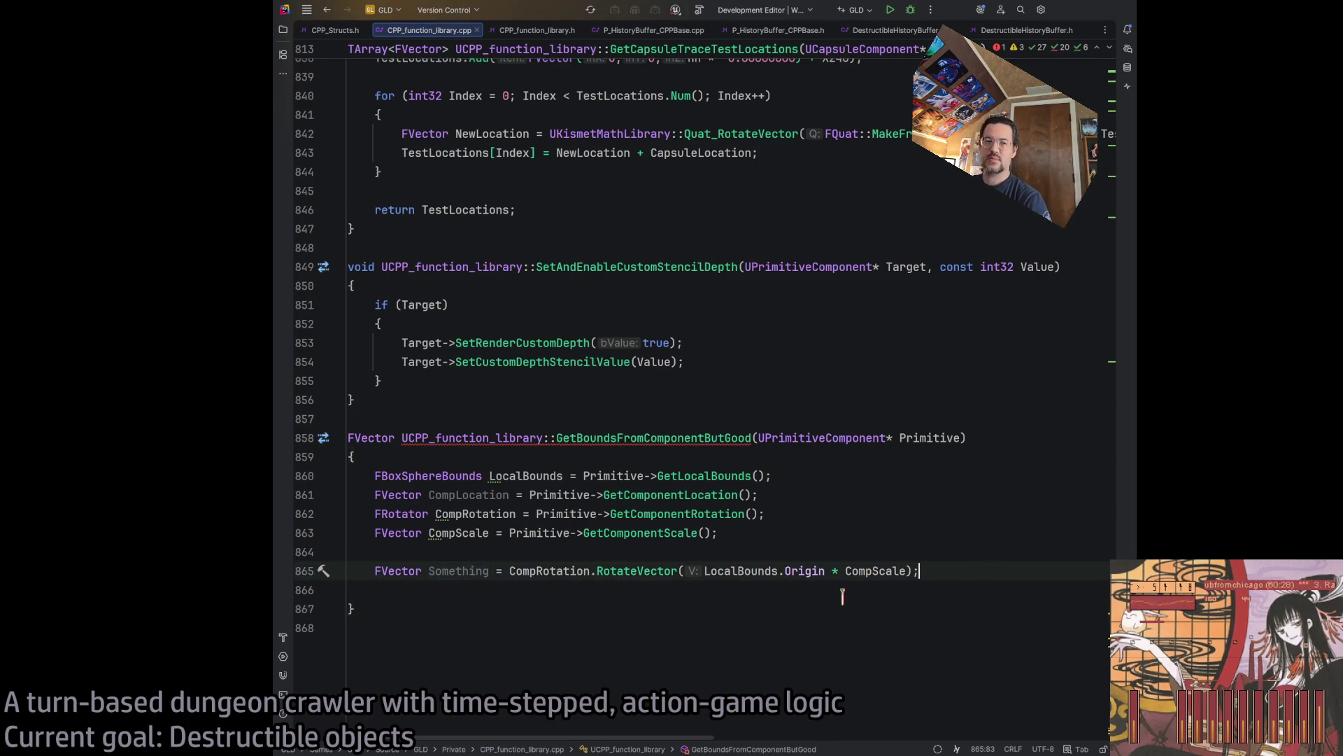
click(957, 590)
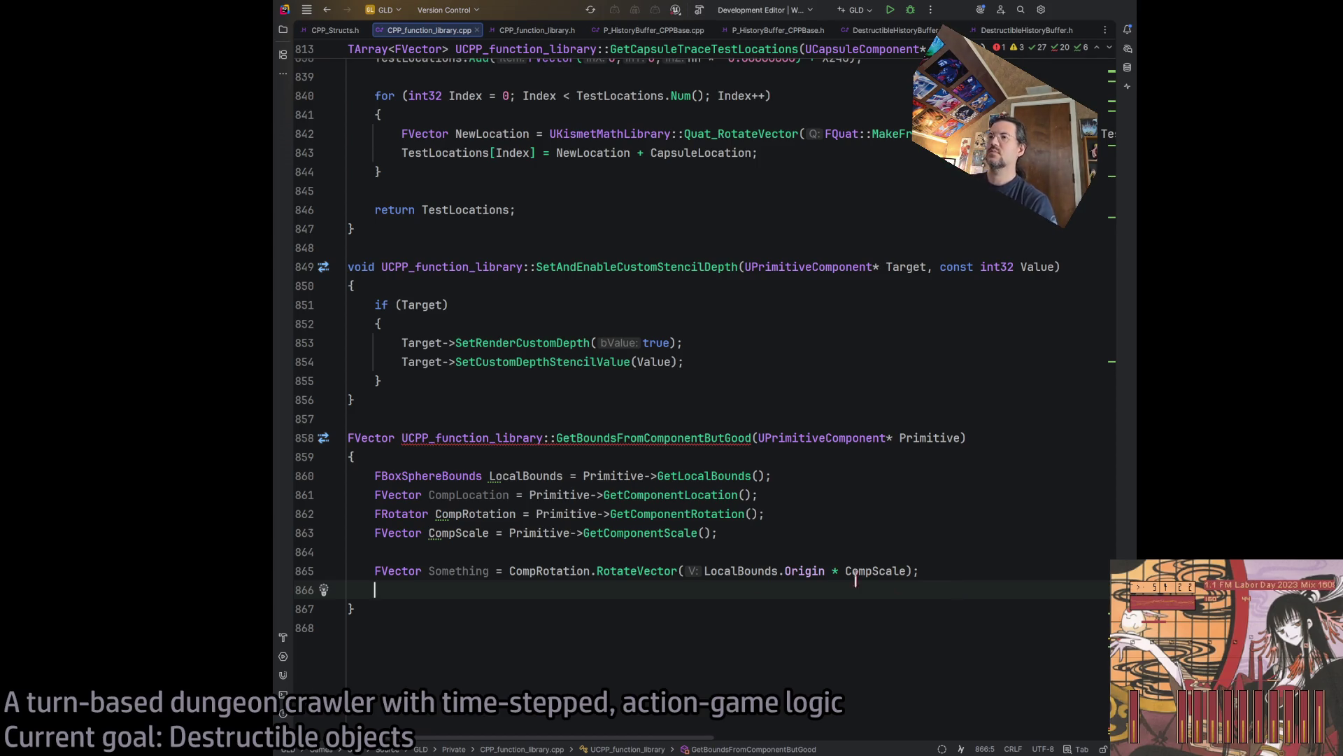
double_click(462, 571)
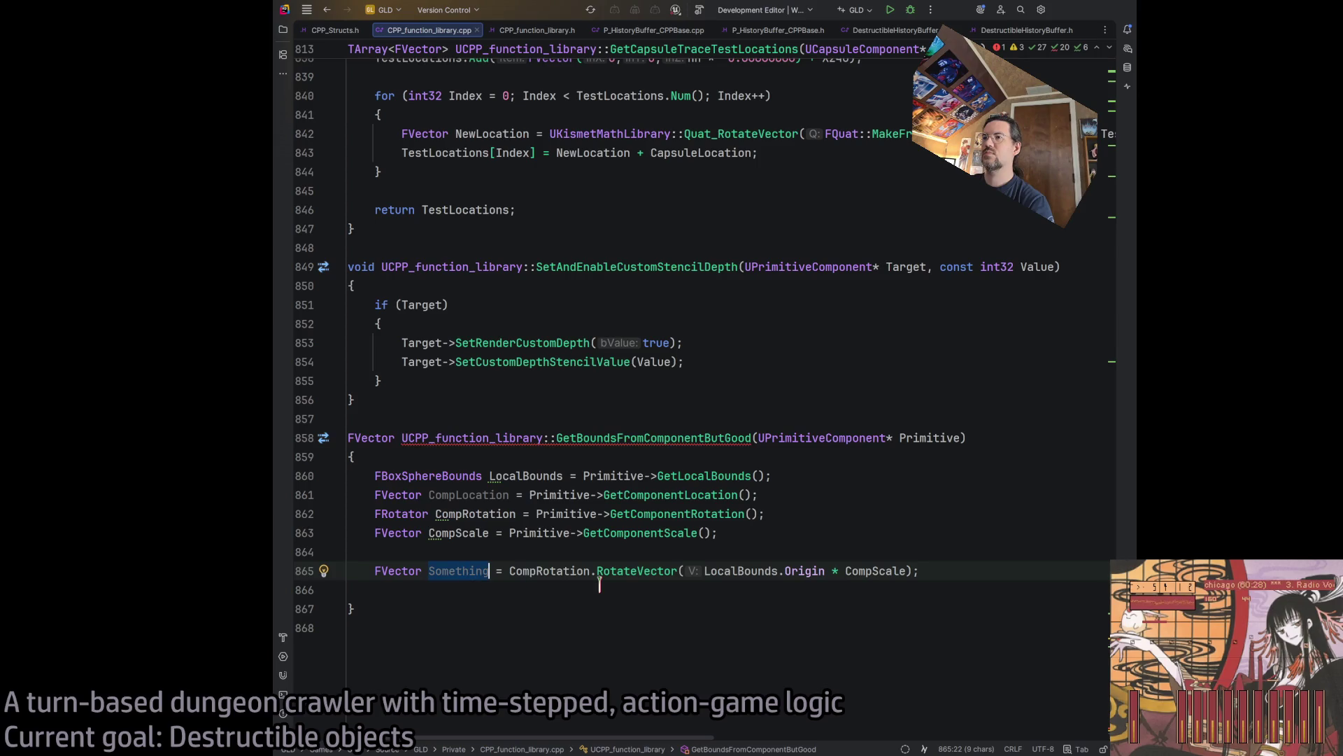
Name the line 865 variable OriginWS after trying WorldOrigin.
text(WorldOrigin)
key(BackSpace)
key(BackSpace)
key(BackSpace)
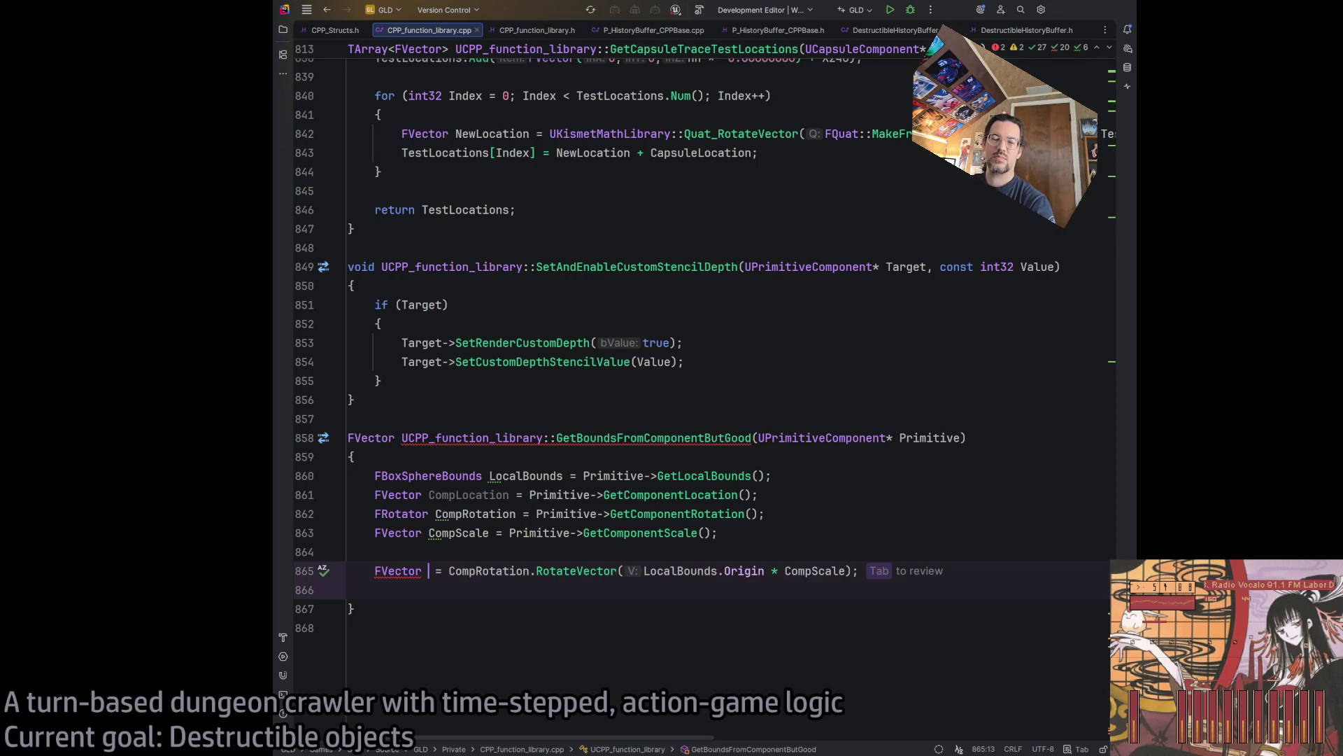
text(WorldOrigin)
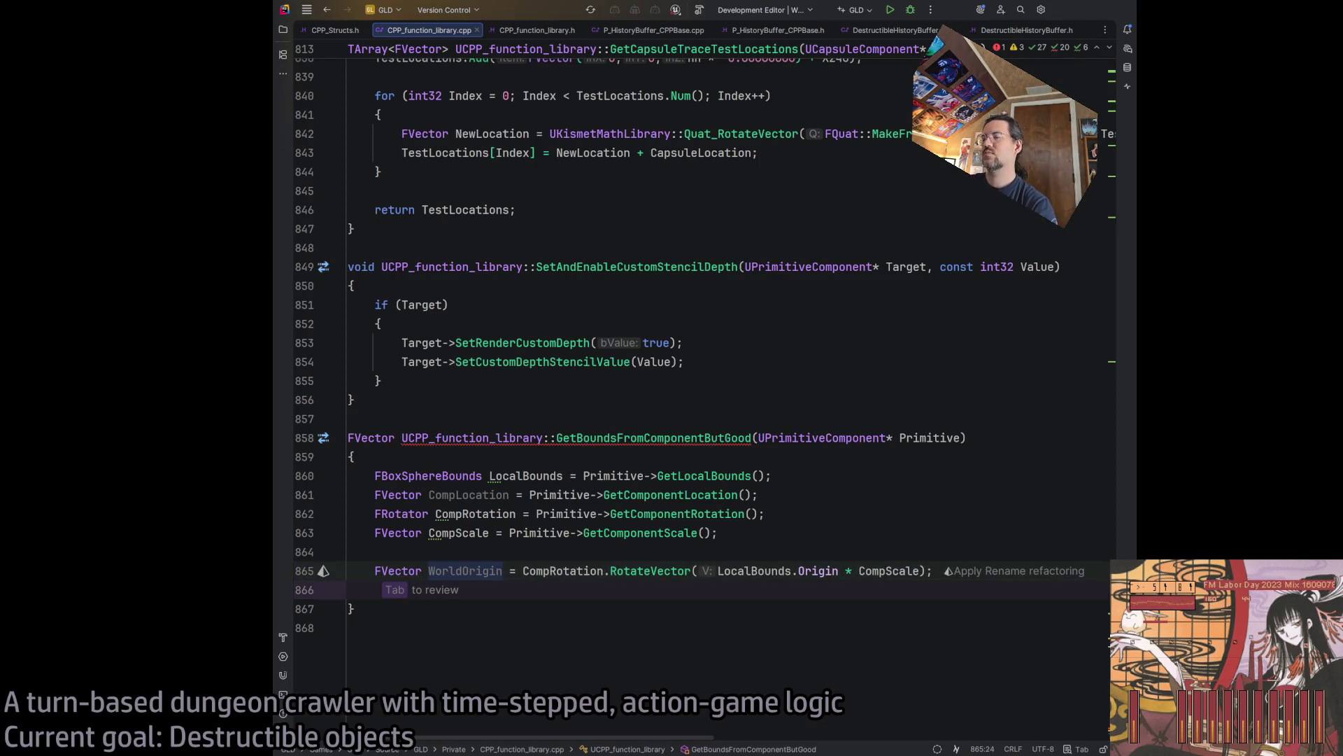
key(BackSpace)
key(BackSpace)
key(BackSpace)
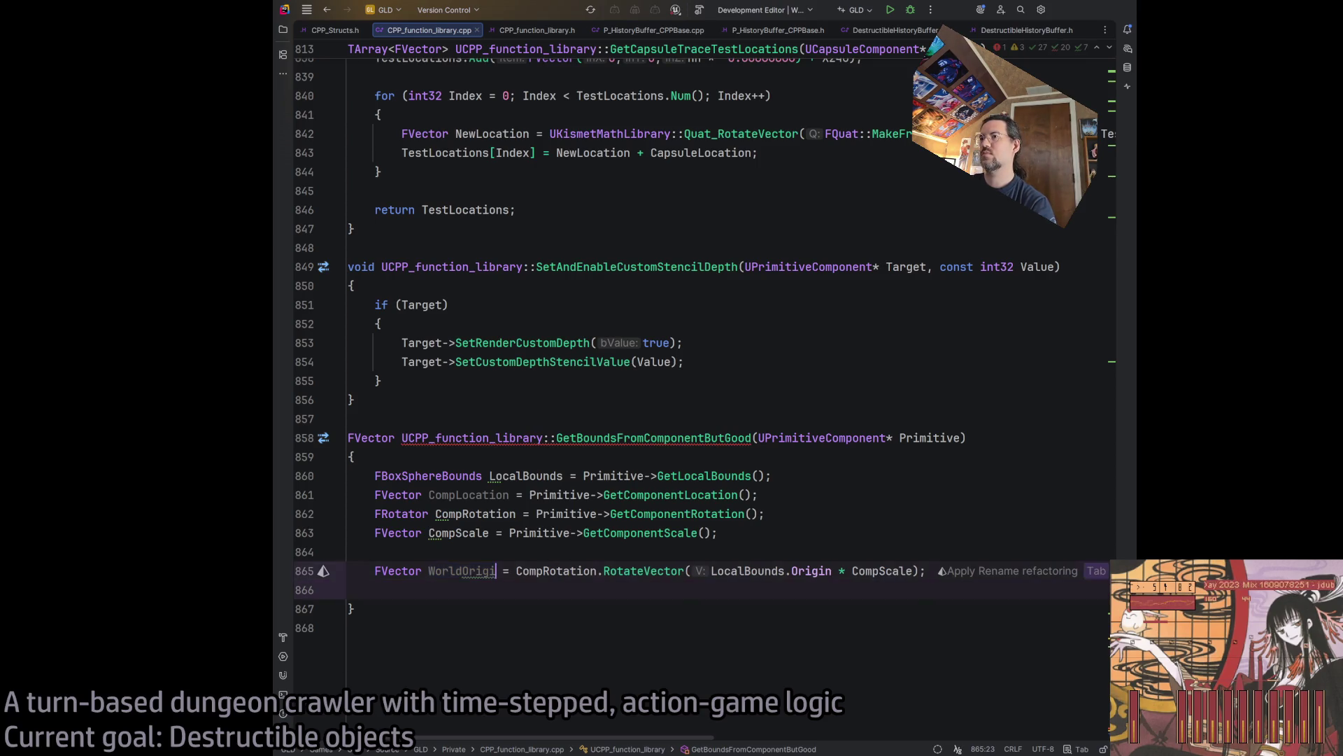
text(OriginWS)
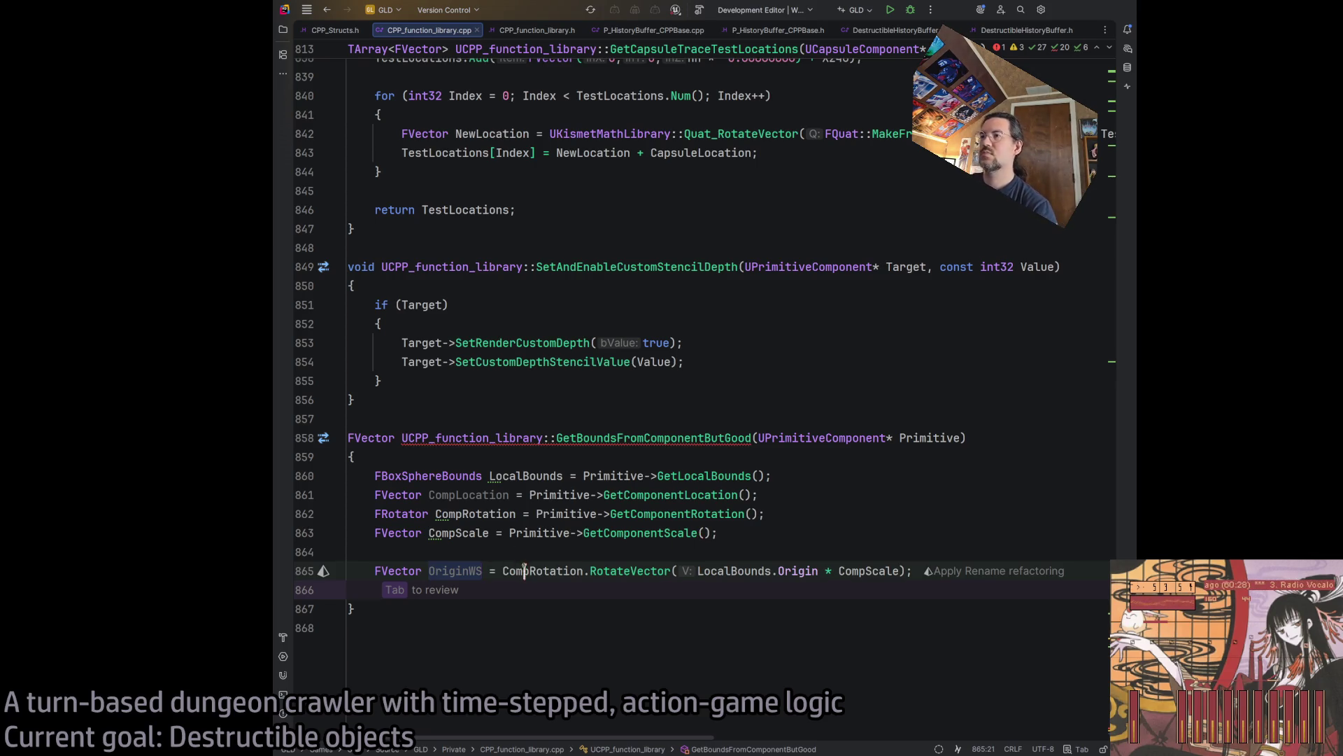
Add CompLocation + before the rotated, scaled origin in the OriginWS expression.
click(503, 571)
text(CompO)
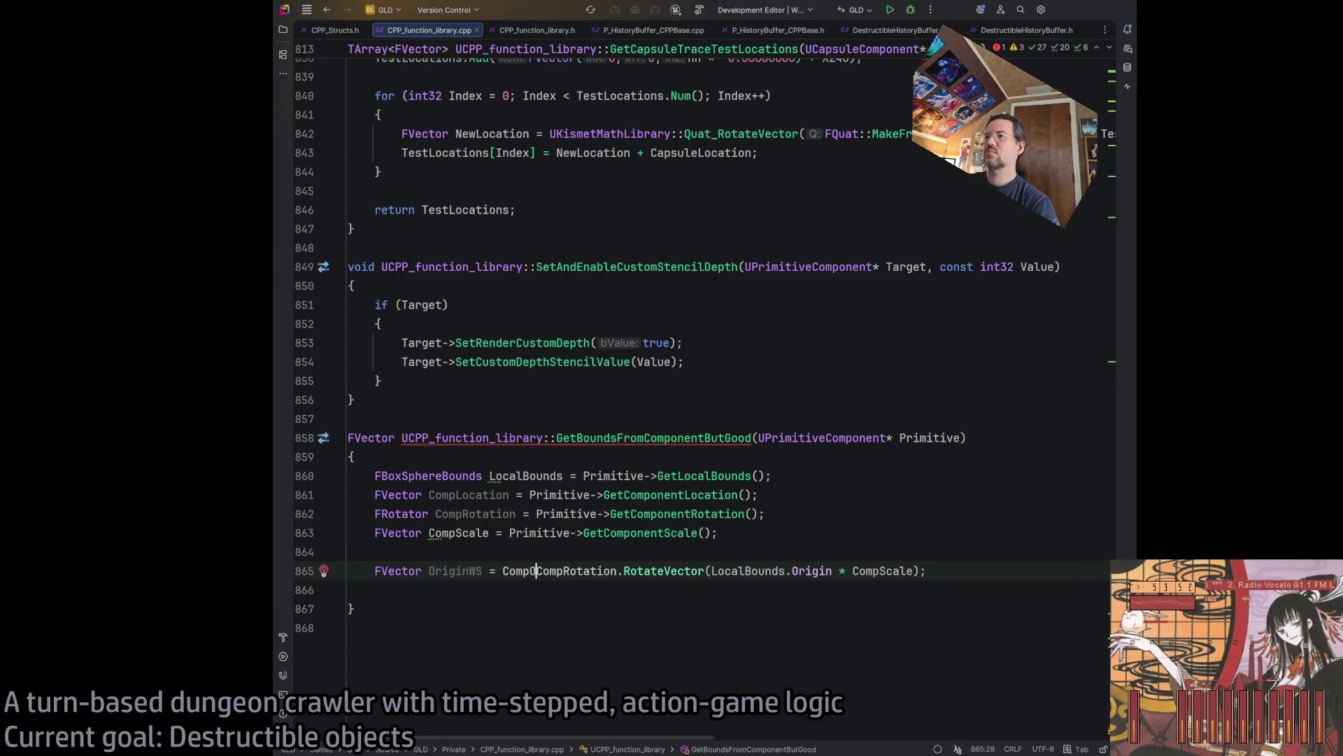
key(Return)
text(+)
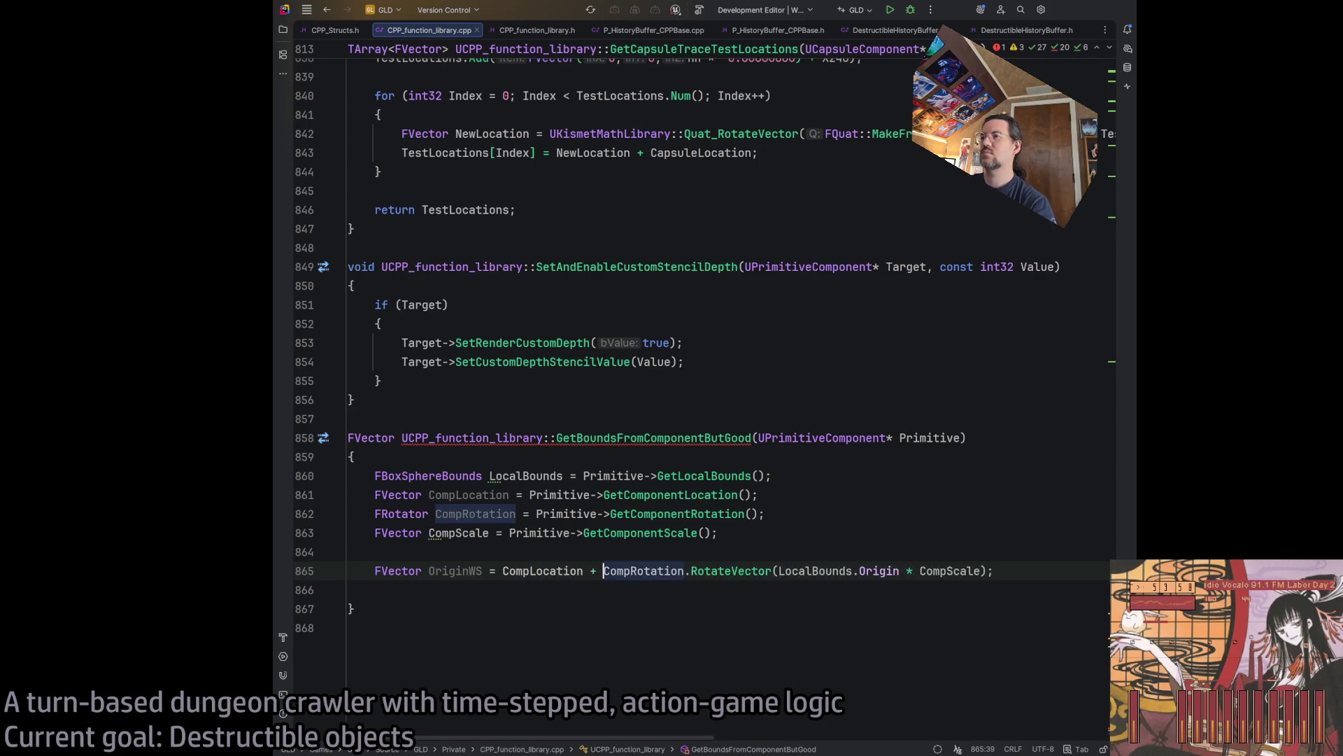
click(1065, 572)
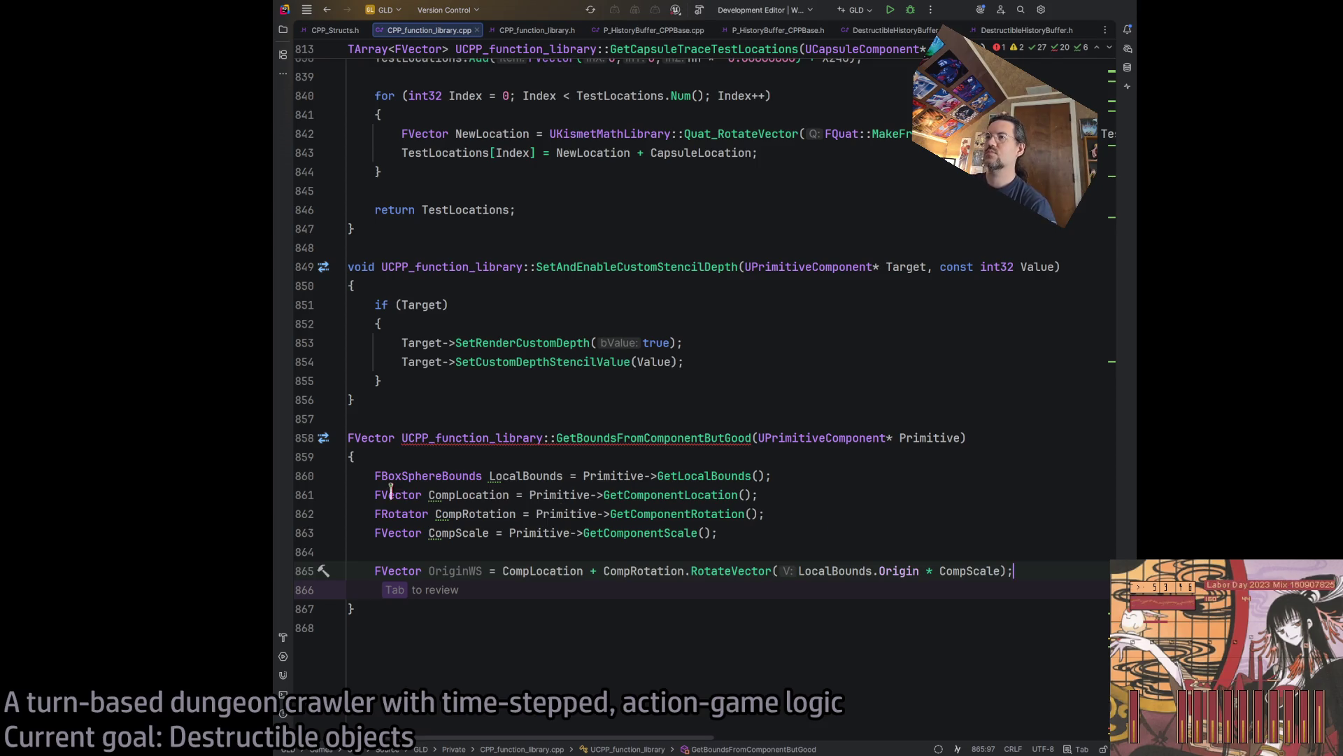
click(434, 495)
key(Down)
key(Down)
key(Down)
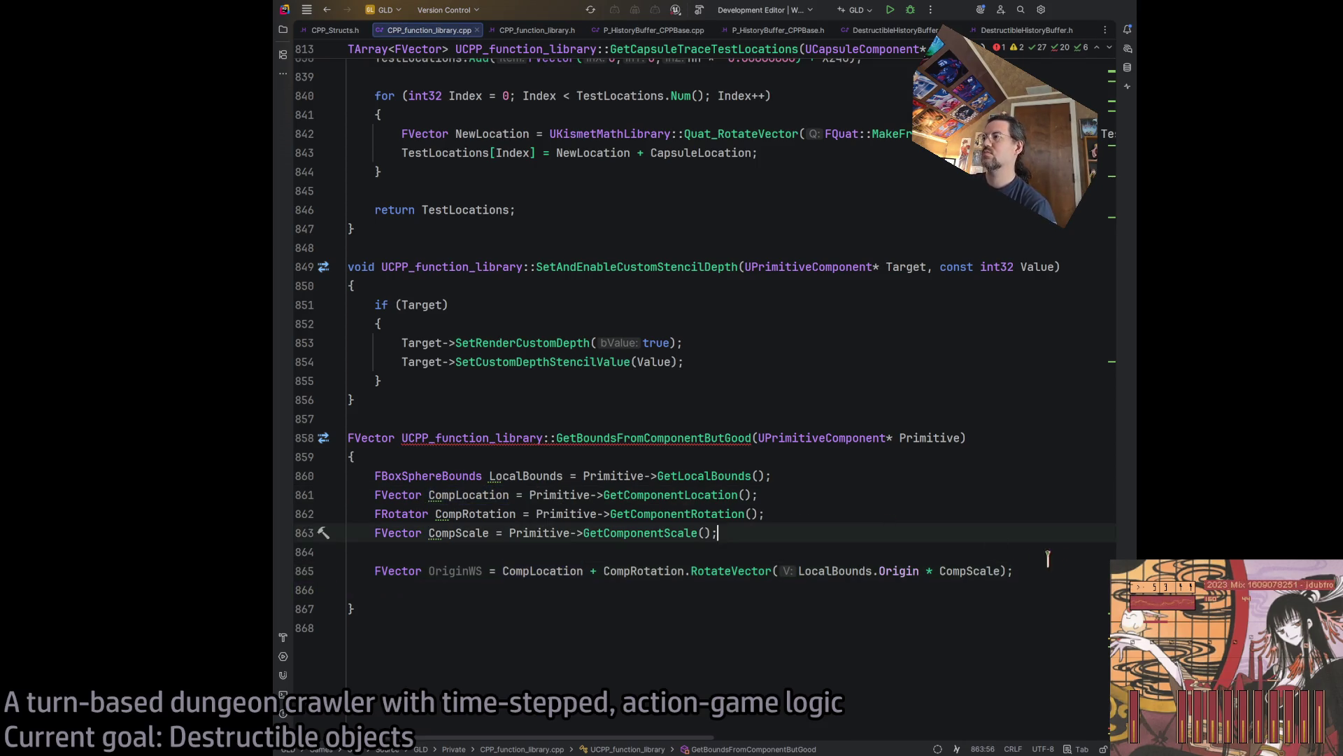
key(End)
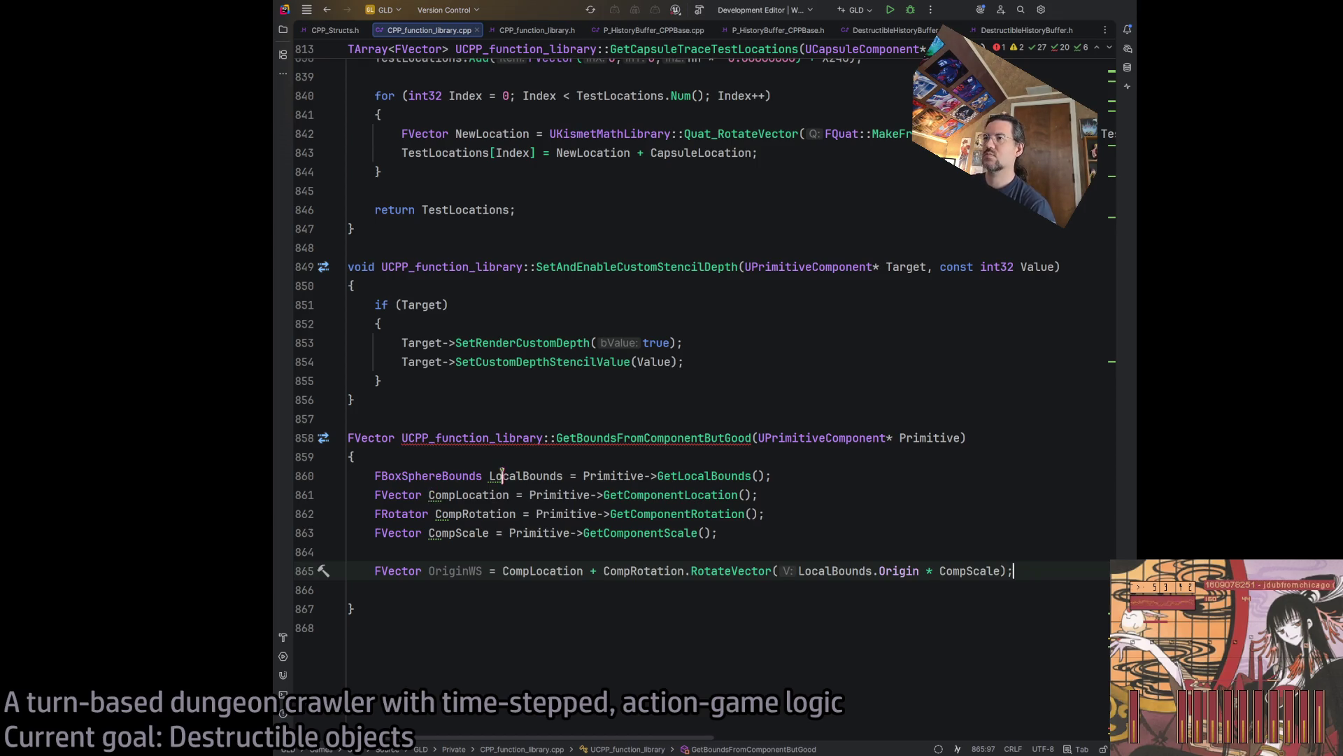
Make LocalBounds, CompLocation, CompRotation and CompScale const using Rider's 'Make variable const' quick-fix.
click(490, 476)
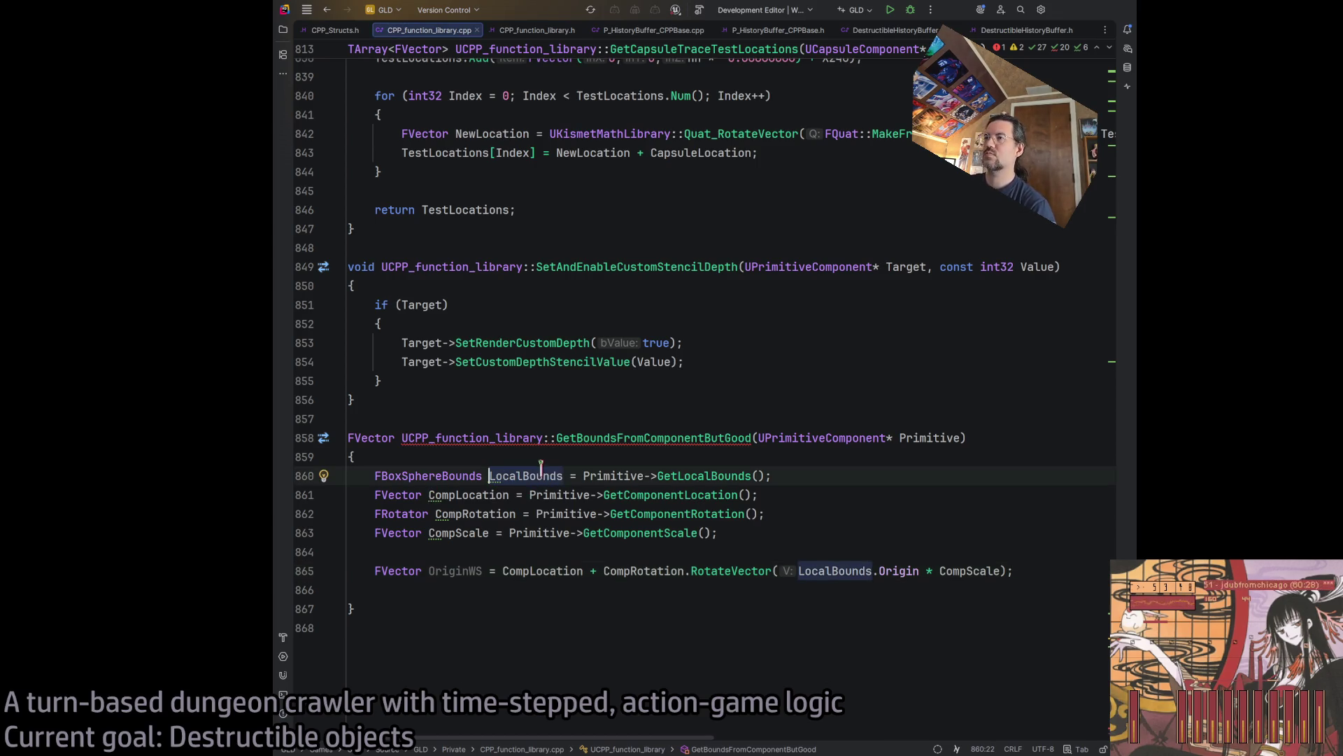
key(alt+Return)
key(Return)
key(F2)
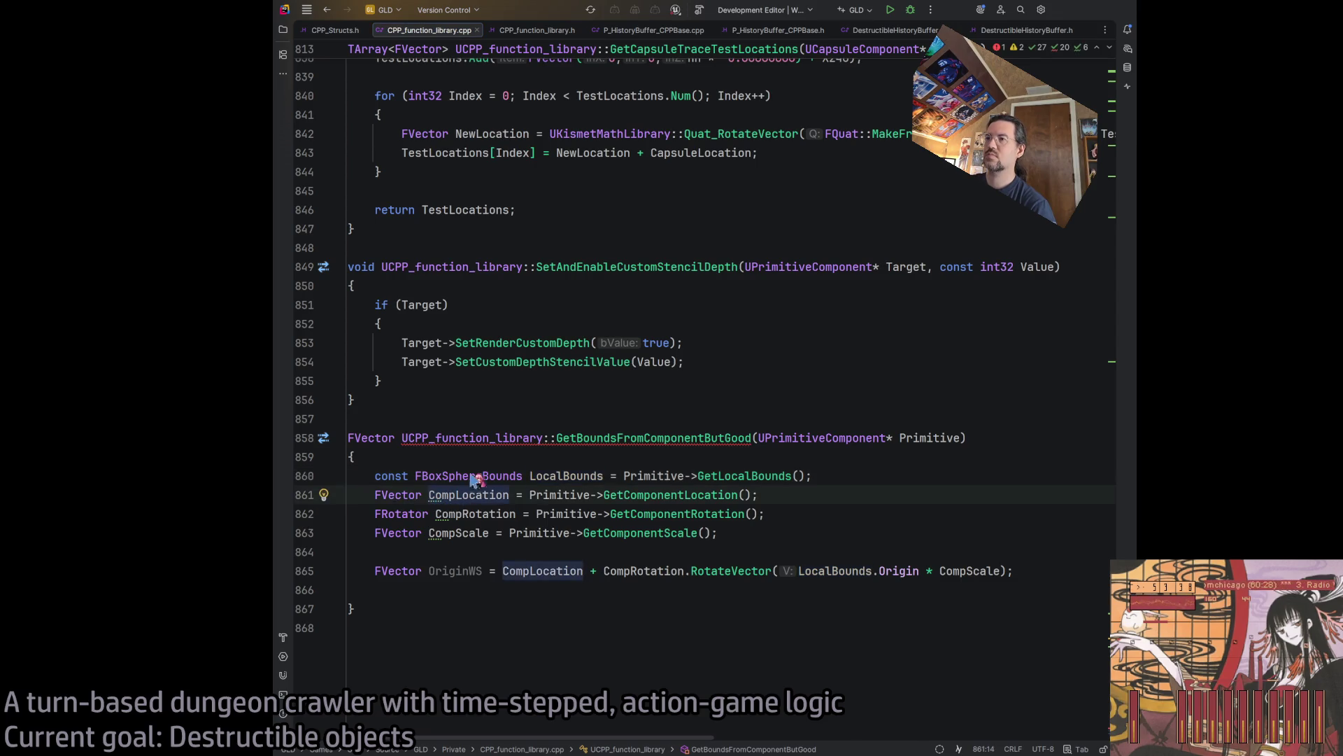
key(alt+Return)
key(Return)
key(F2)
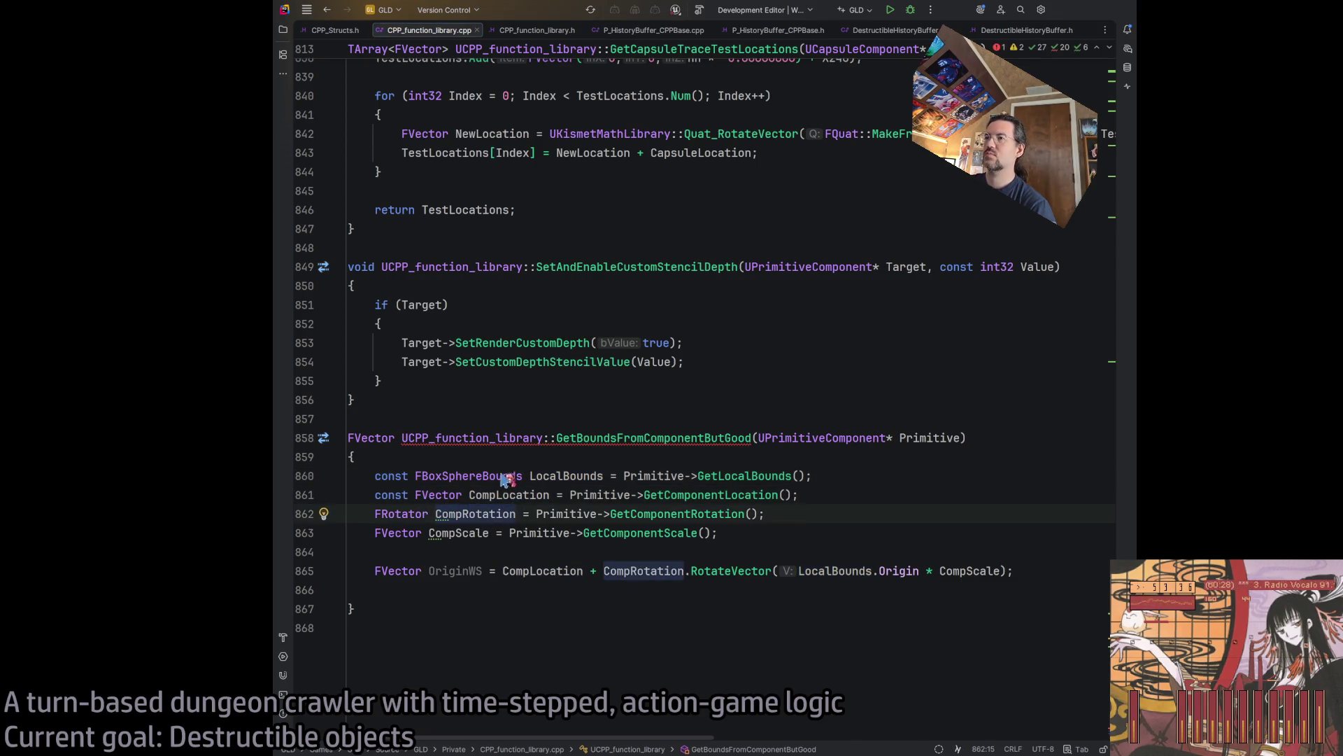
key(alt+Return)
key(Return)
key(F2)
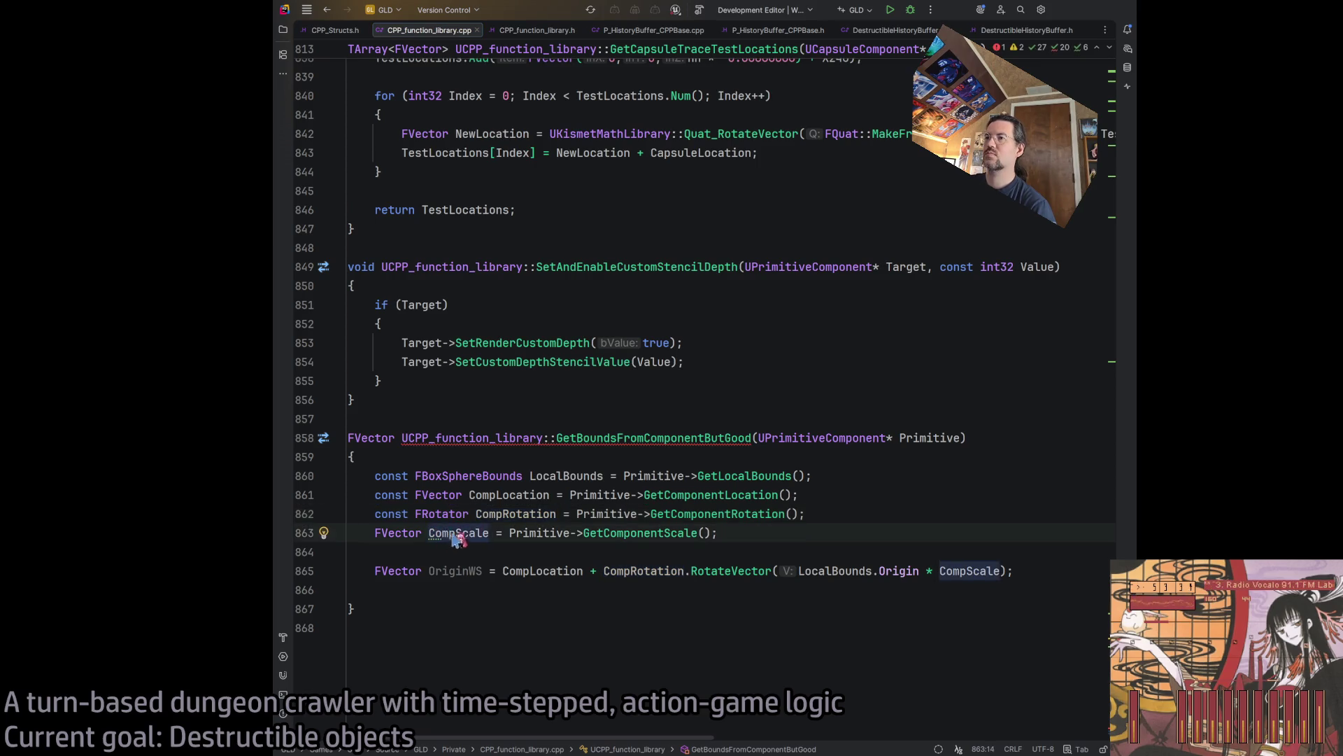
key(alt+Return)
key(Return)
click(1021, 570)
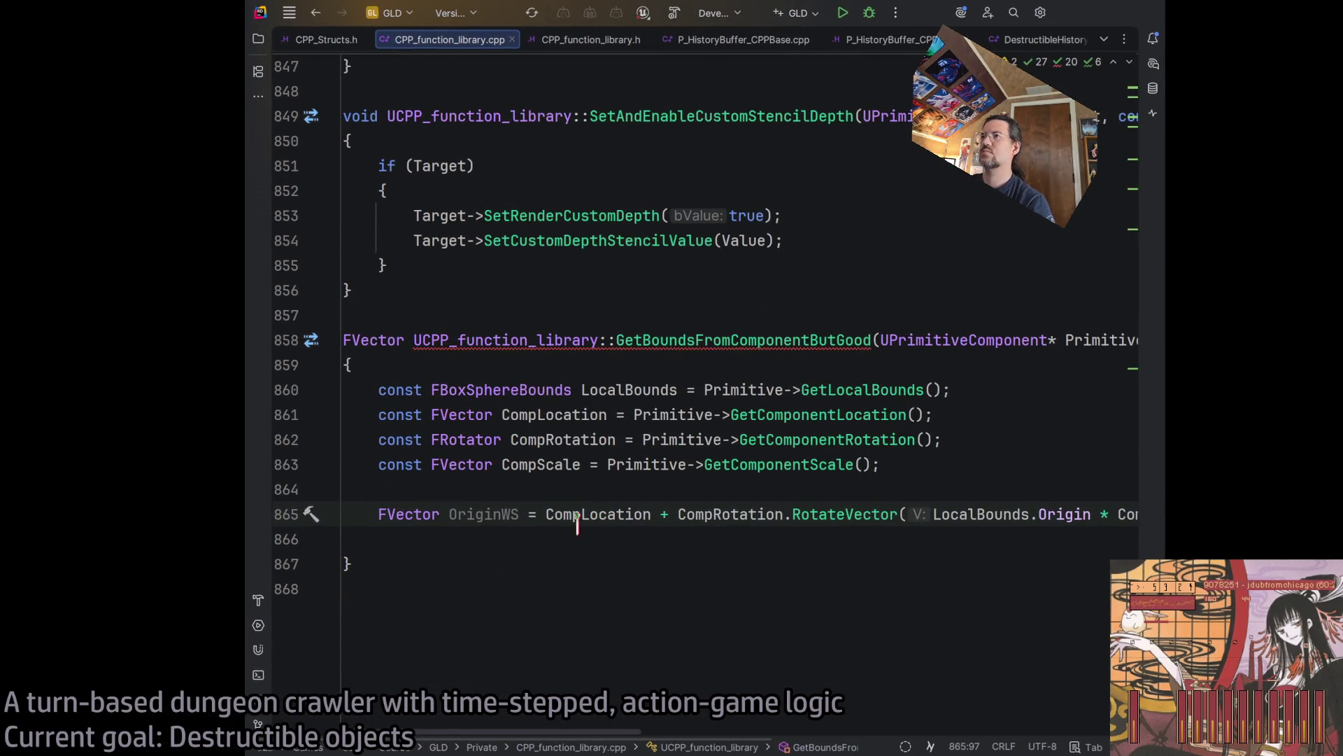
Start line 867 with LocalBounds, then return to ChatGPT's FRotator::RotateVector answer.
click(424, 544)
key(Return)
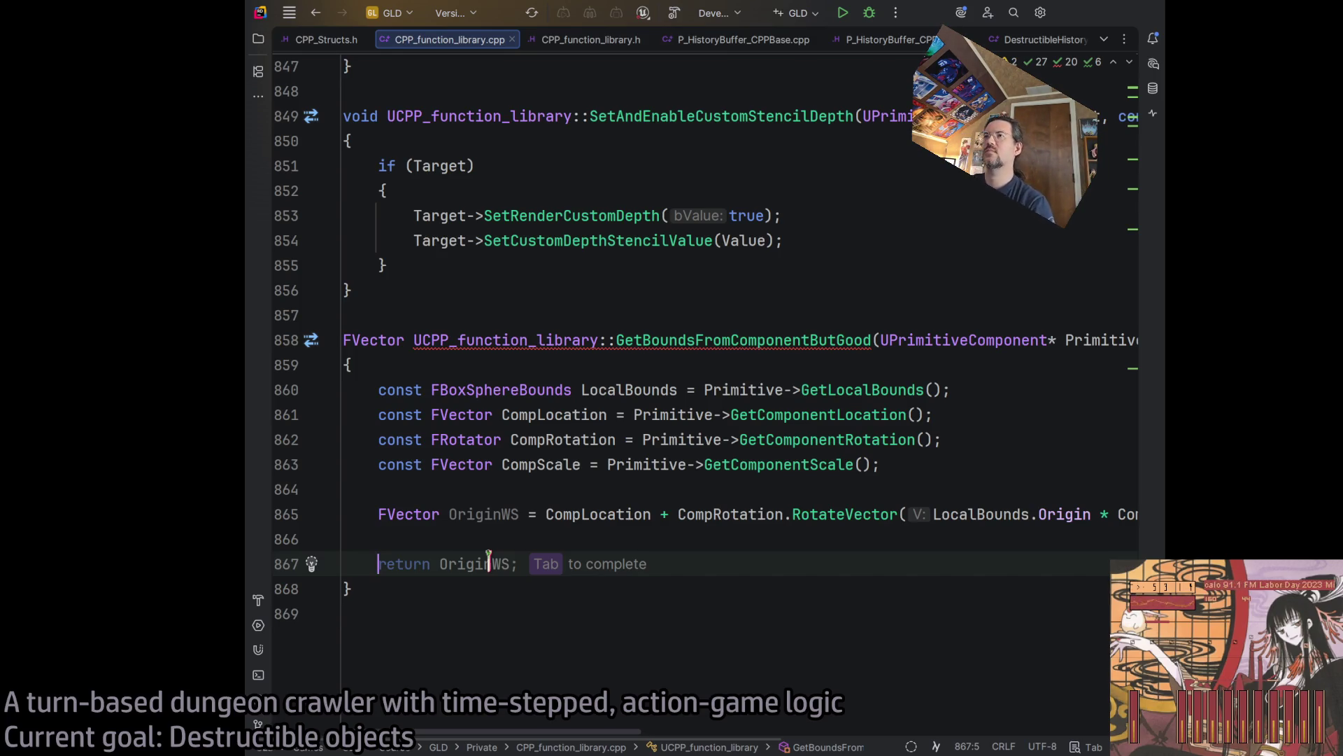
text(LocalBounds)
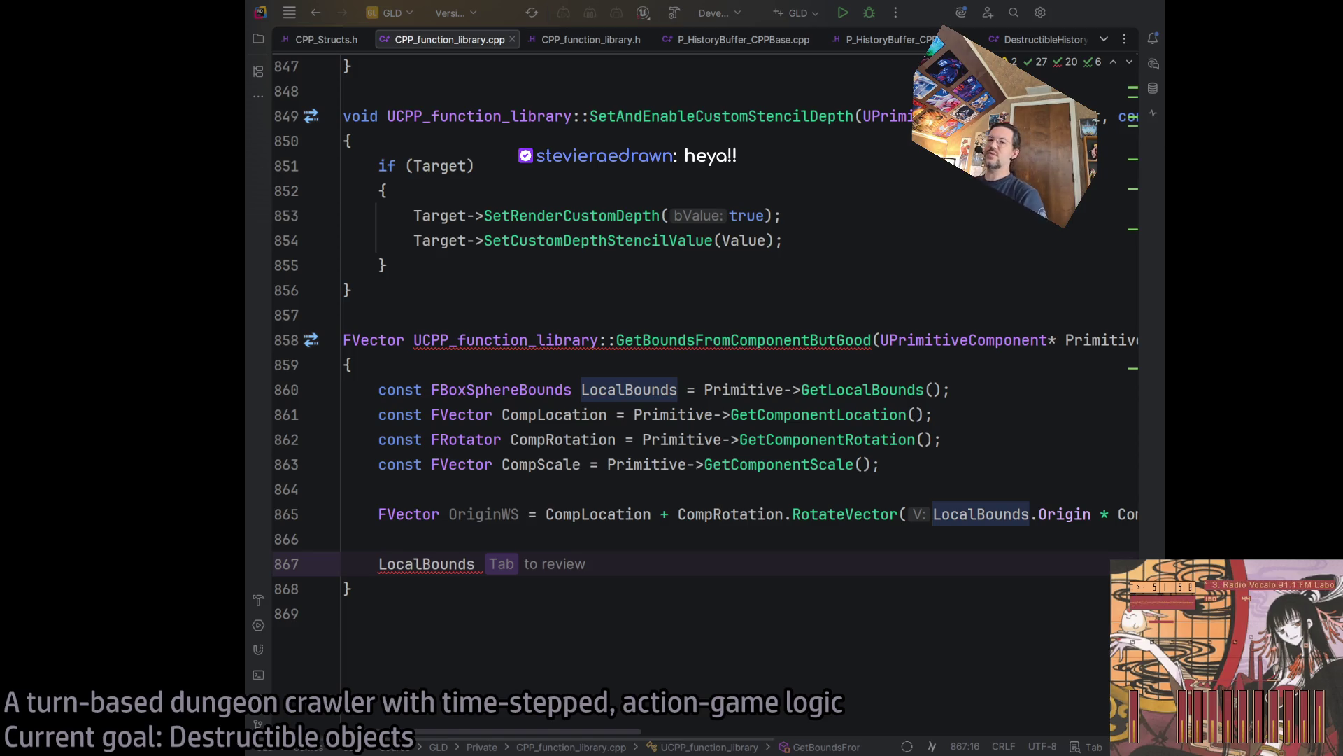
key(alt+Tab)
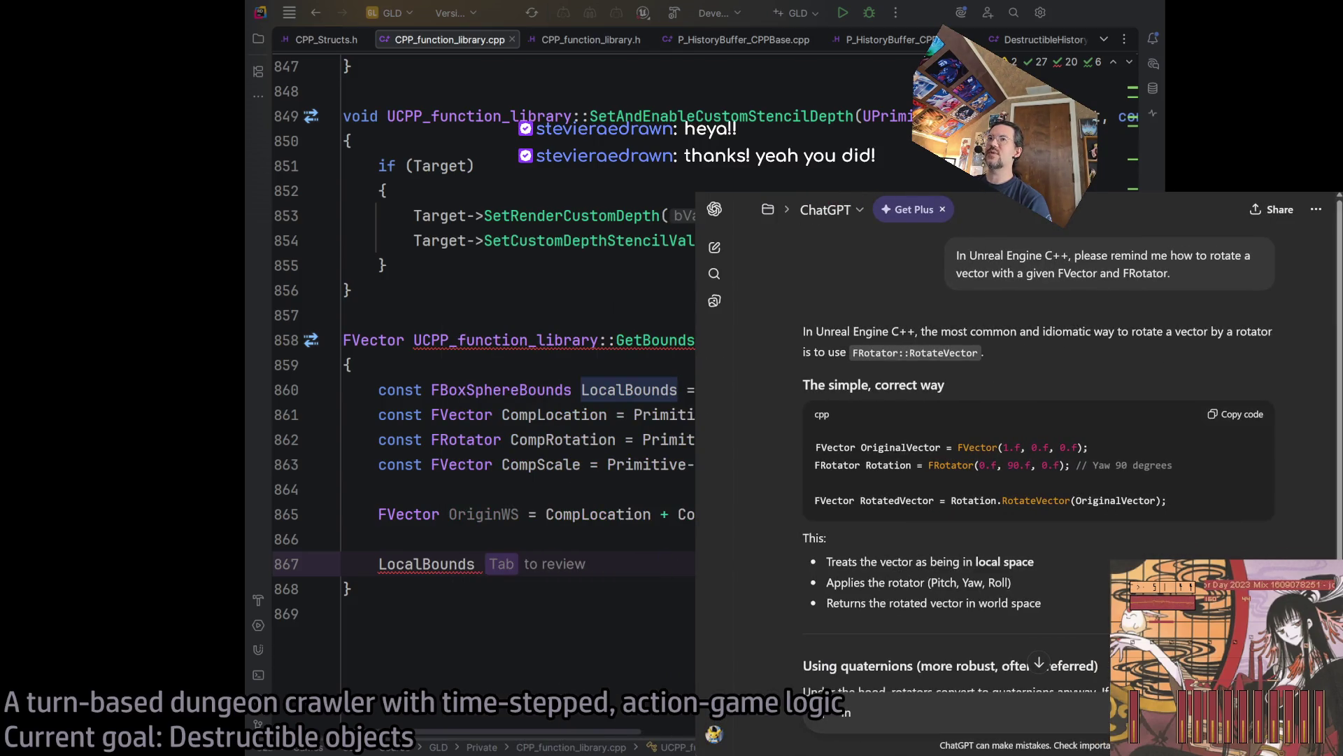
Search Twitch for the viewer's channel and play its most recent 5:23:10 broadcast.
key(alt+Tab)
click(1024, 206)
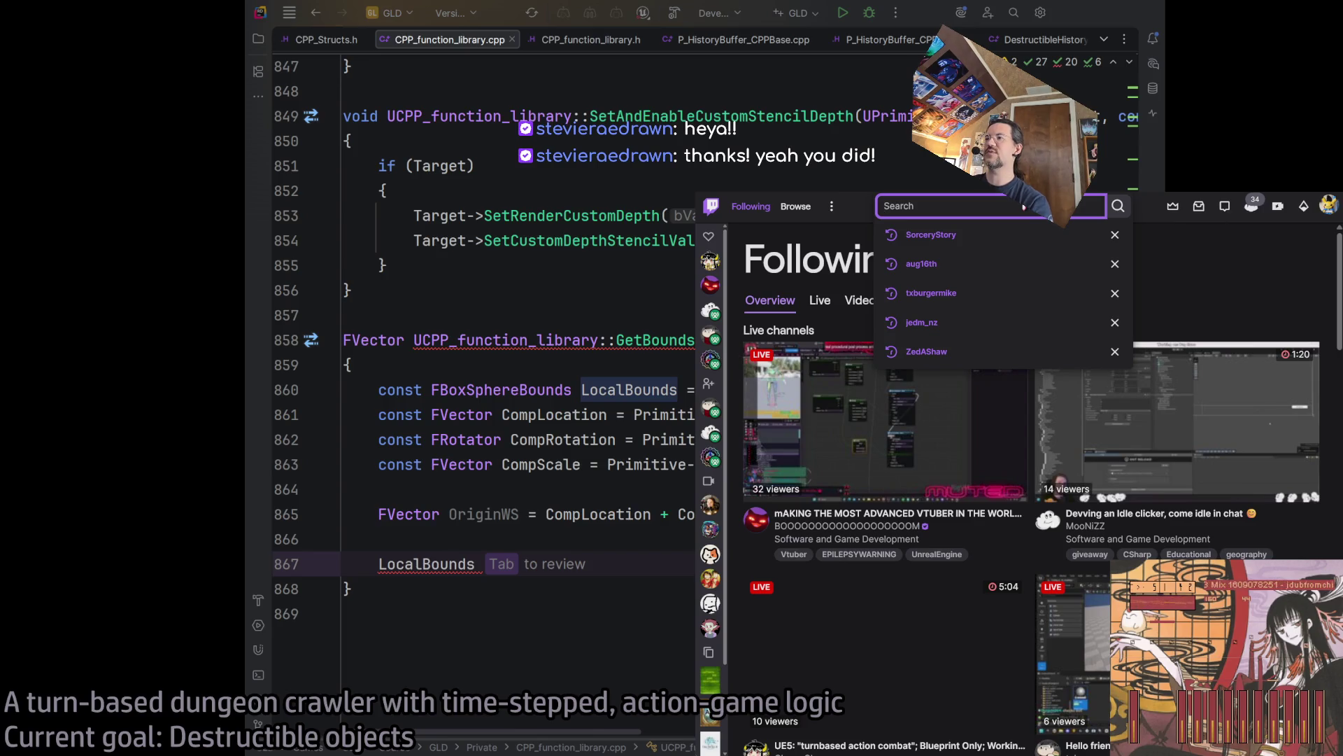
text(stevierae)
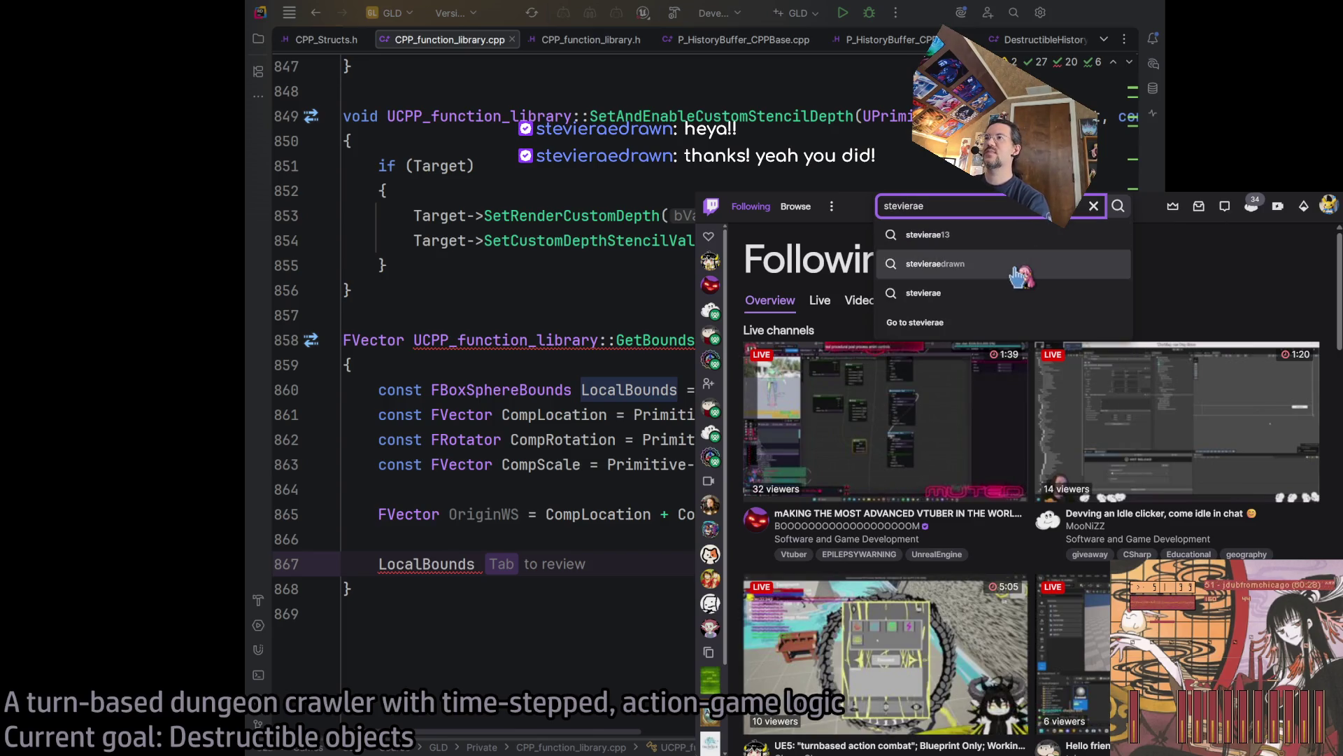
click(935, 234)
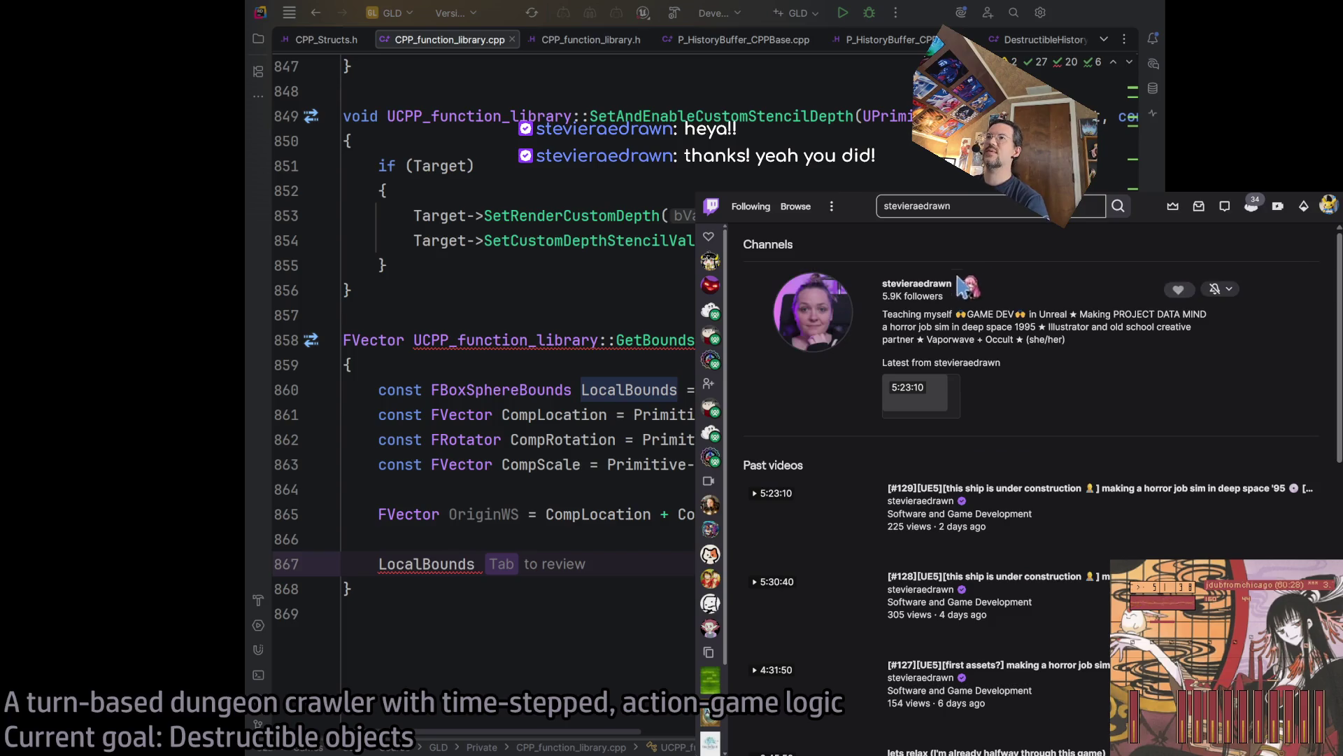
click(962, 283)
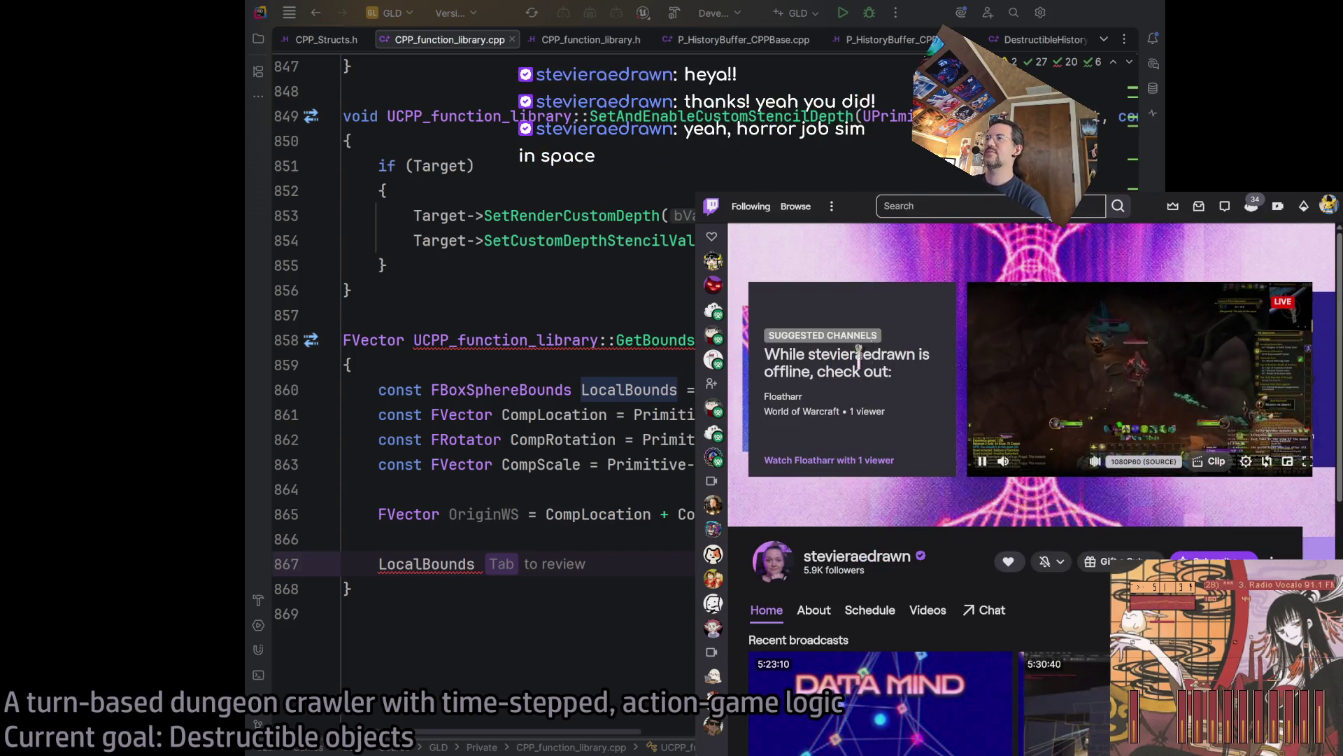
scroll(1181, 487, down, 4)
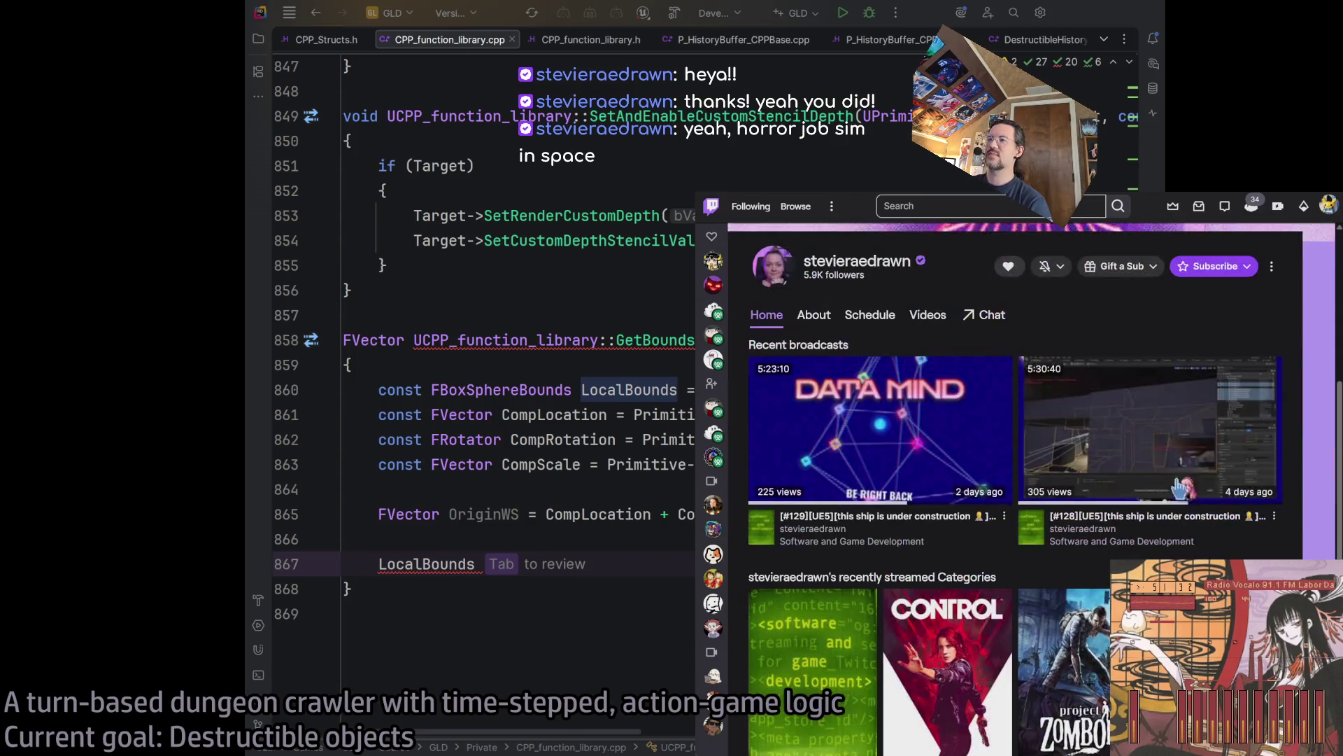
click(871, 428)
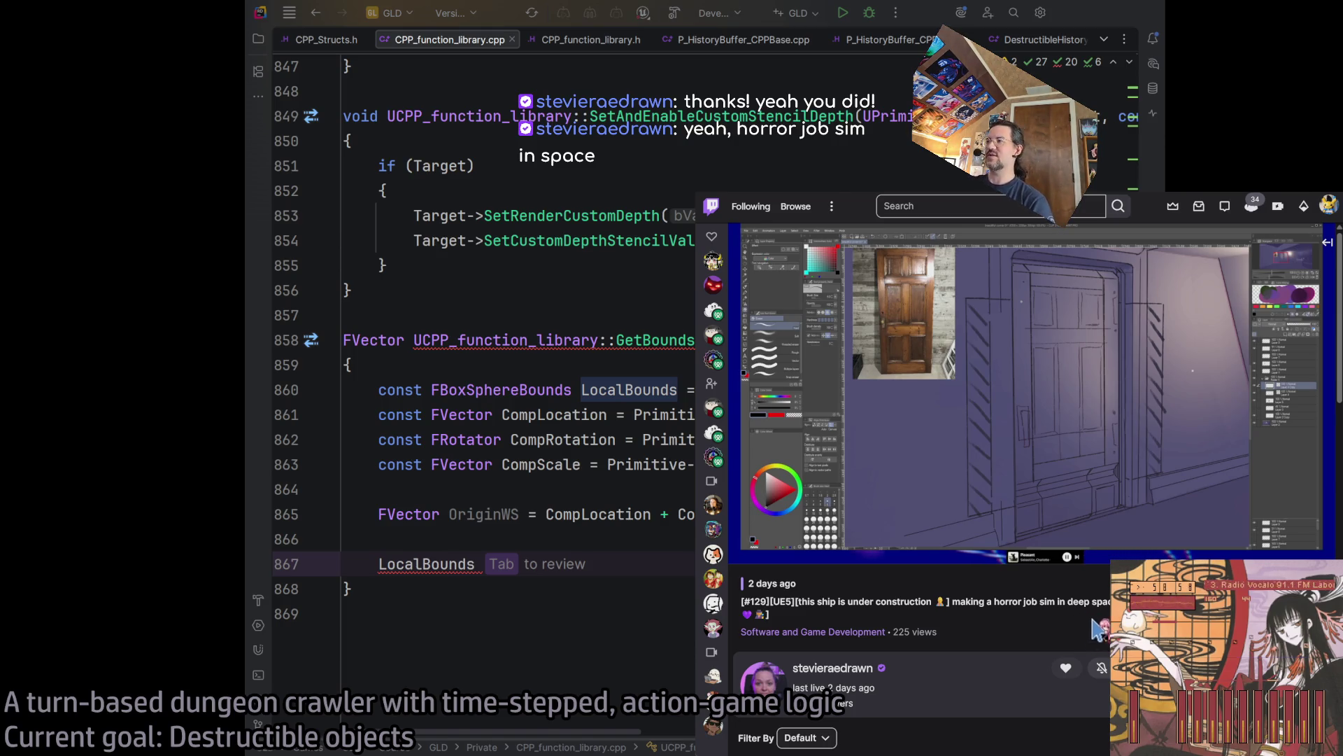
Enlarge the Twitch player window, watch the stream, then hide it to return to Rider.
key(ctrl+alt+Left)
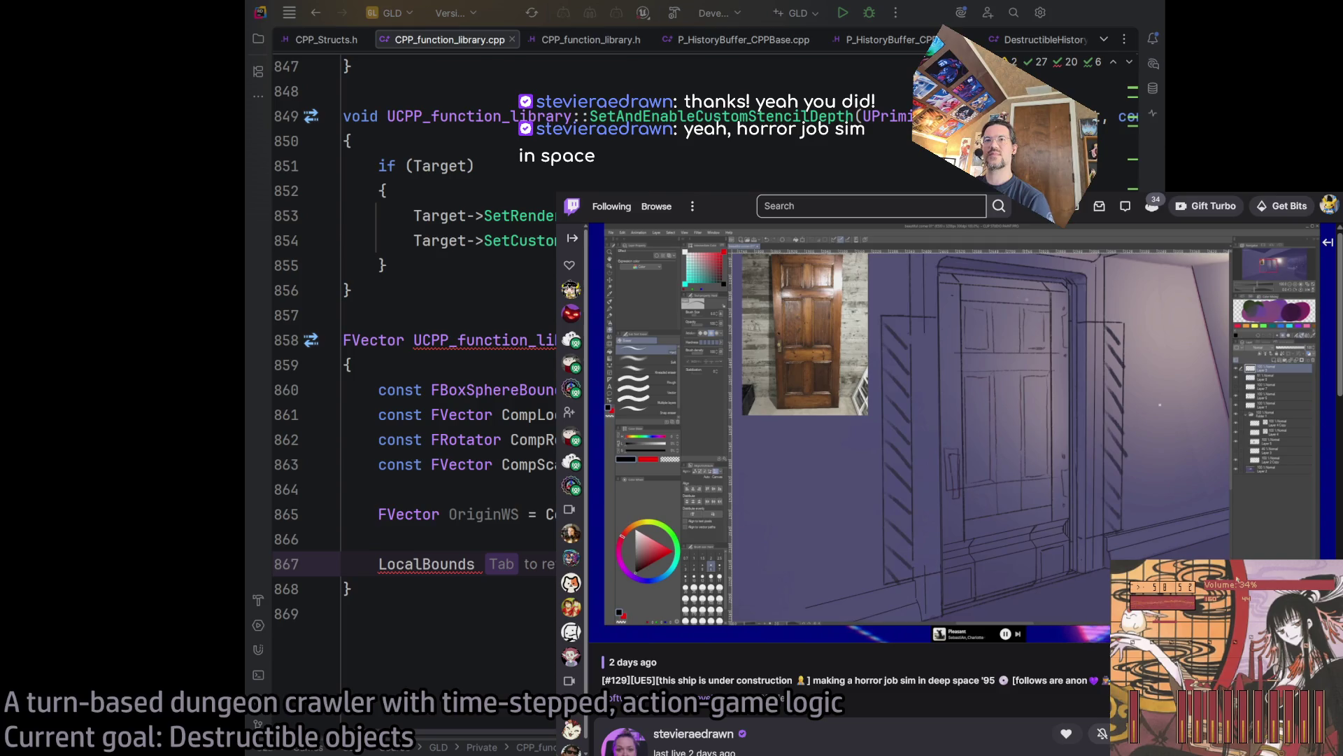
mouse_move(571, 484)
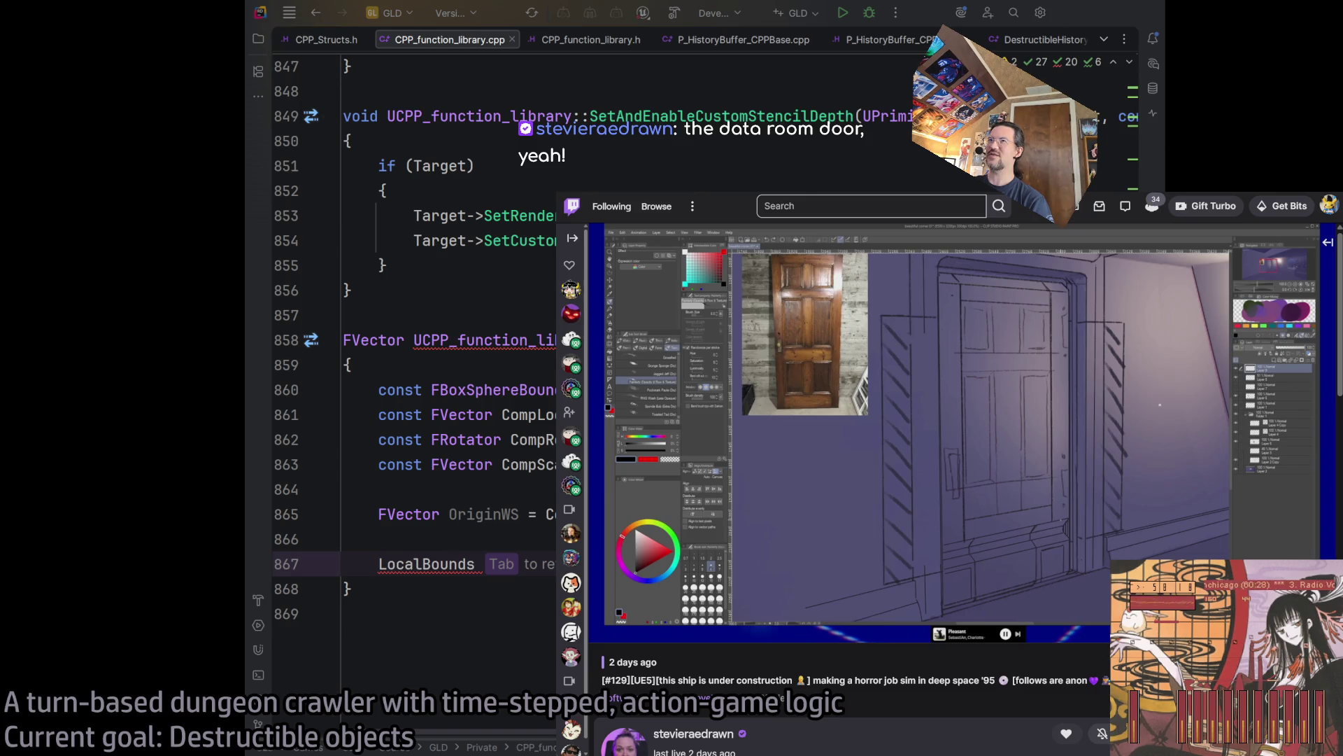
drag(558, 194, 478, 149)
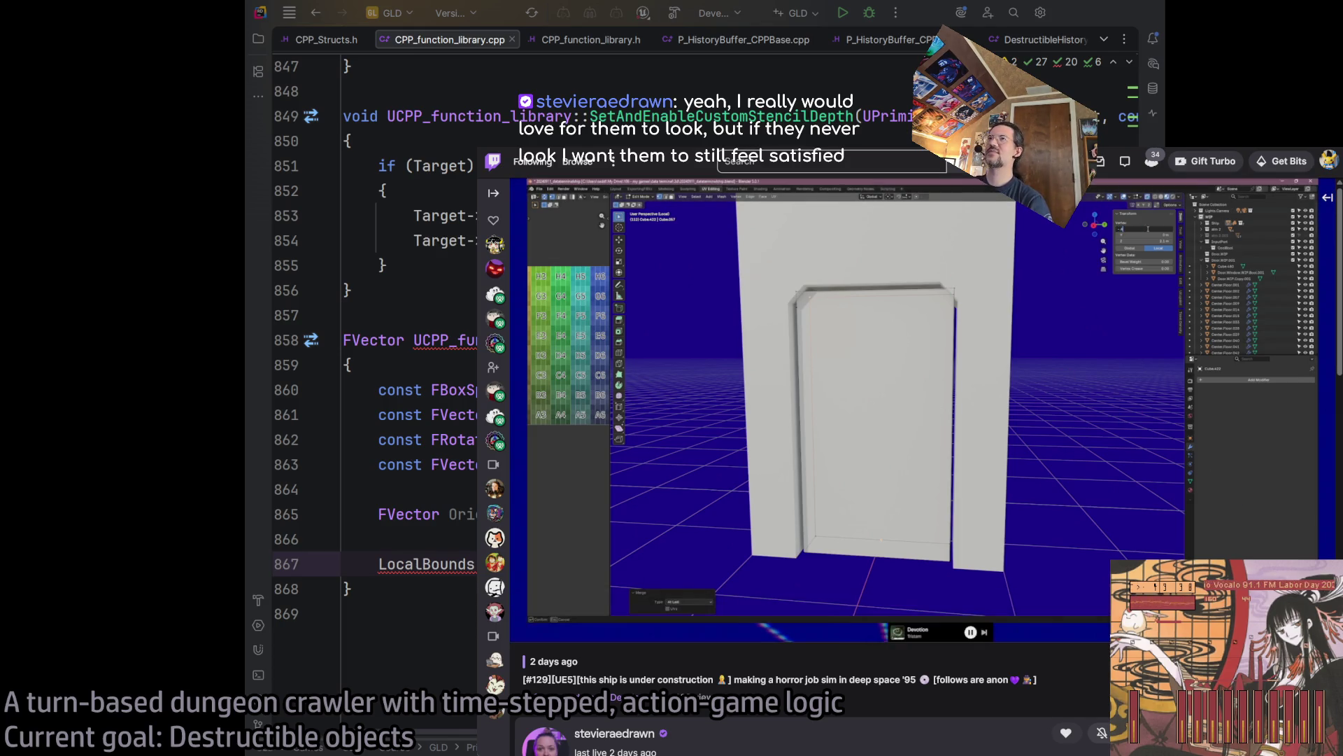
key(super+h)
key(super+h)
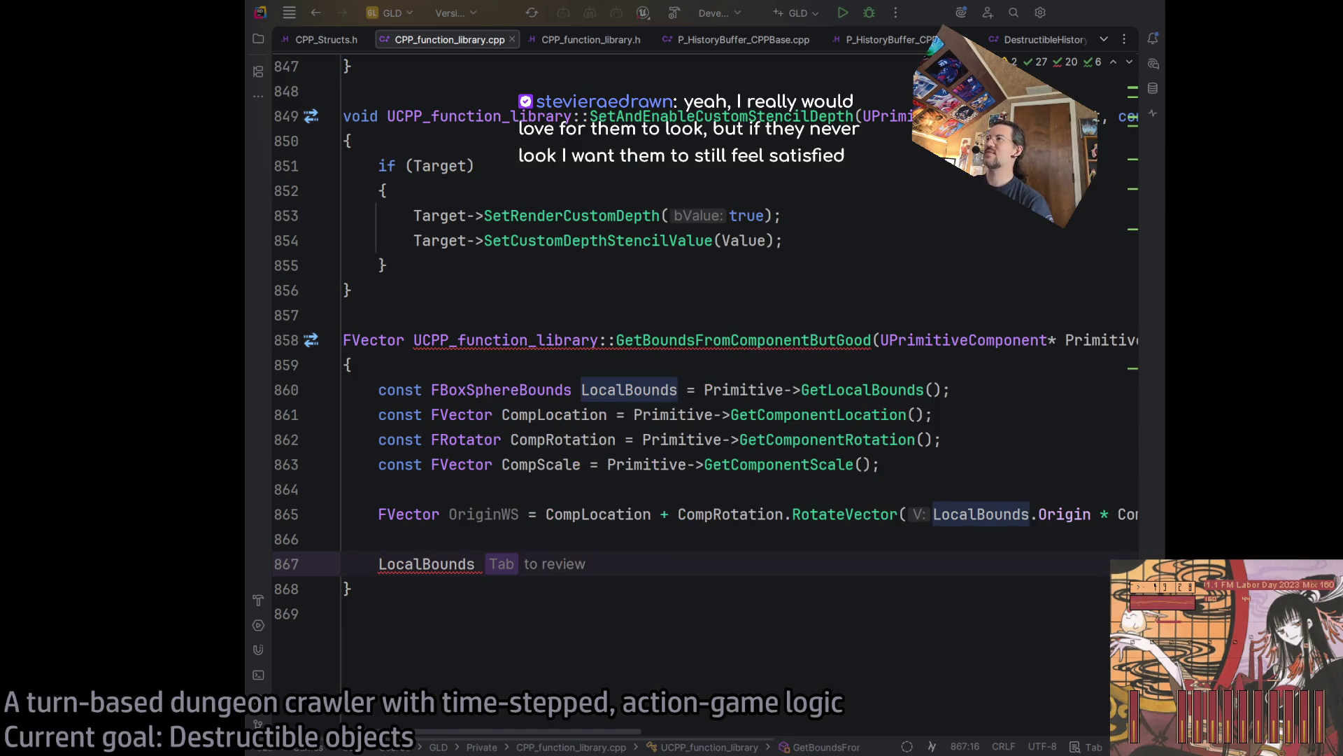
key(Down)
key(super+h)
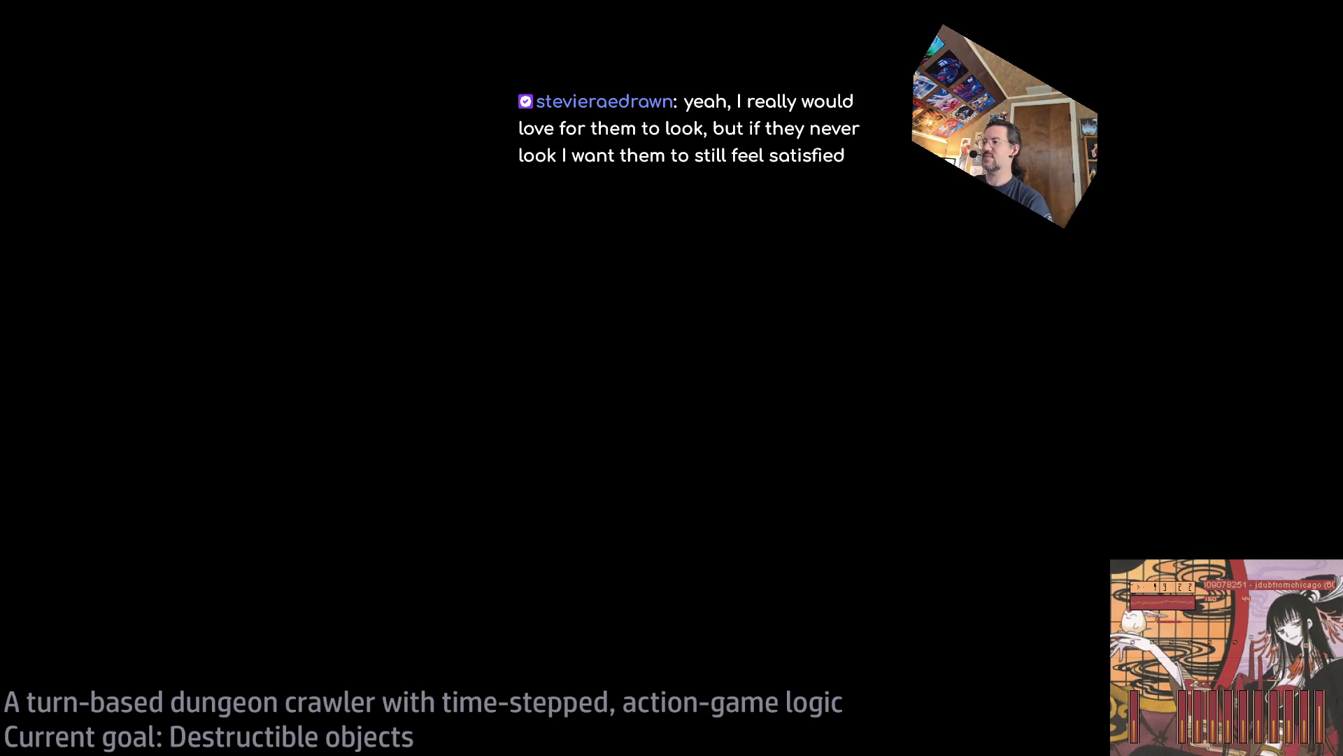
Leave Rider for the Unreal Editor showing the Room_destructible Construction Script.
key(super+Tab)
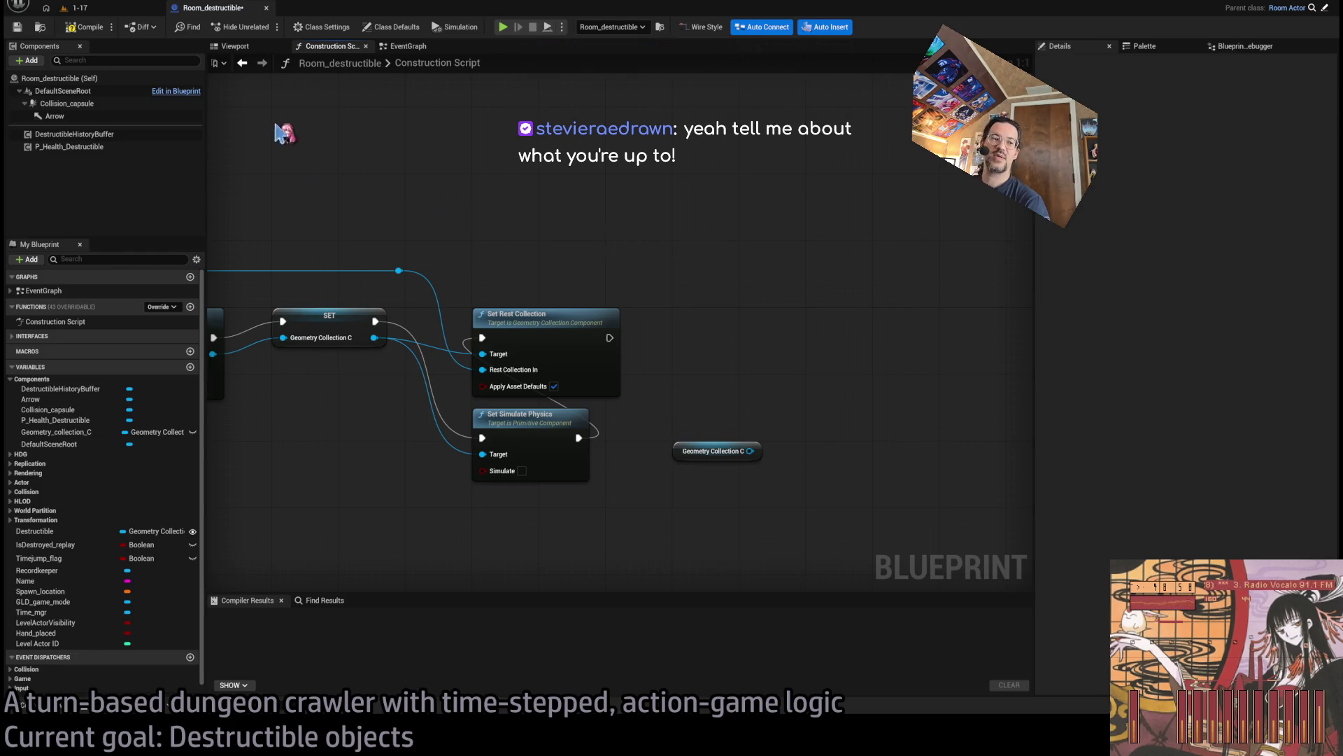
Switch to the 1-17 level, showing the room with its round destructible table.
click(126, 9)
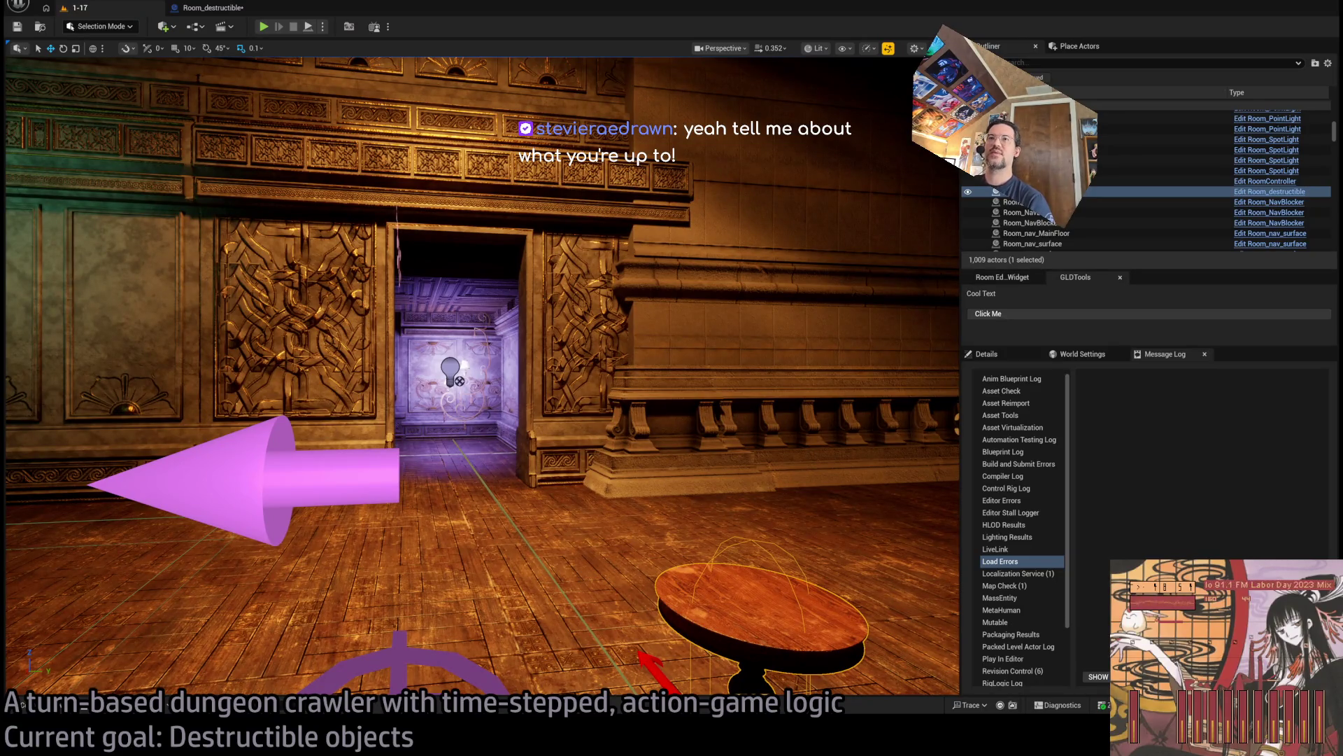
Play-test level 1-17 in the editor, smash the round table, then end the session.
click(264, 26)
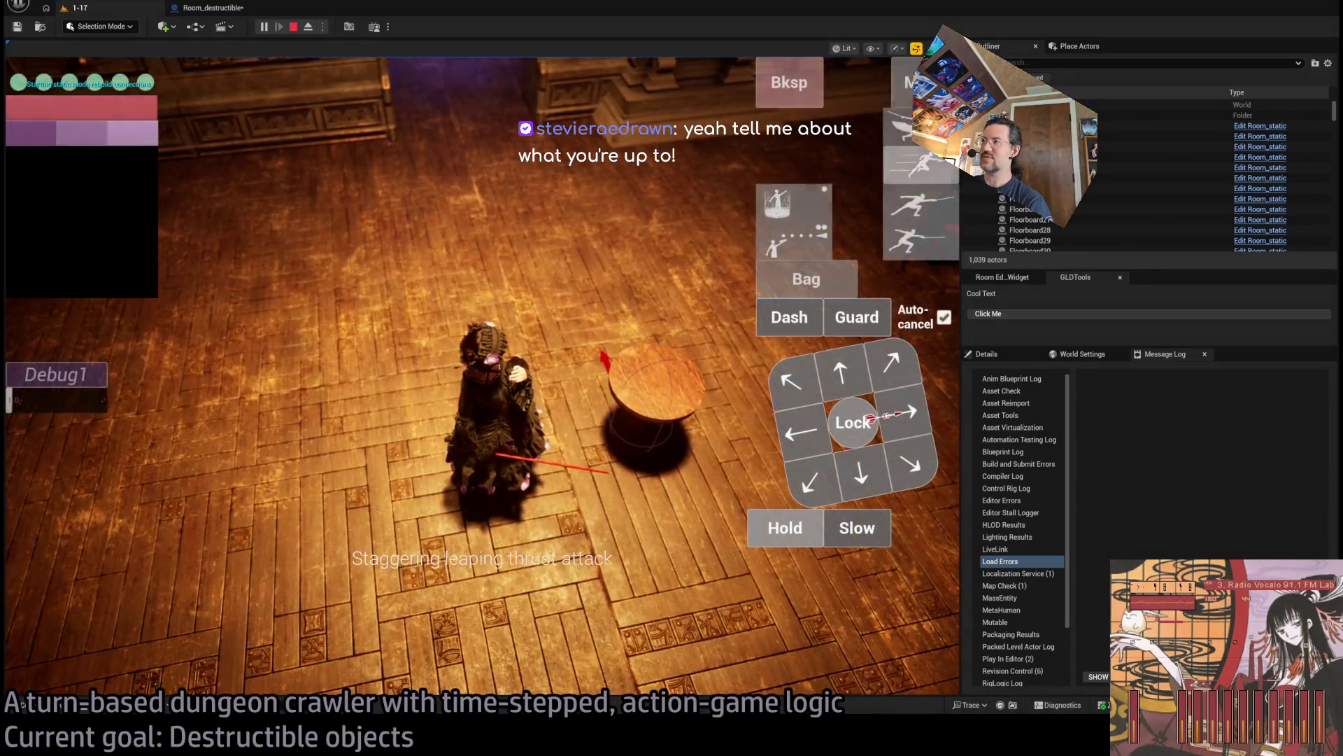
click(509, 433)
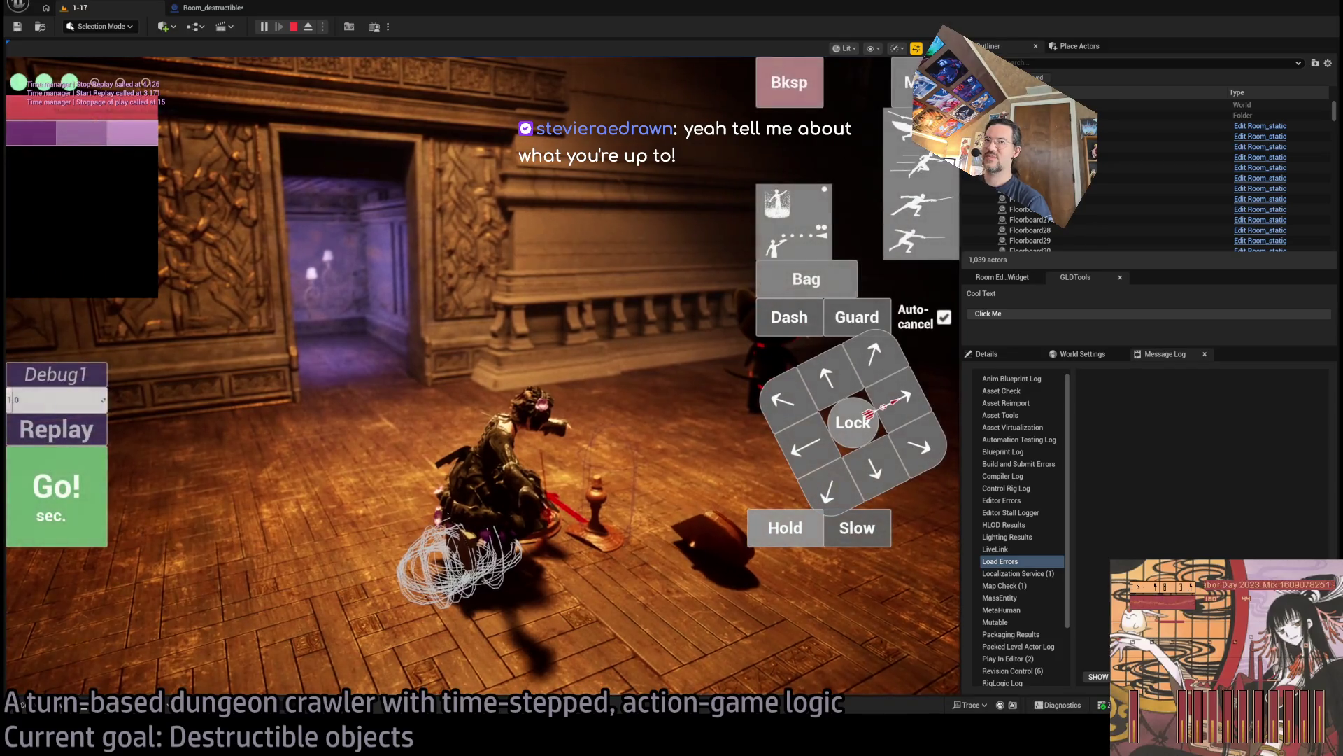
click(84, 437)
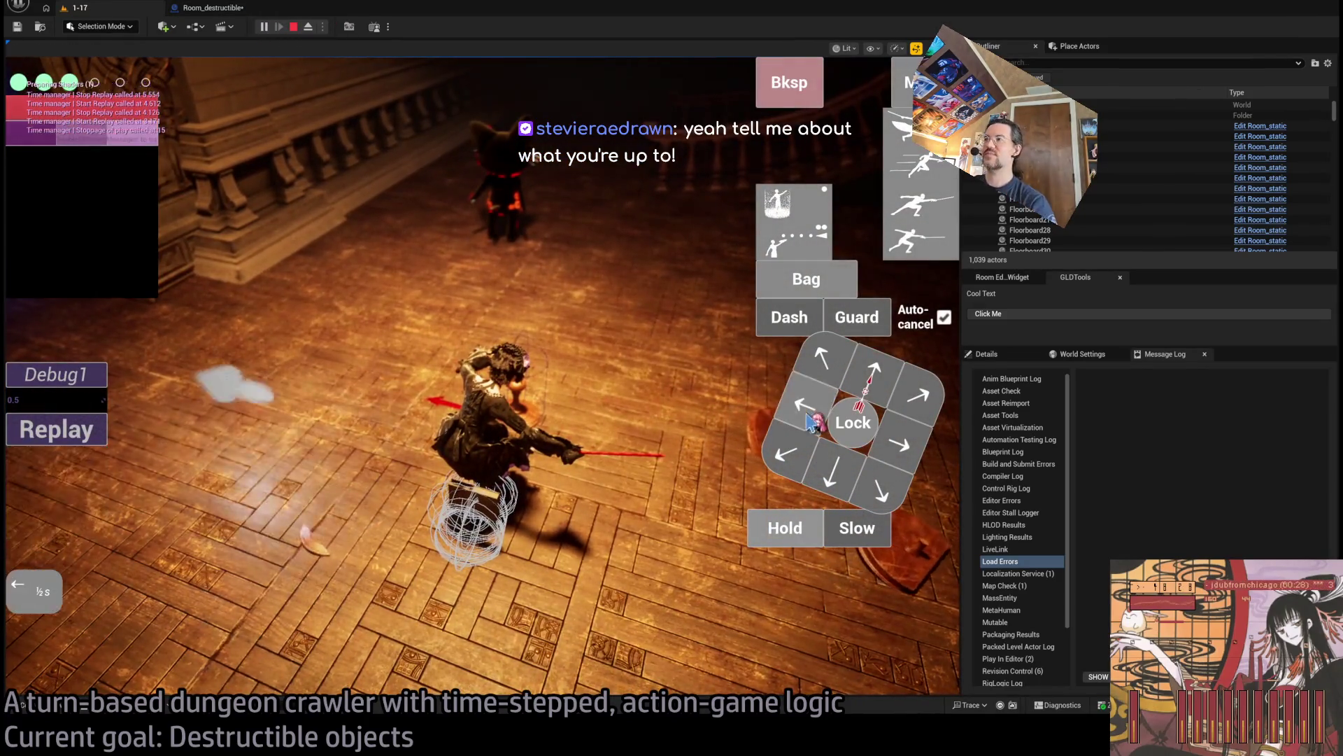
click(418, 424)
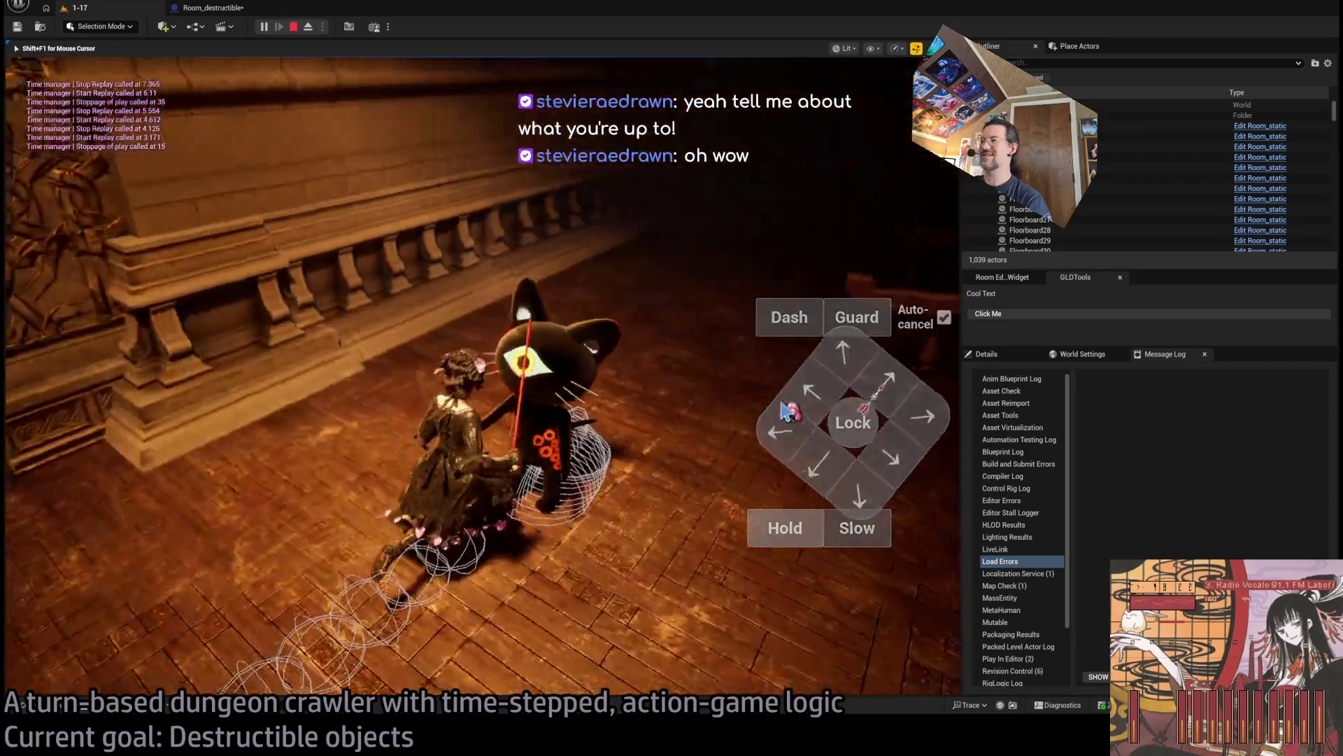
key(Escape)
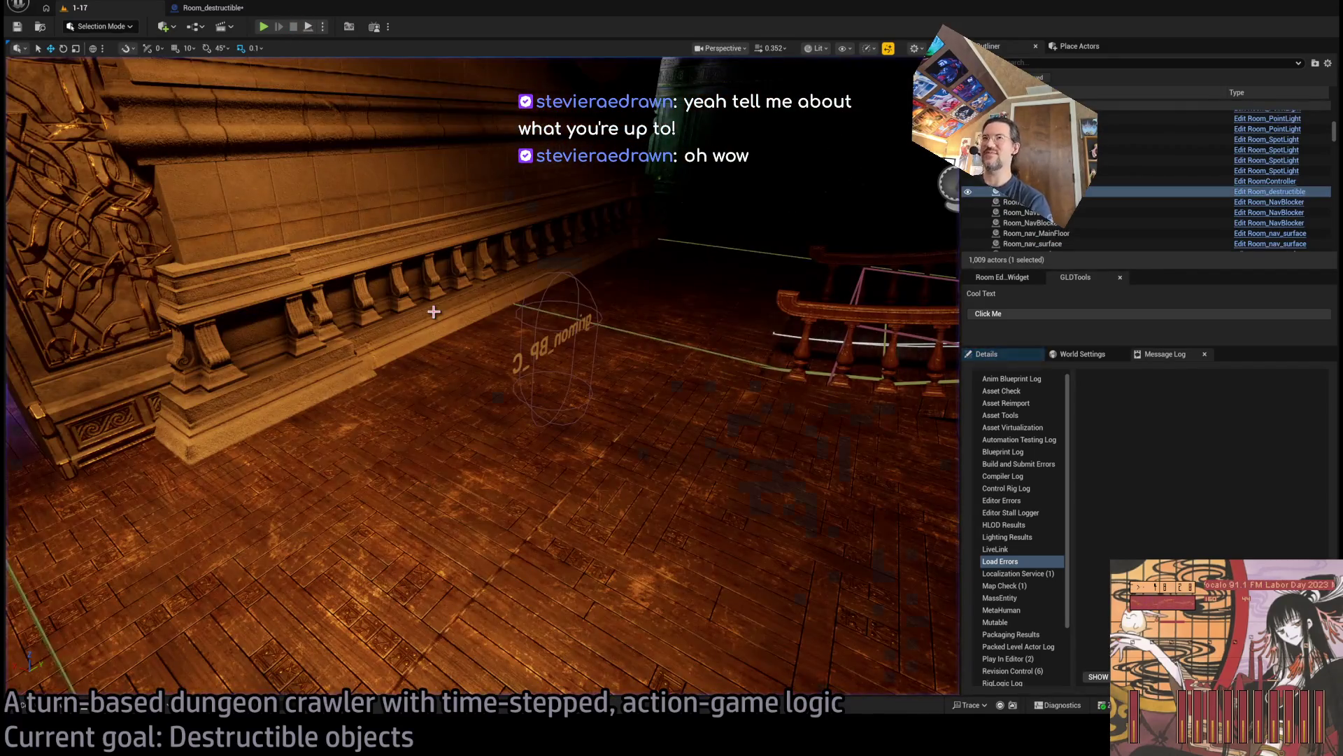
Find and open the P_command_processor Blueprint through the asset search.
key(ctrl+p)
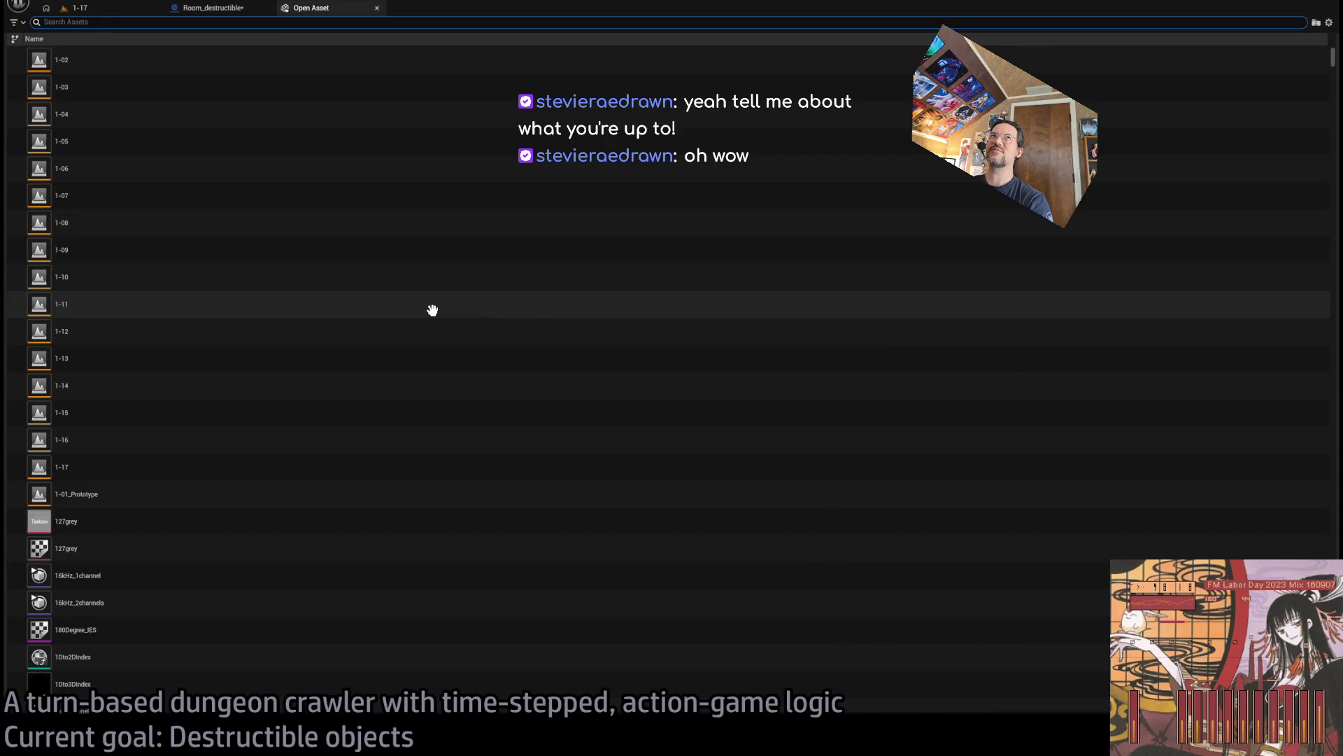
key(Escape)
key(ctrl+p)
text(commnd)
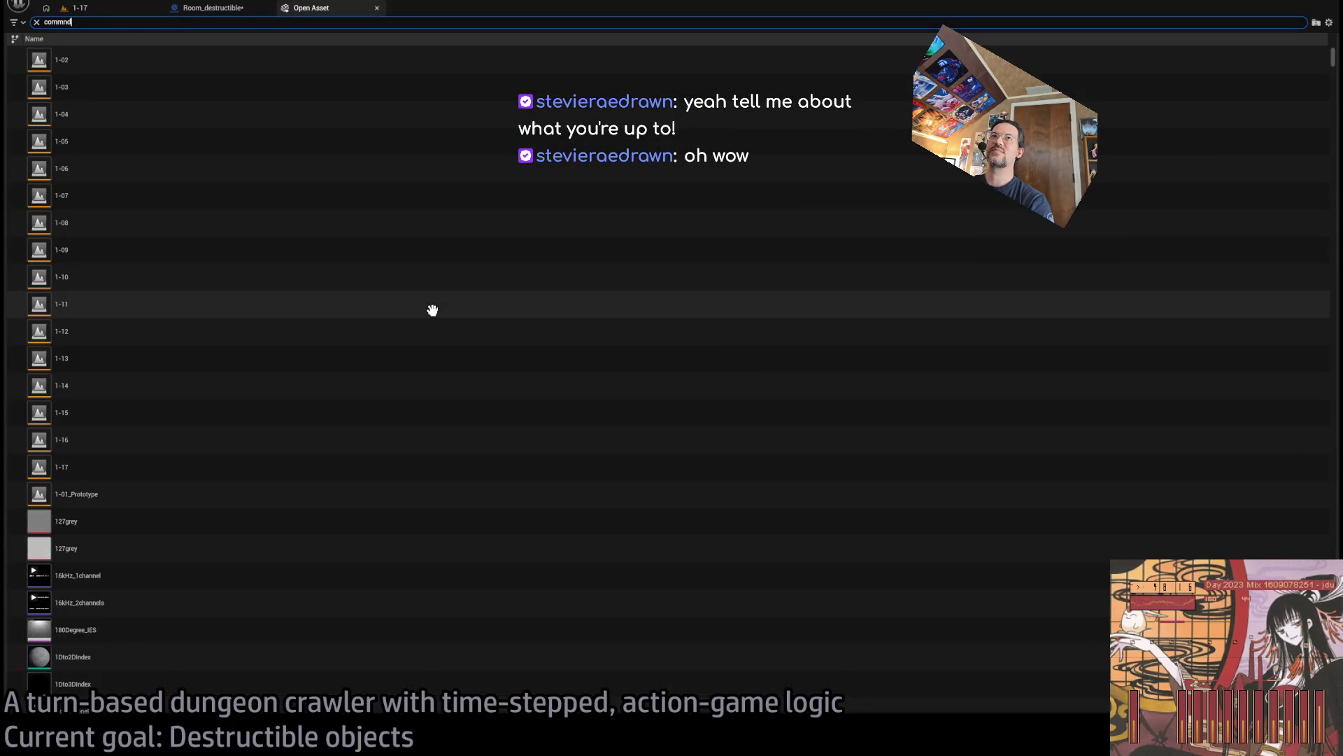
key(BackSpace)
key(BackSpace)
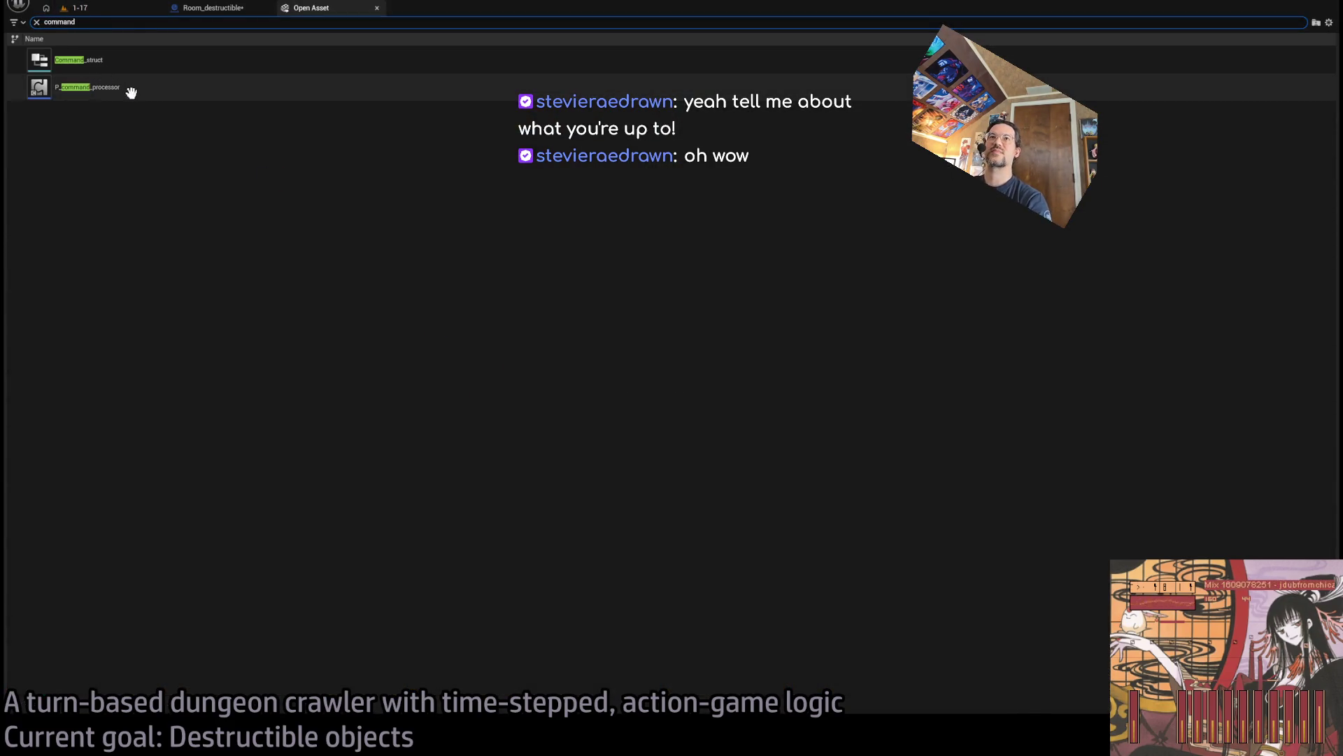
click(131, 93)
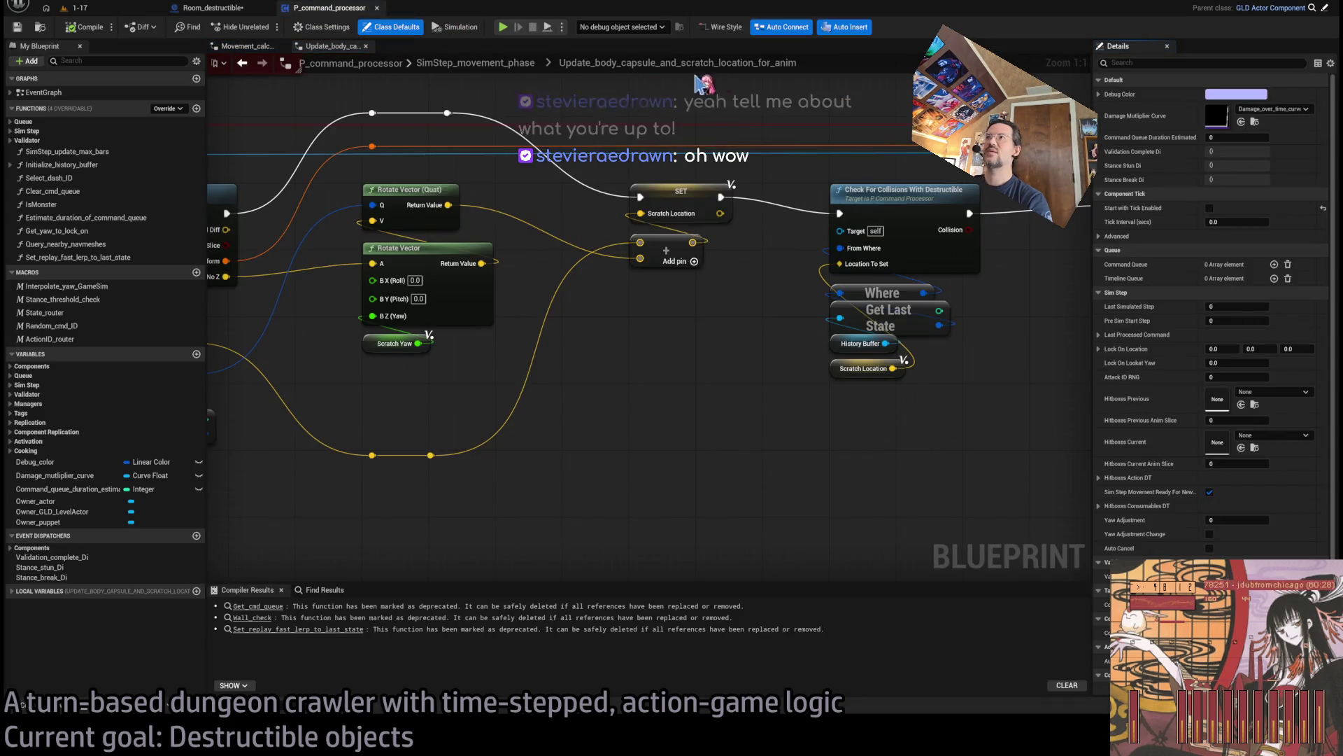
Inspect the Check_for_collisions_with_destructible function, then return to the Room_destructible tab.
click(258, 47)
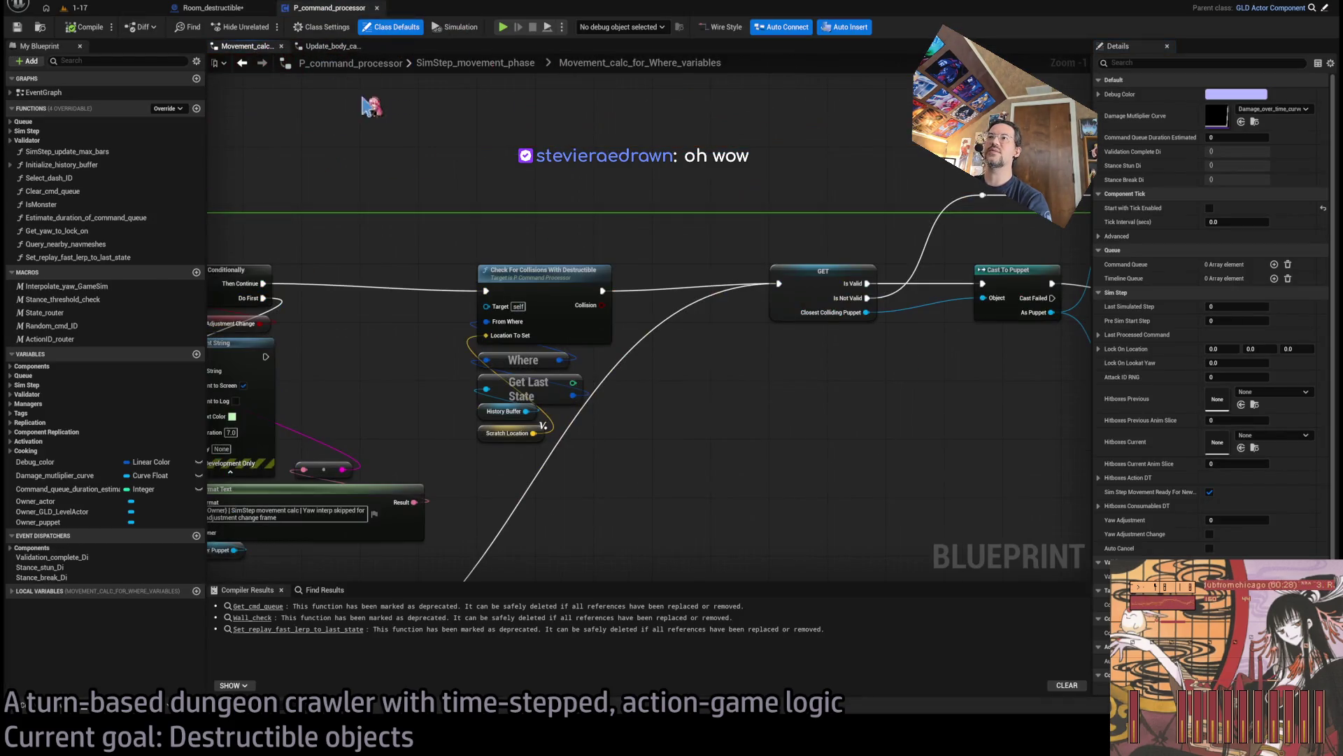
double_click(560, 276)
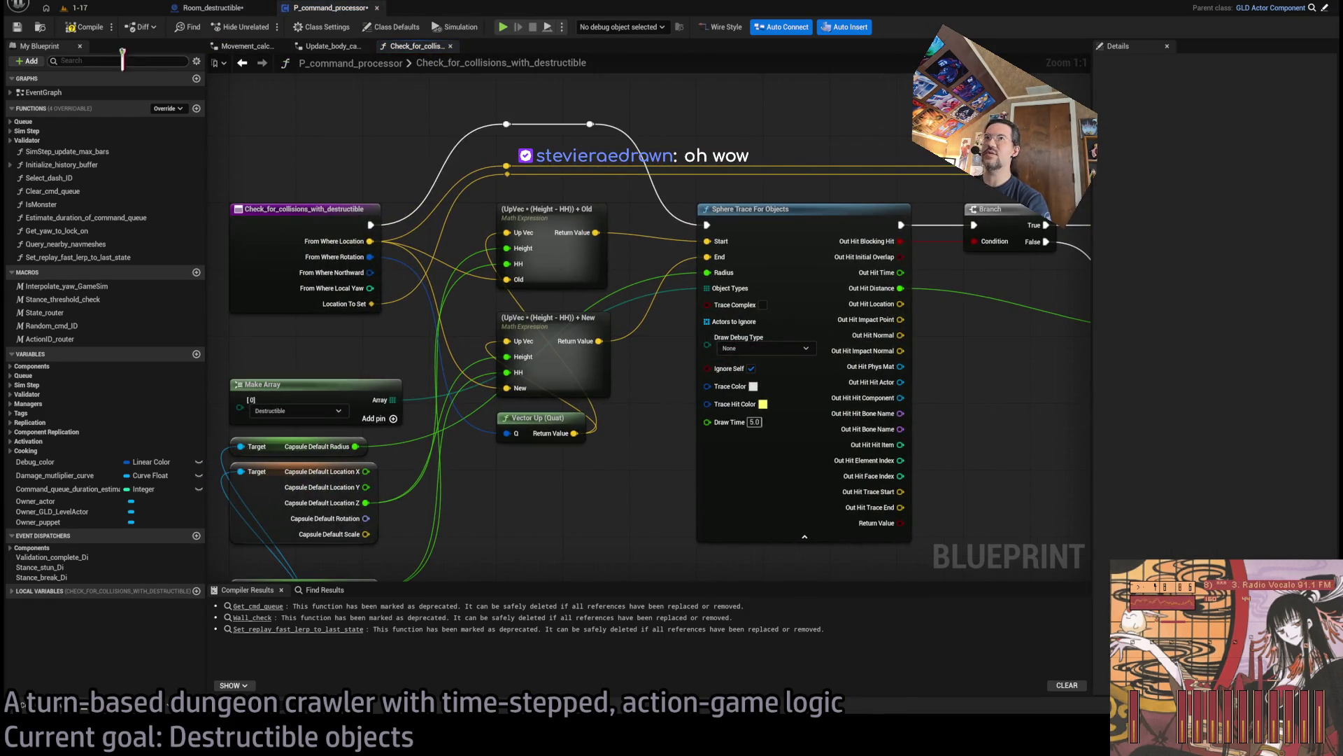
click(209, 7)
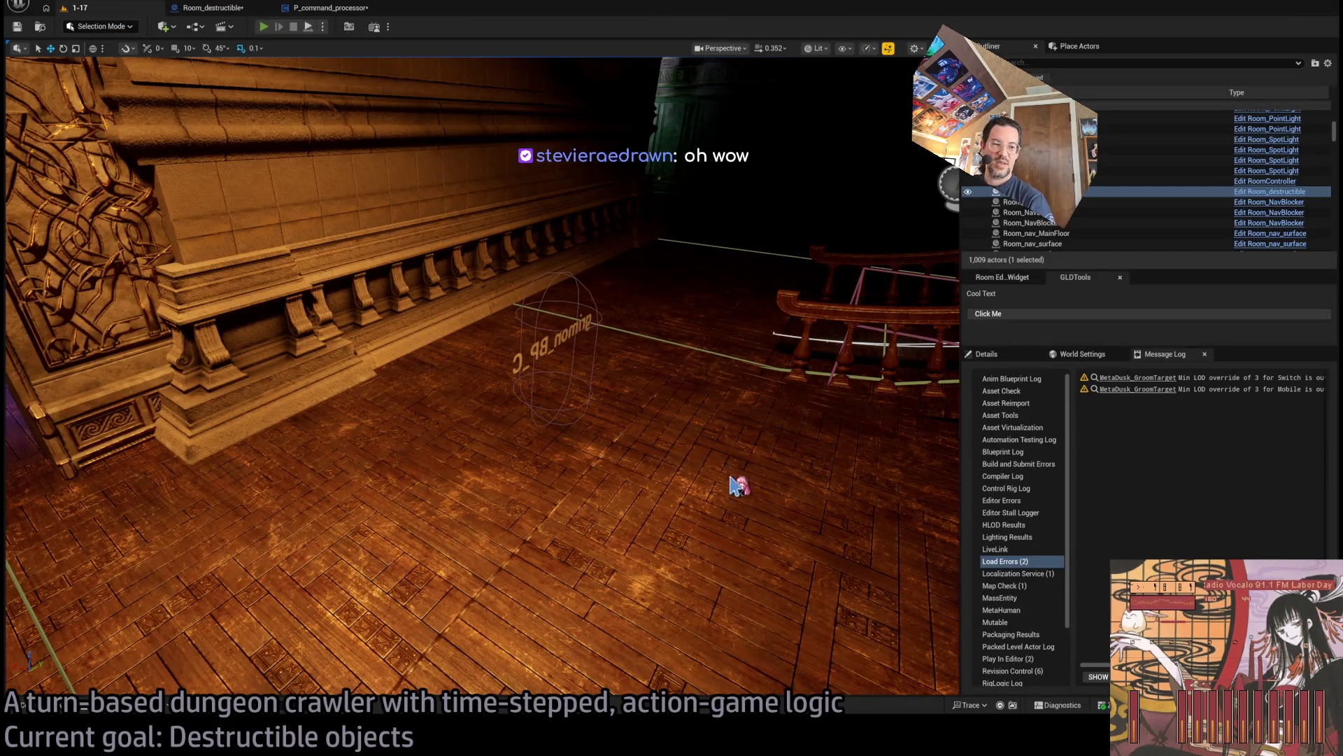
Start Play-In-Editor with Alt+P and widen the game view by narrowing side panels.
key(alt+p)
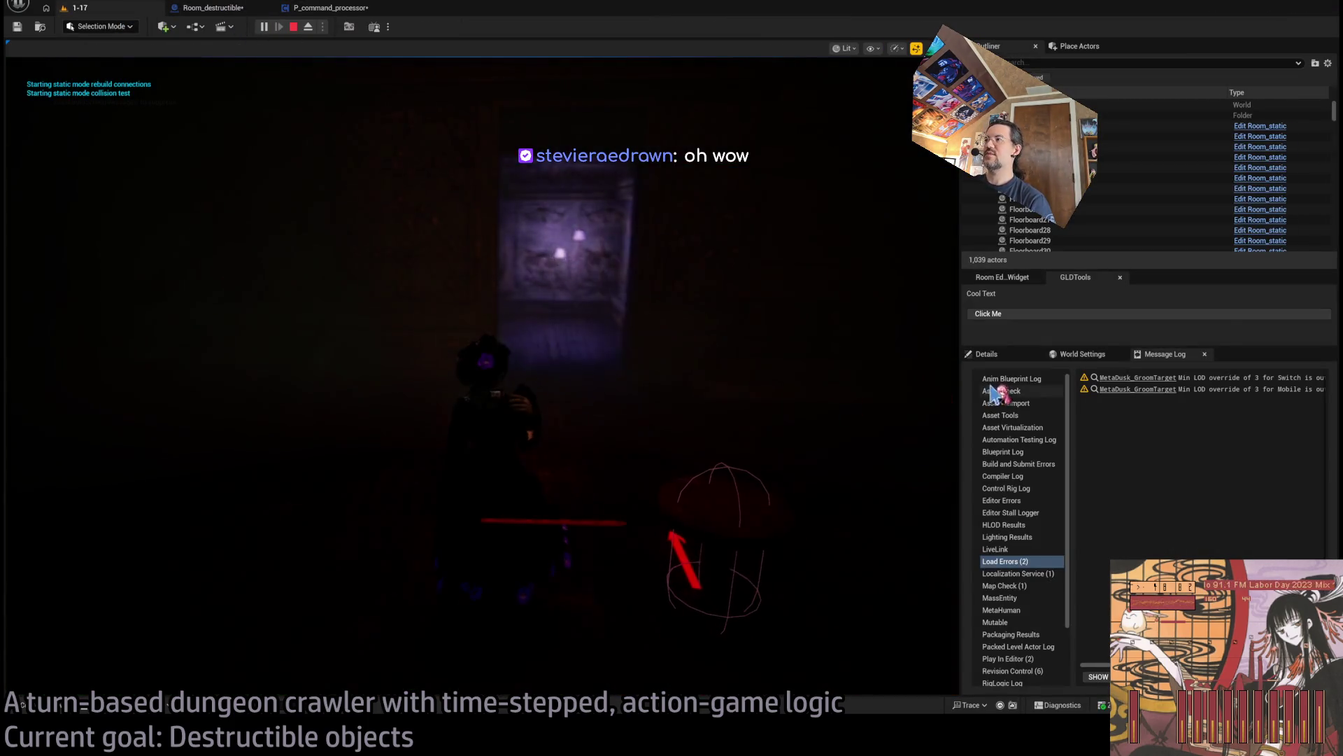
mouse_move(960, 372)
mouse_down()
mouse_move(1199, 392)
mouse_move(1162, 400)
mouse_up()
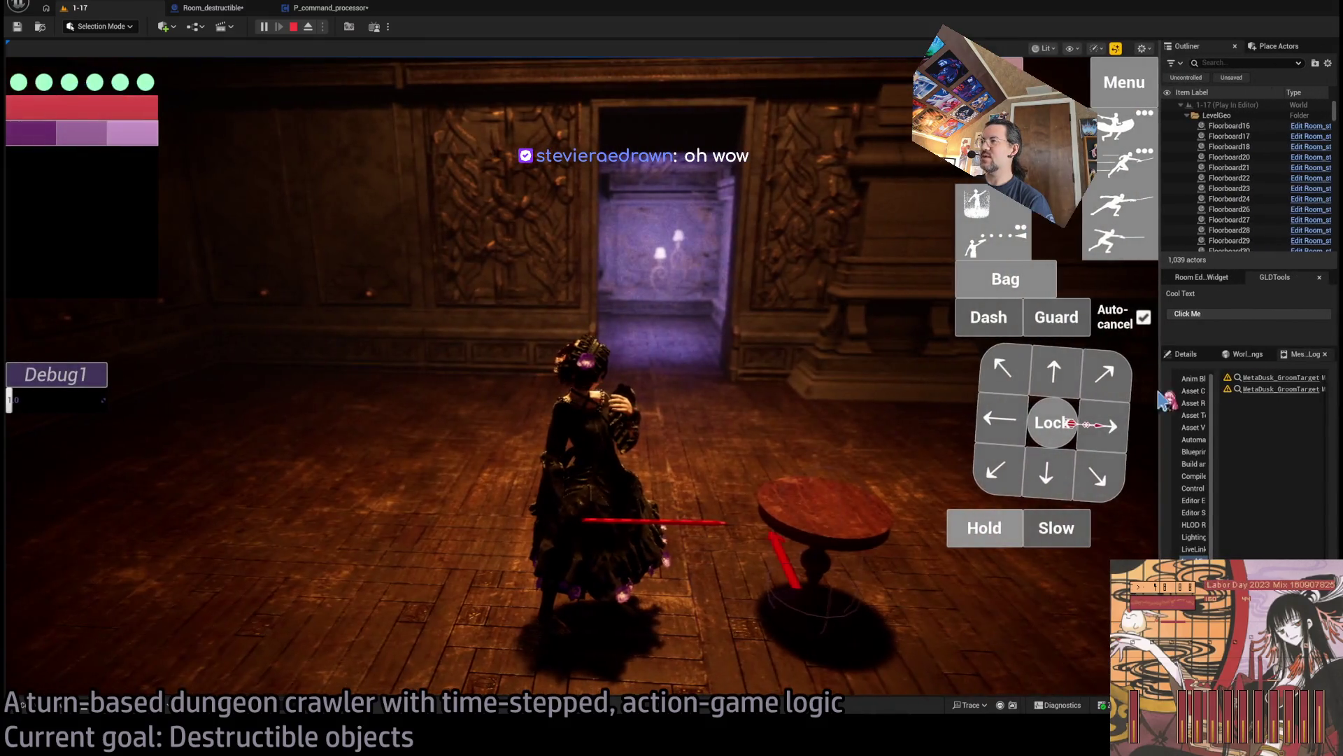
click(670, 533)
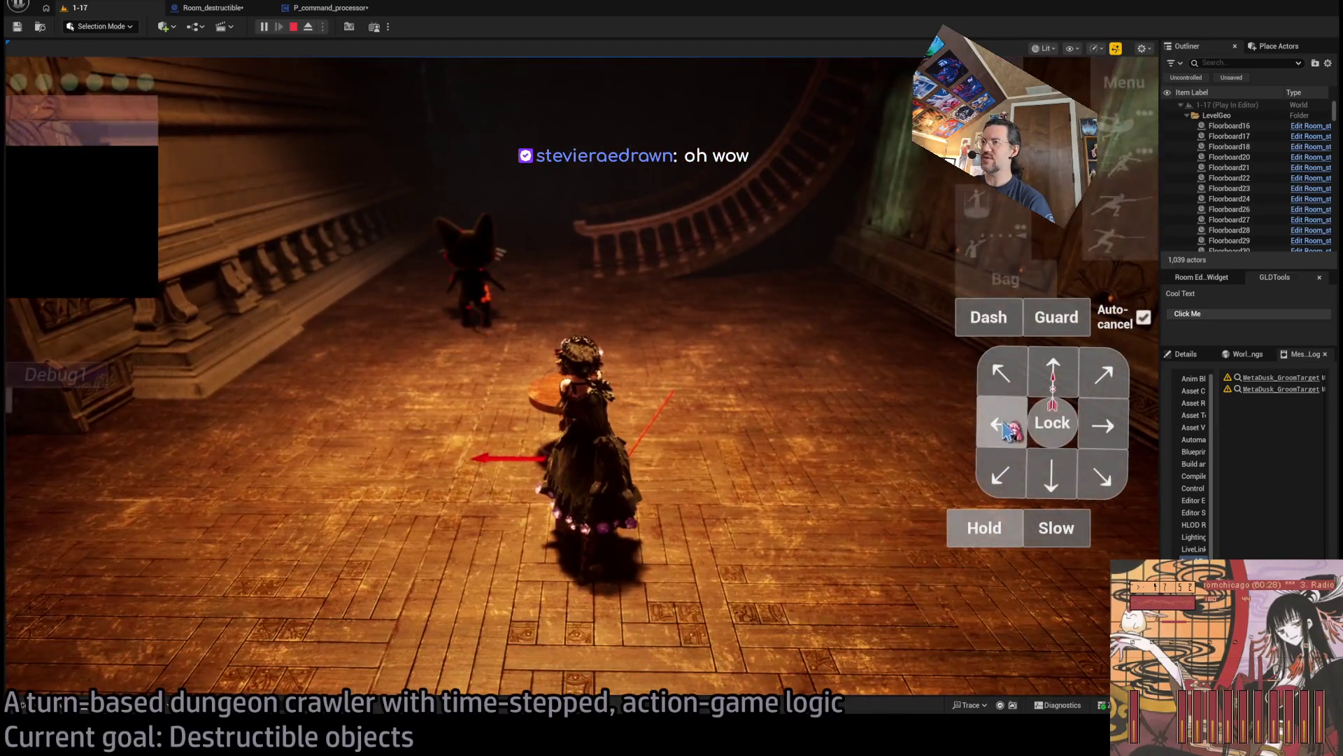
Queue and run left, diagonal and forward moves, then lock onto the cat enemy.
click(997, 435)
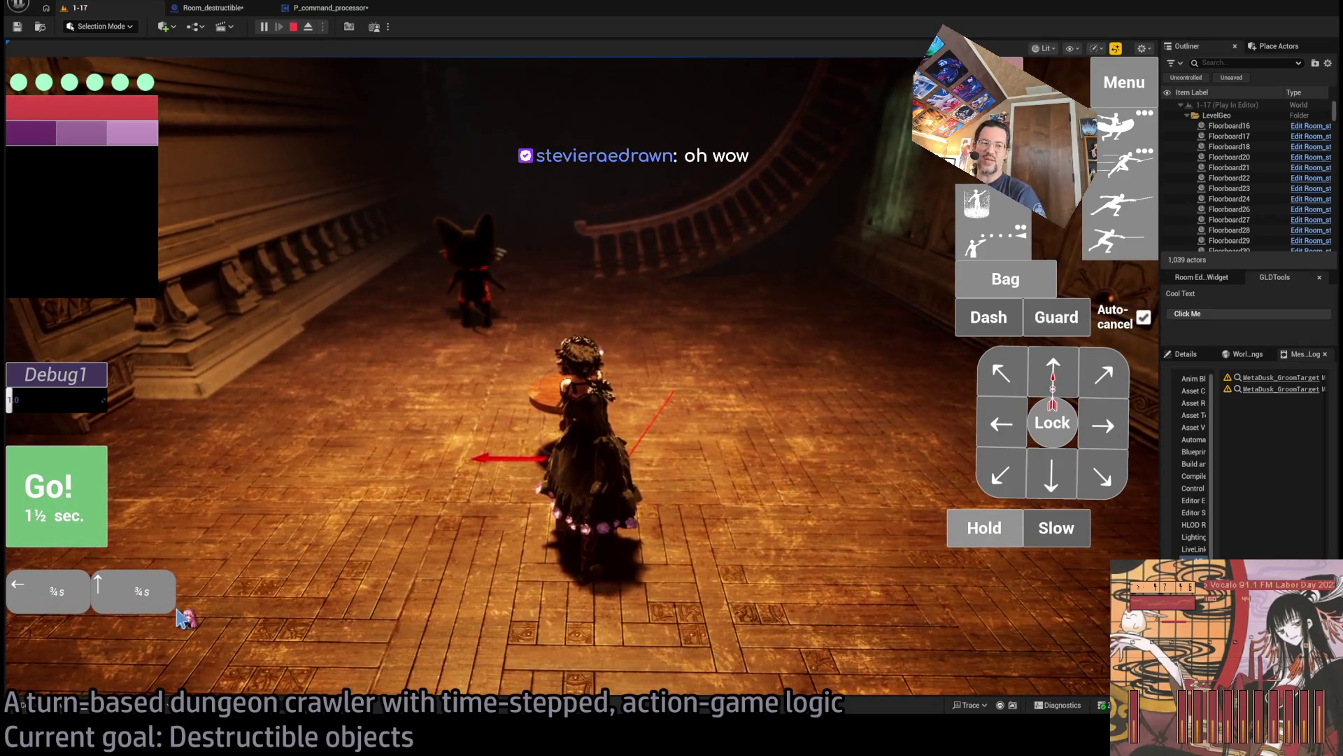
click(79, 480)
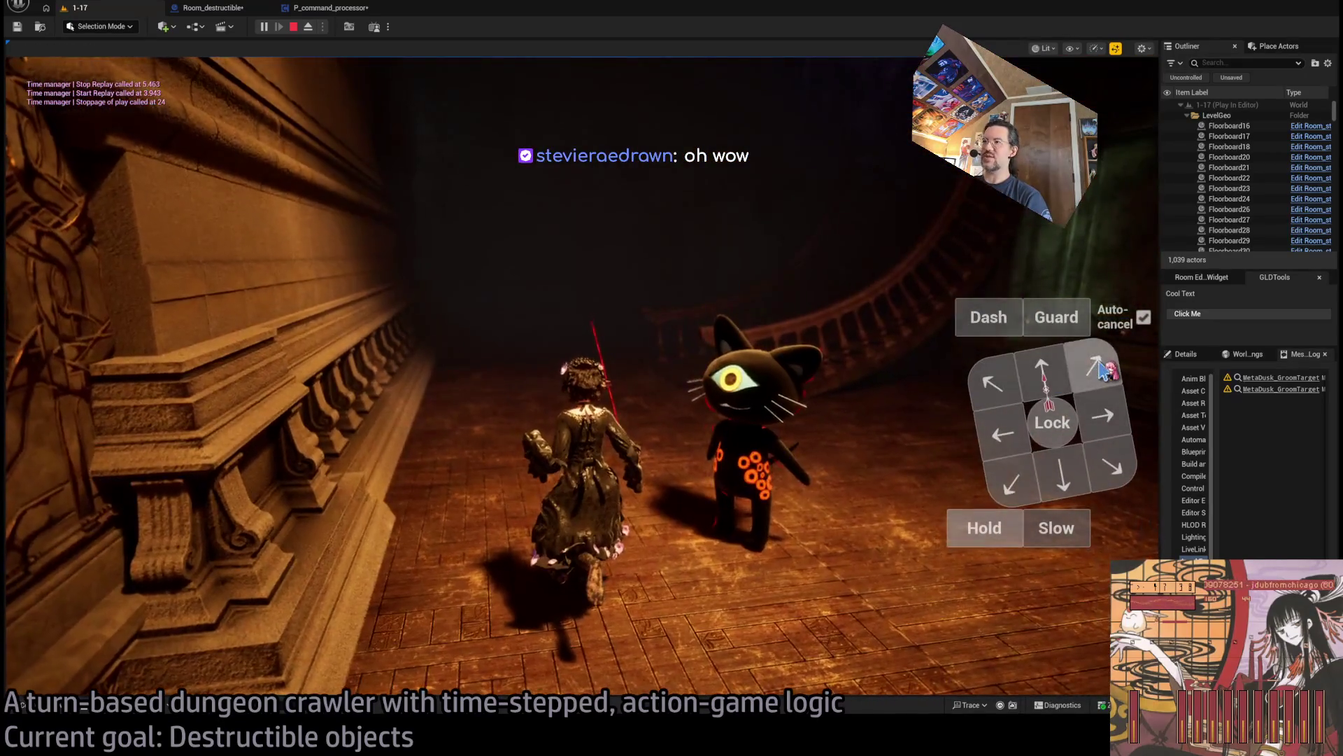
click(1095, 365)
click(1043, 371)
click(1046, 374)
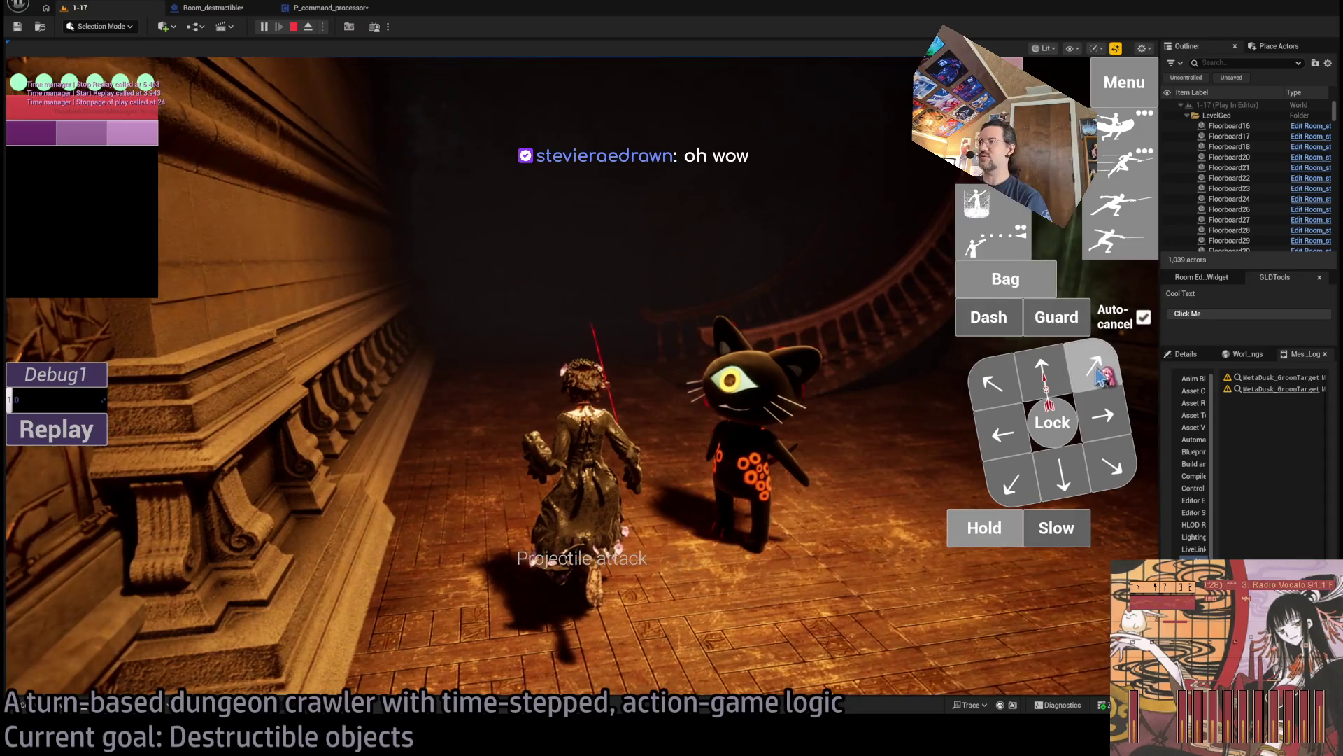
click(1052, 441)
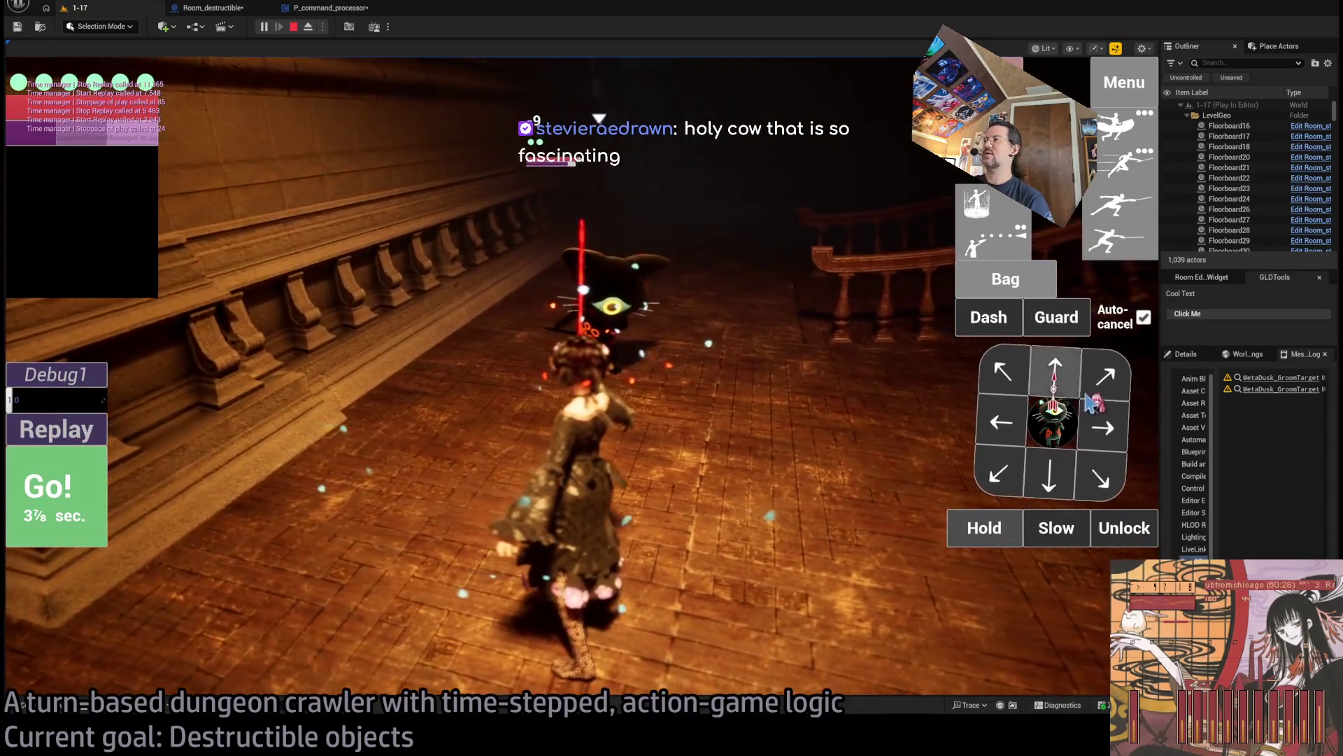
Queue a half-second forward step and play out the attack turns to defeat the cat.
click(1054, 370)
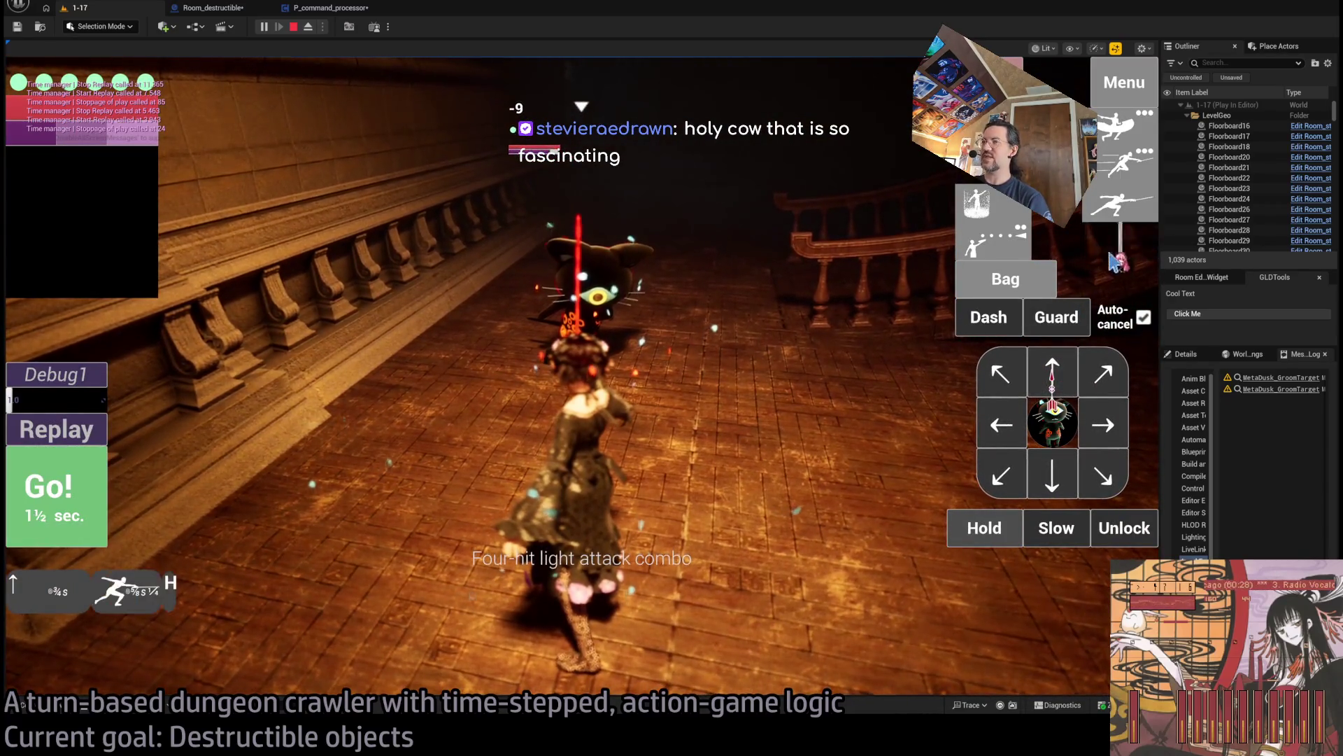
click(45, 516)
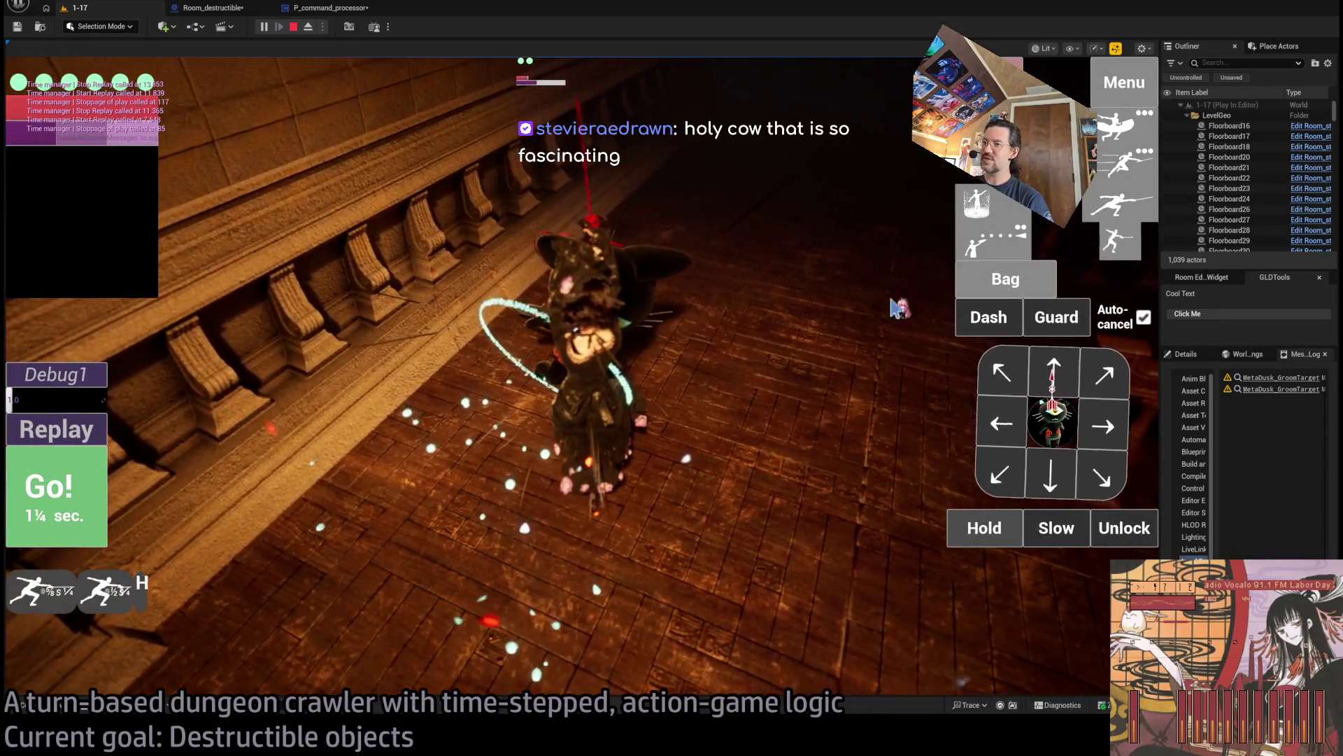
click(79, 492)
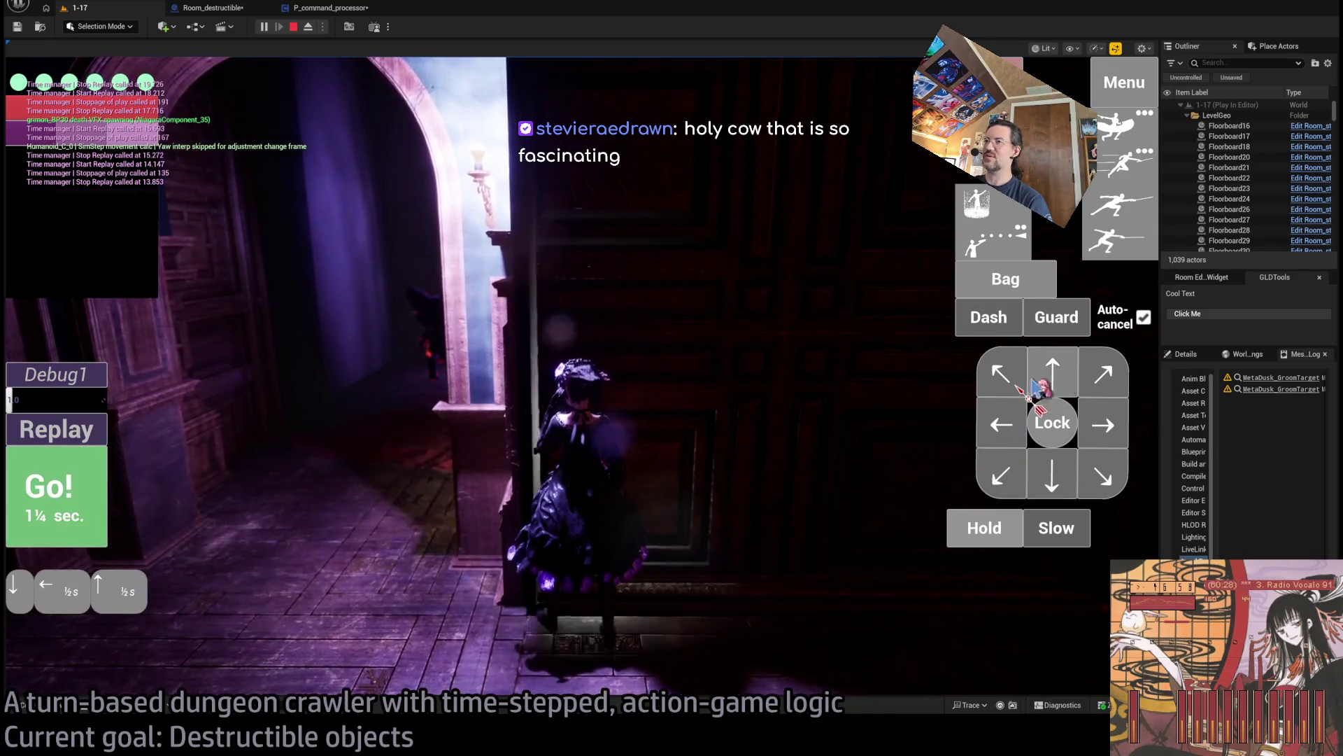
Move the character through the doorway and down the stairs over several turns.
click(72, 542)
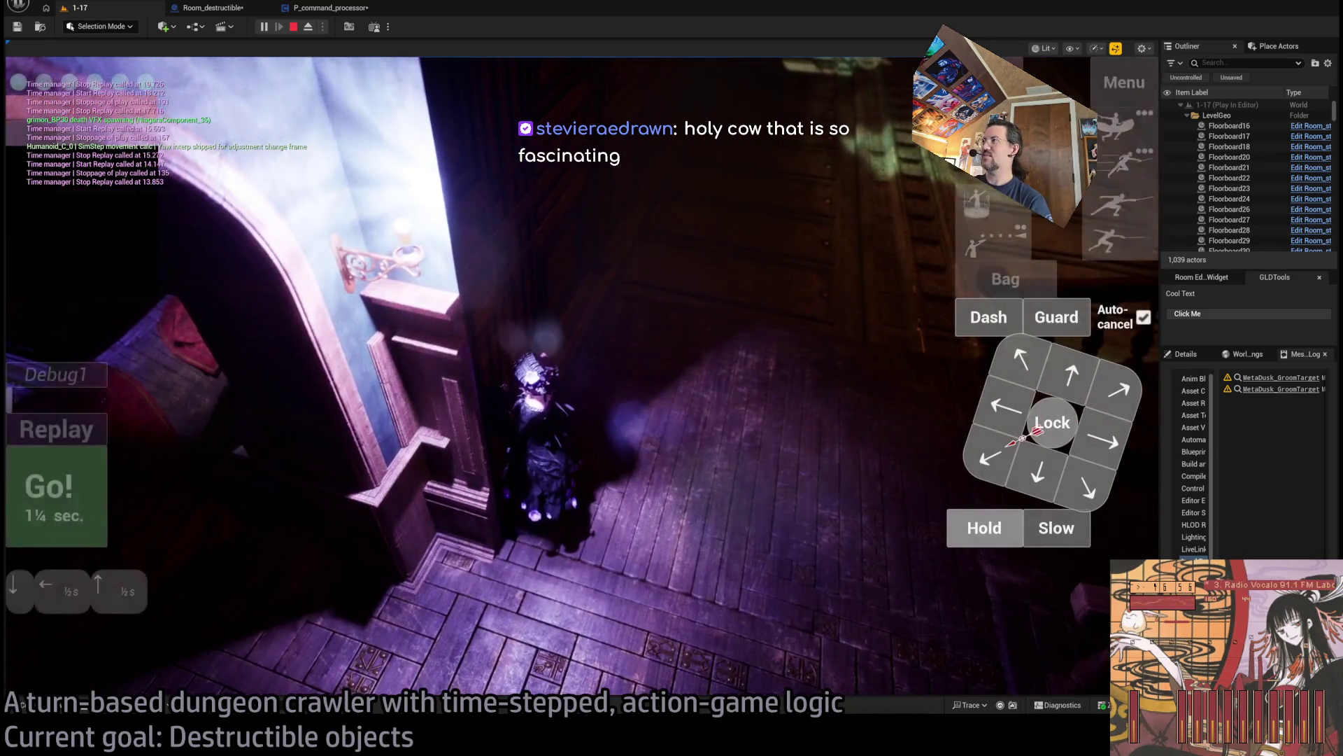
click(1110, 455)
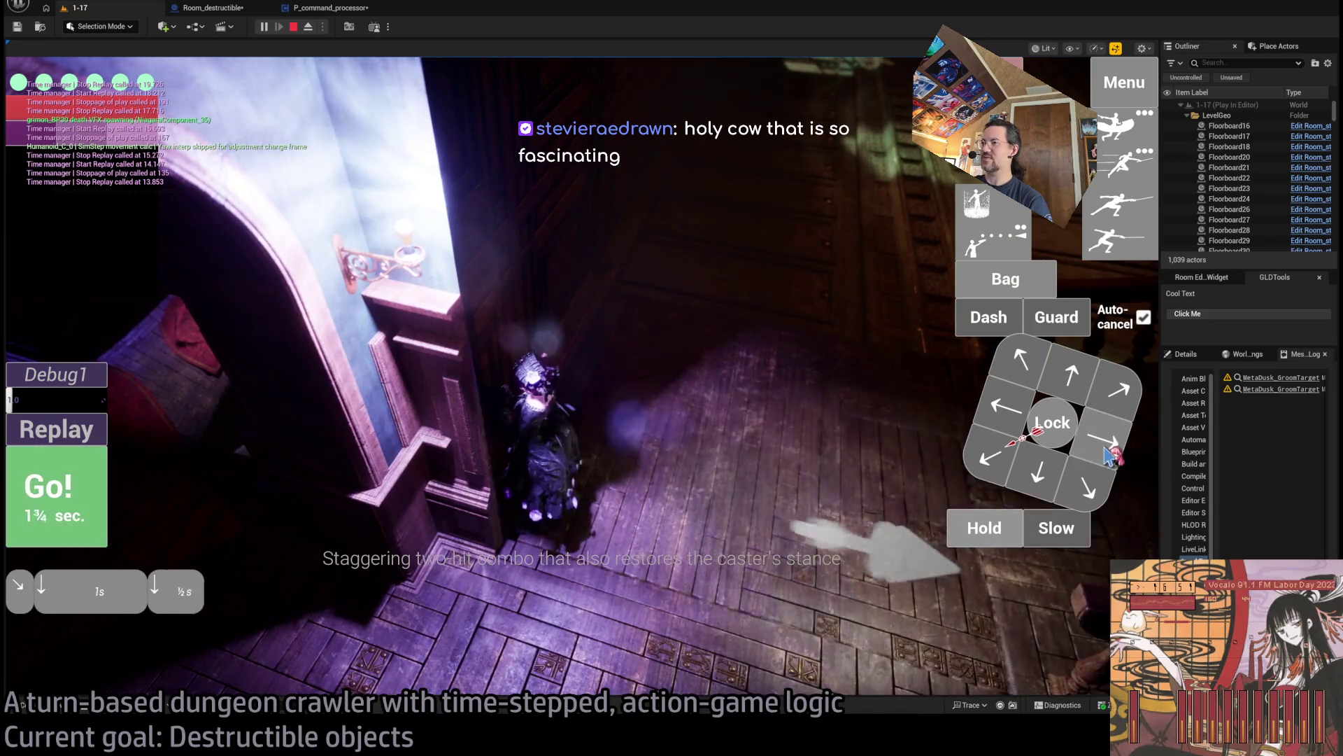
click(38, 485)
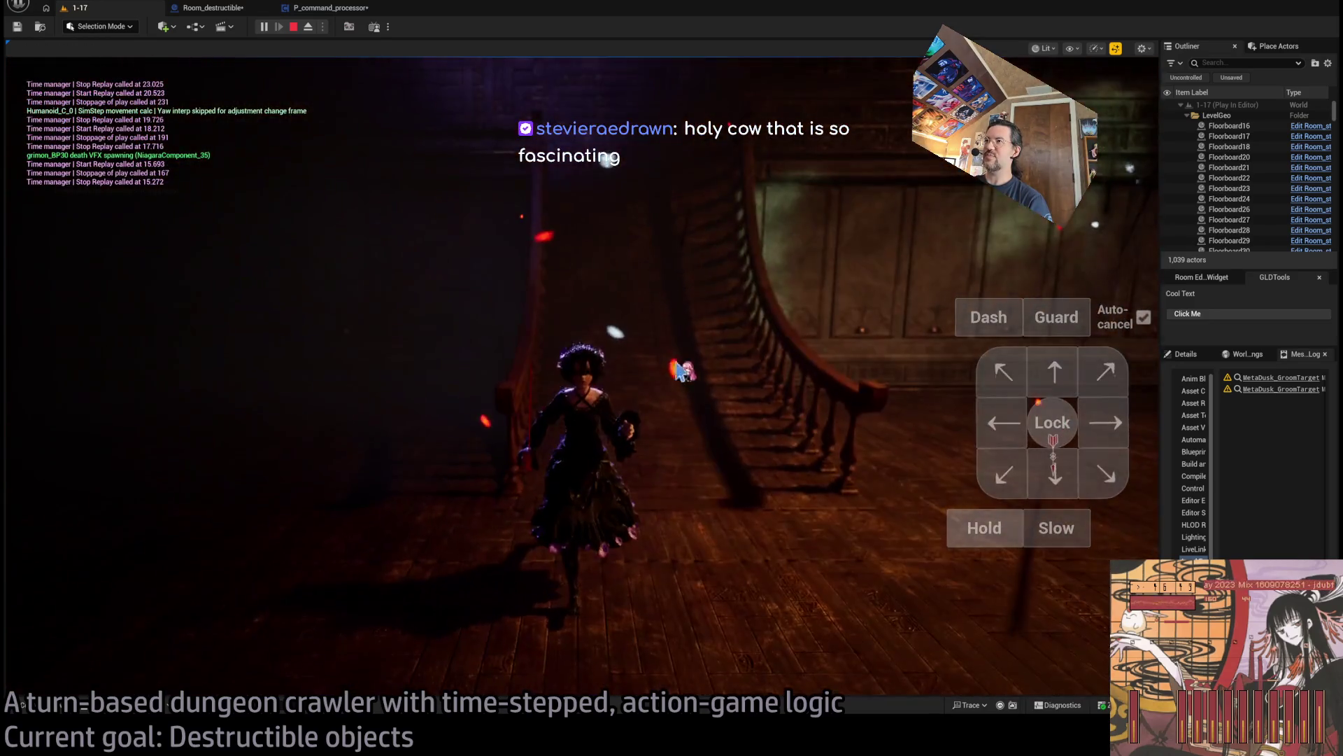
drag(678, 371, 615, 326)
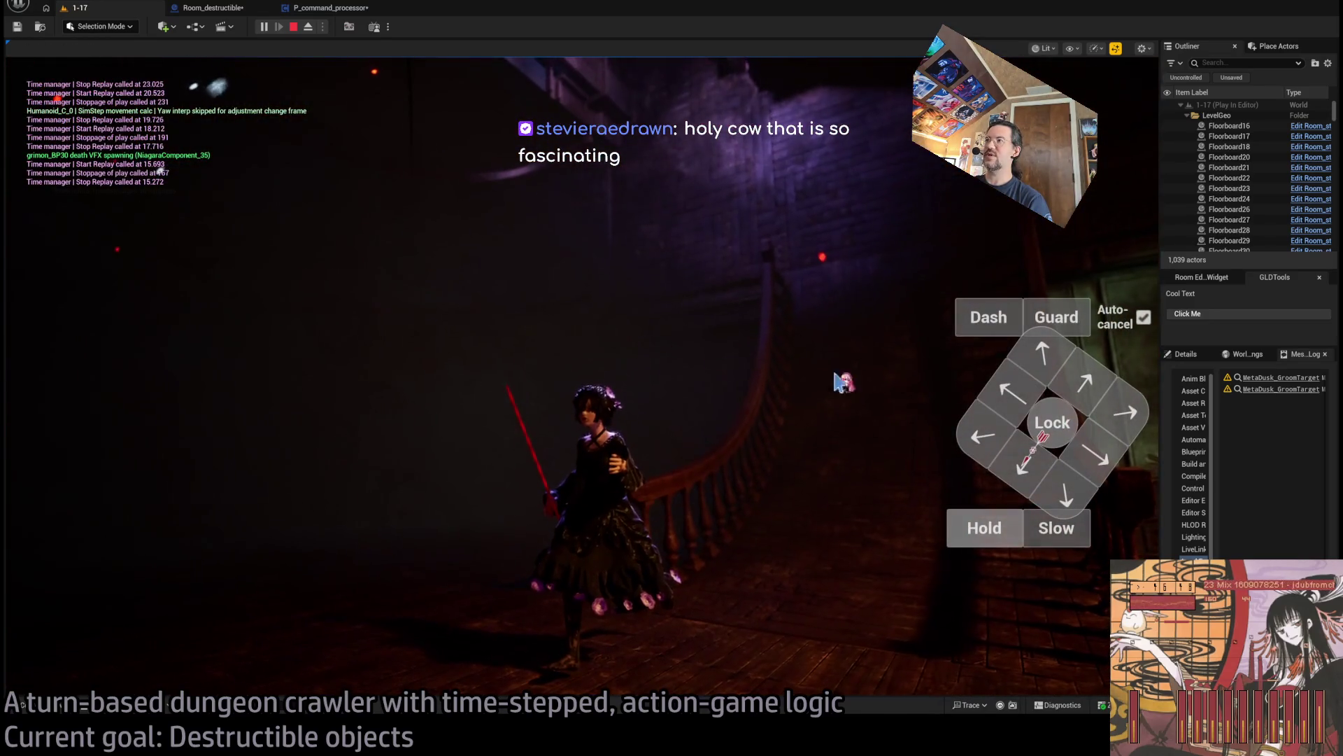
click(84, 494)
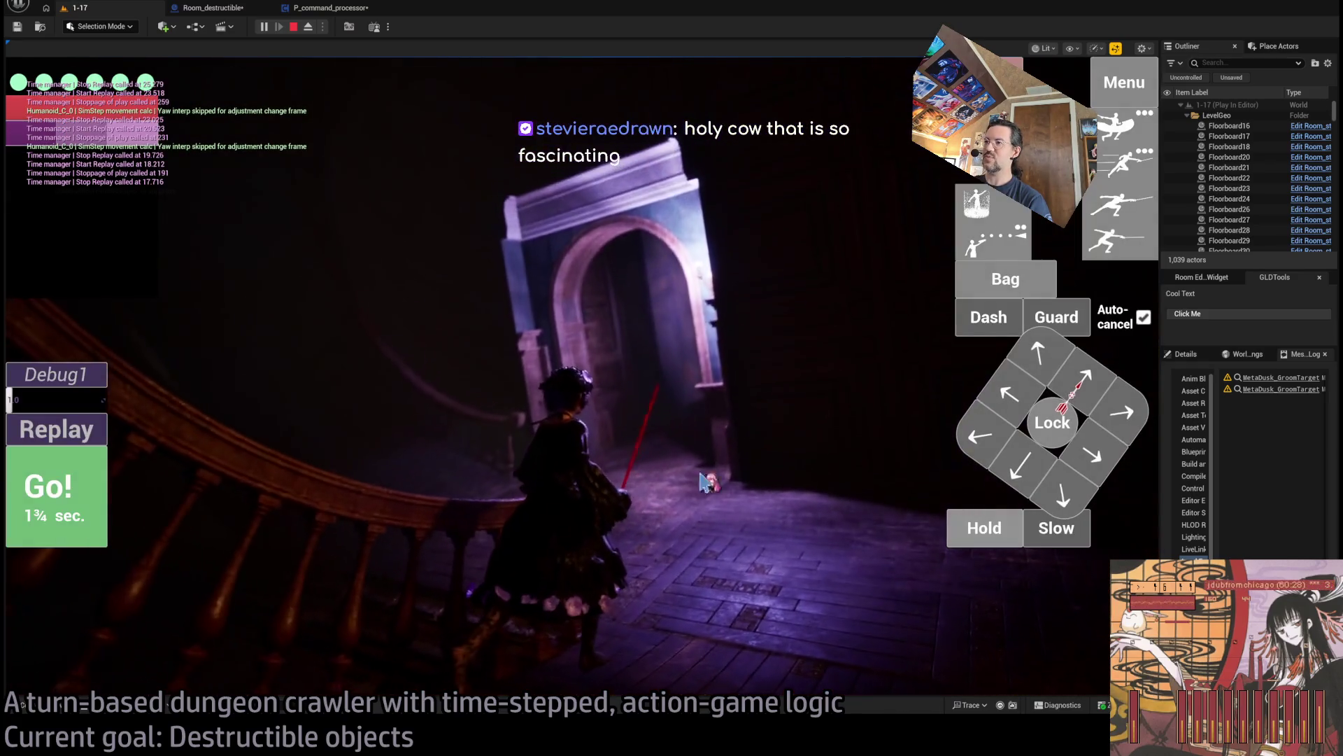
click(614, 429)
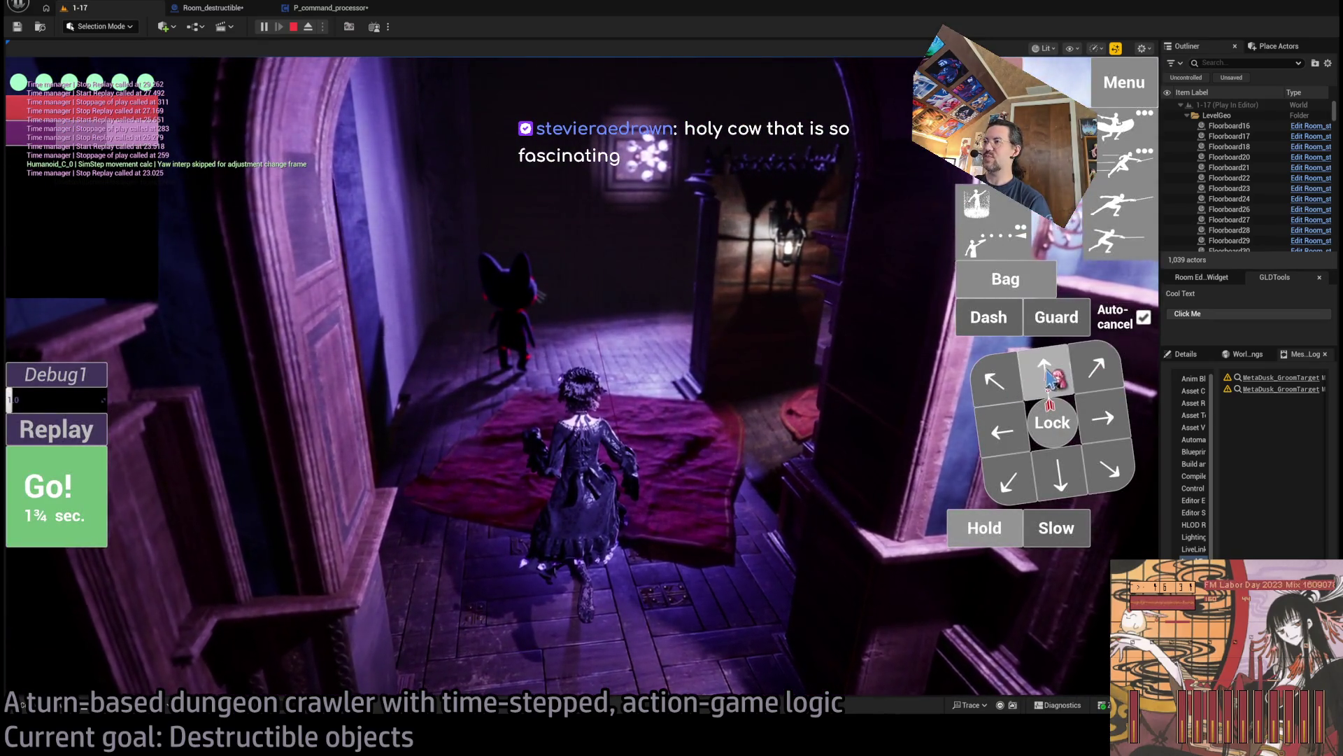
click(70, 519)
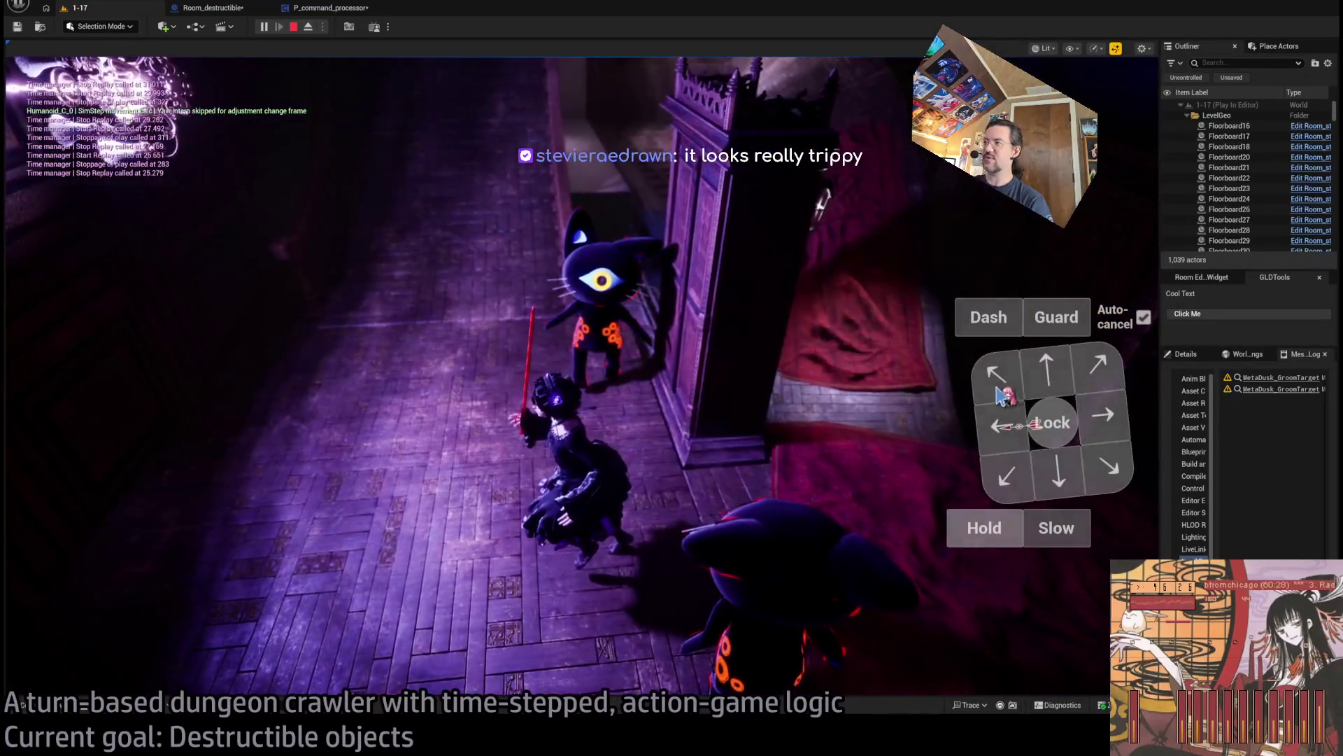
Step back three-quarters of a second, lock onto the cat, and queue a half-second forward step.
click(1050, 371)
click(104, 498)
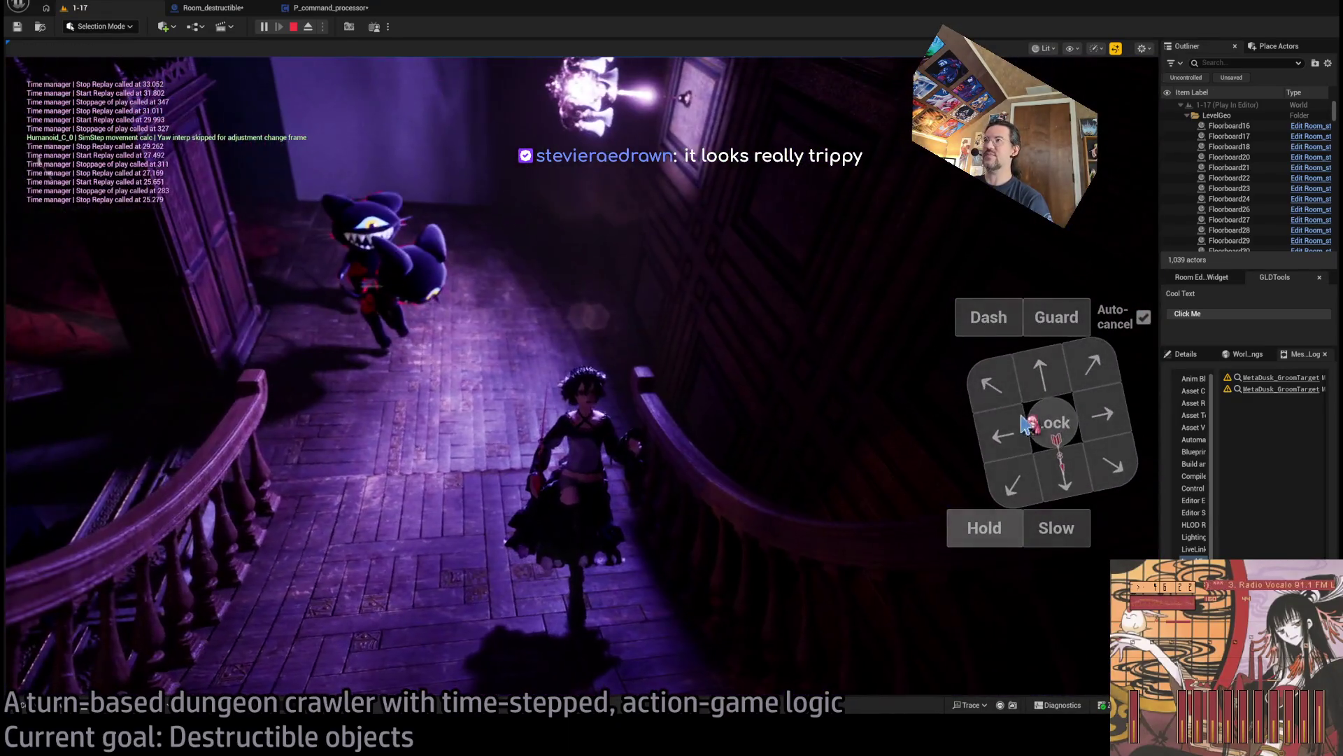
click(1027, 423)
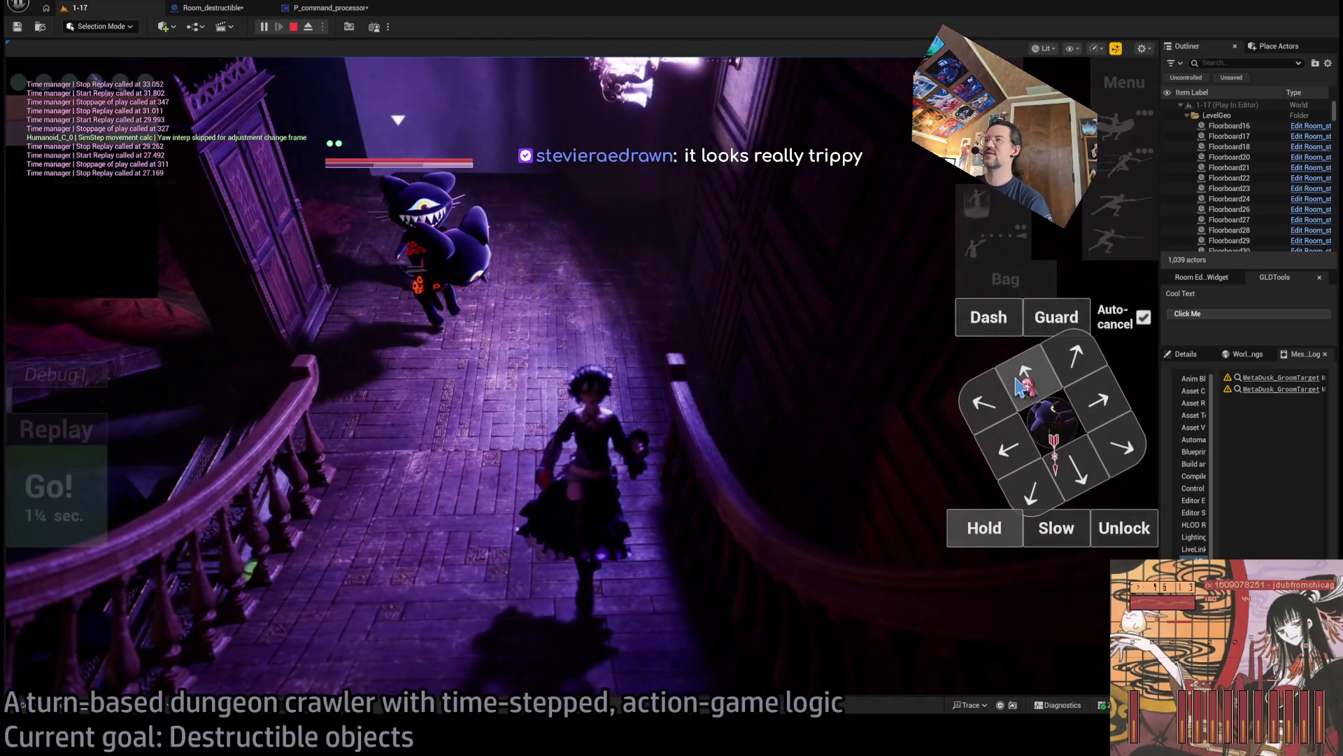
click(1021, 381)
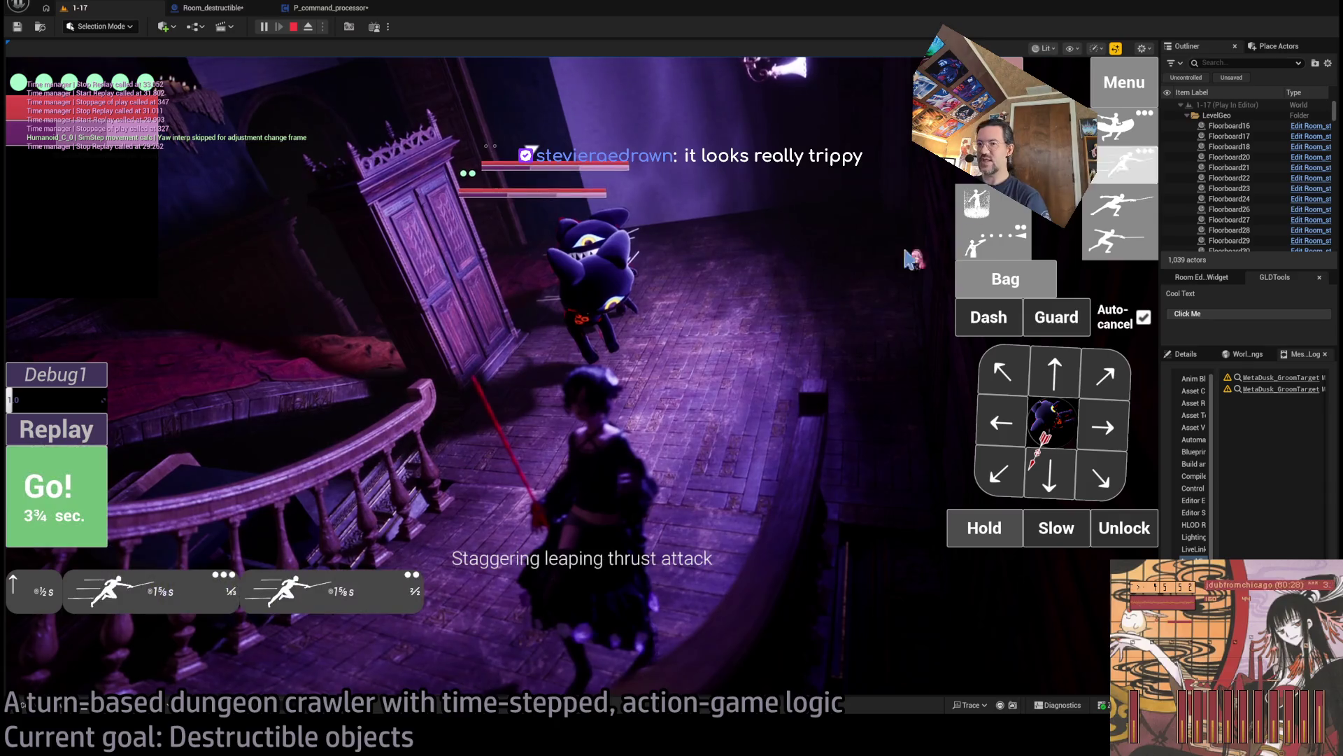
Queue a half-second forward move and a lunging attack, then unleash the combo.
click(75, 505)
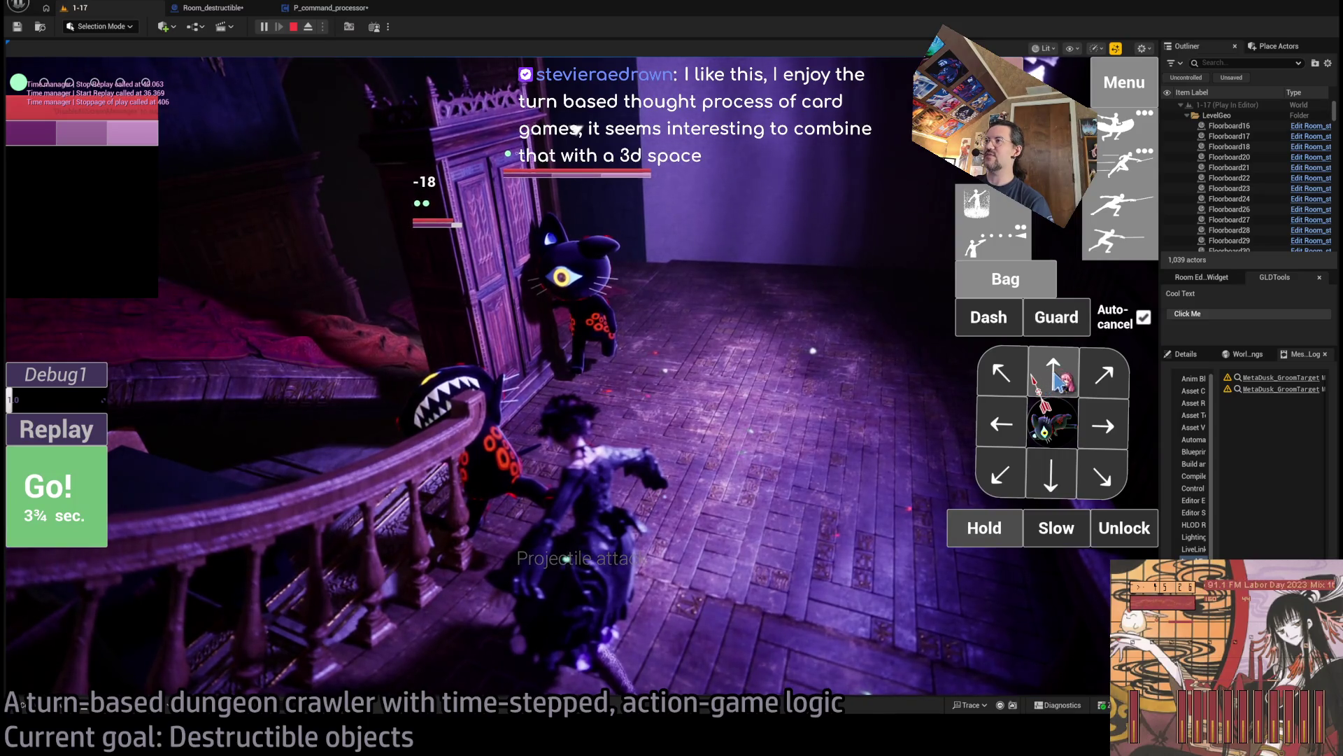
click(1056, 386)
click(1115, 141)
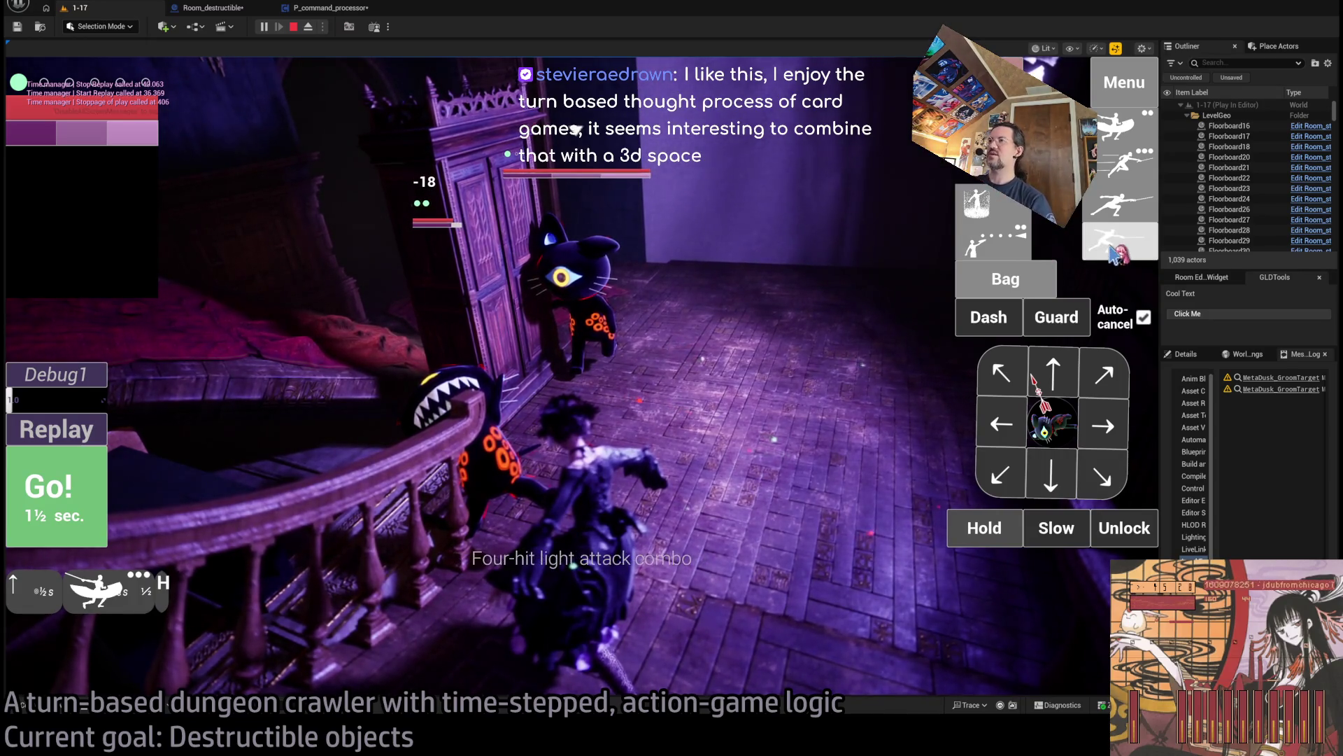
click(104, 515)
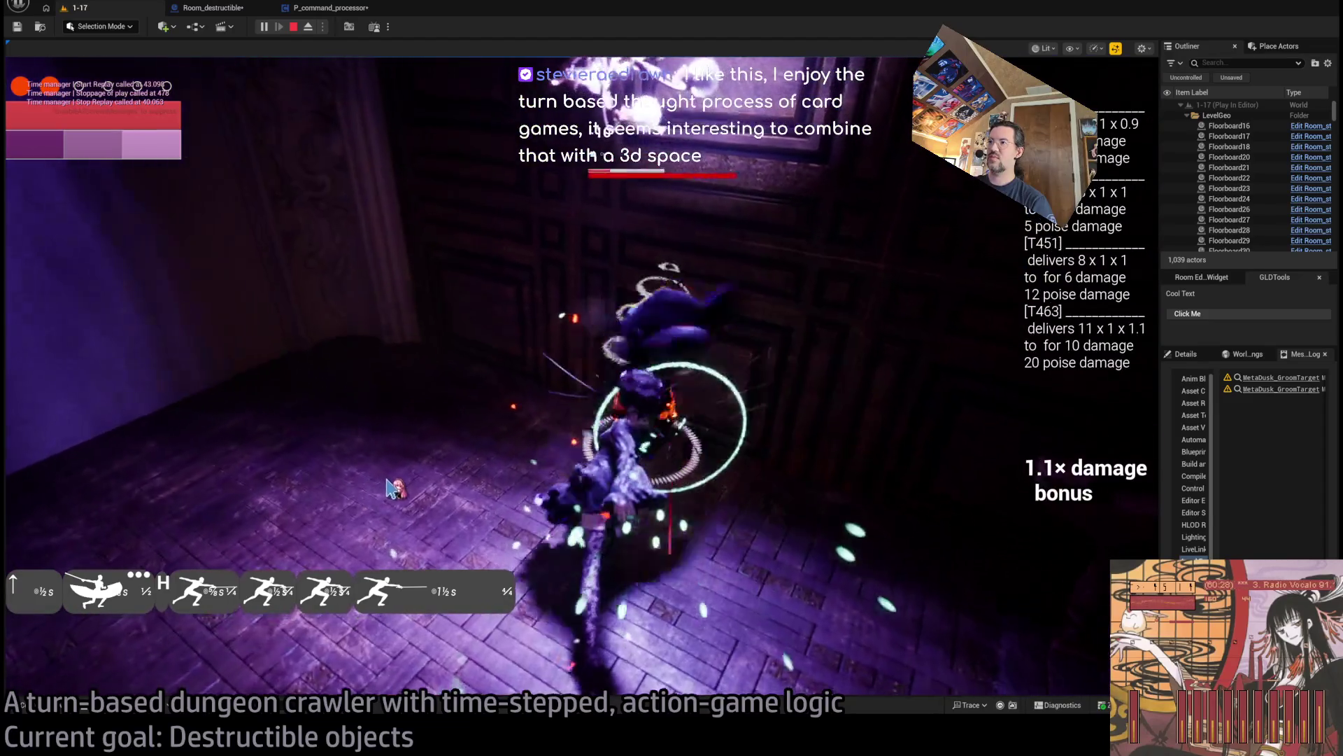
Queue a chain of thrust attacks and run the combo.
click(1125, 245)
click(1127, 246)
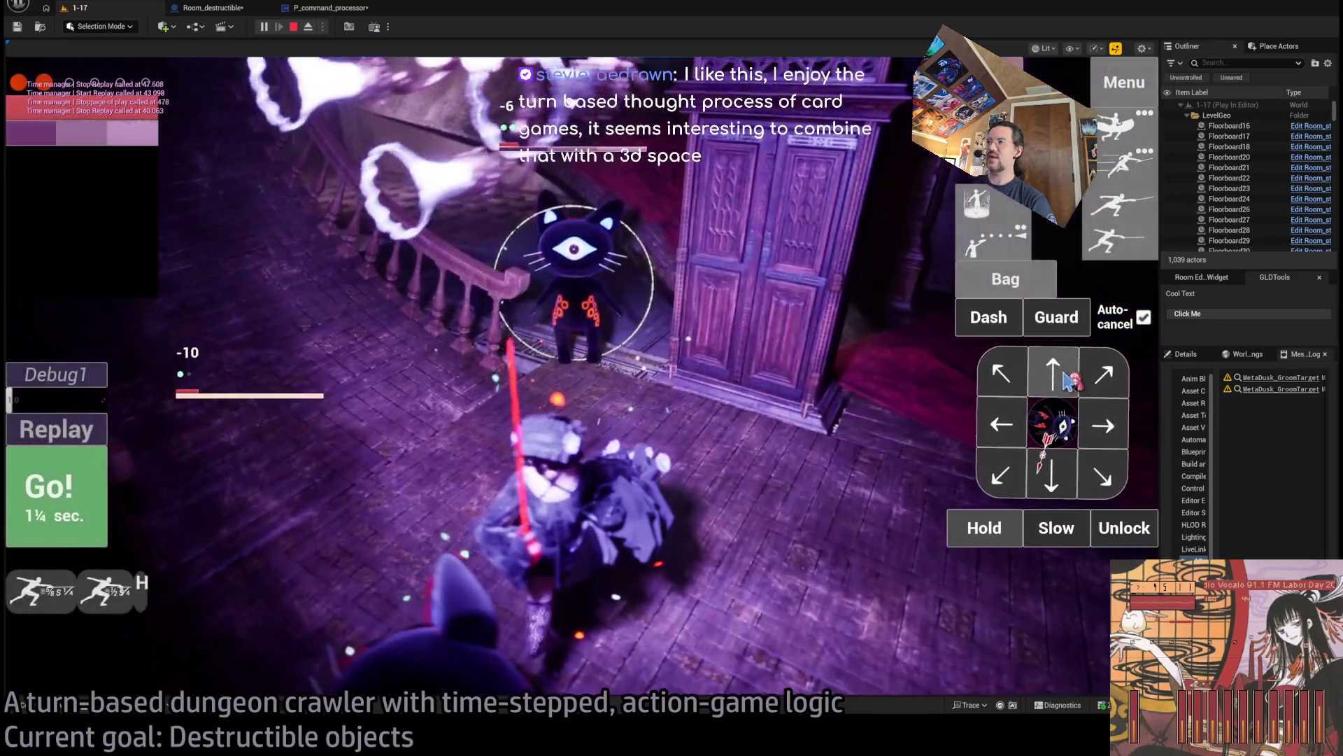
click(1069, 380)
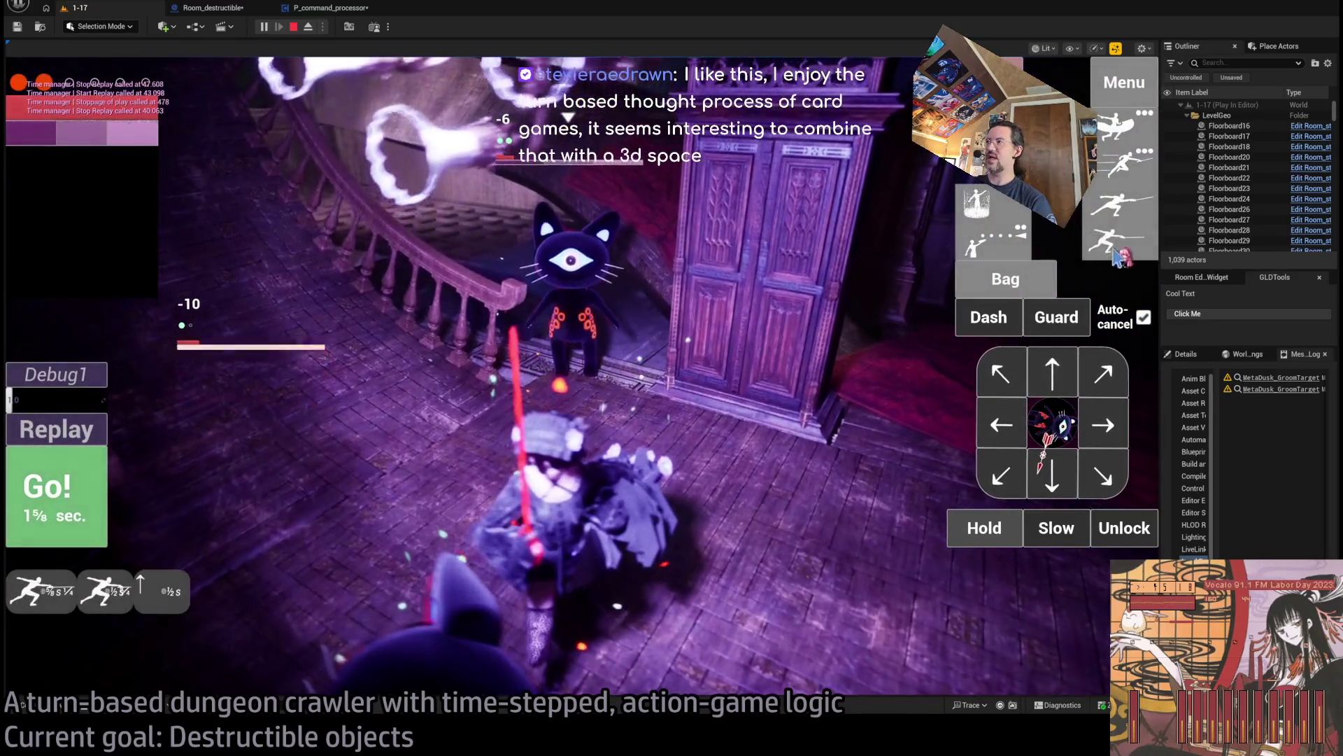
click(1123, 241)
click(70, 518)
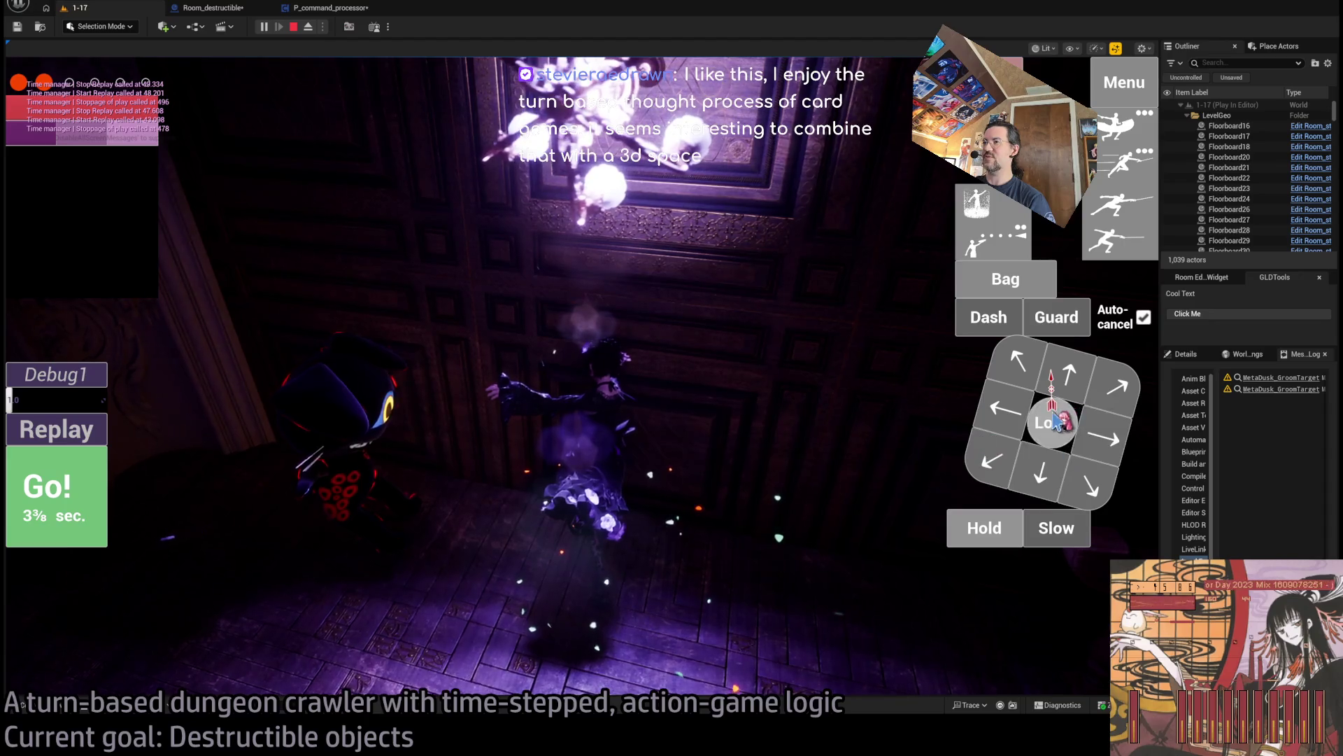
Eject to a free camera to look around the room, stop, and restart Play-In-Editor.
key(Tab)
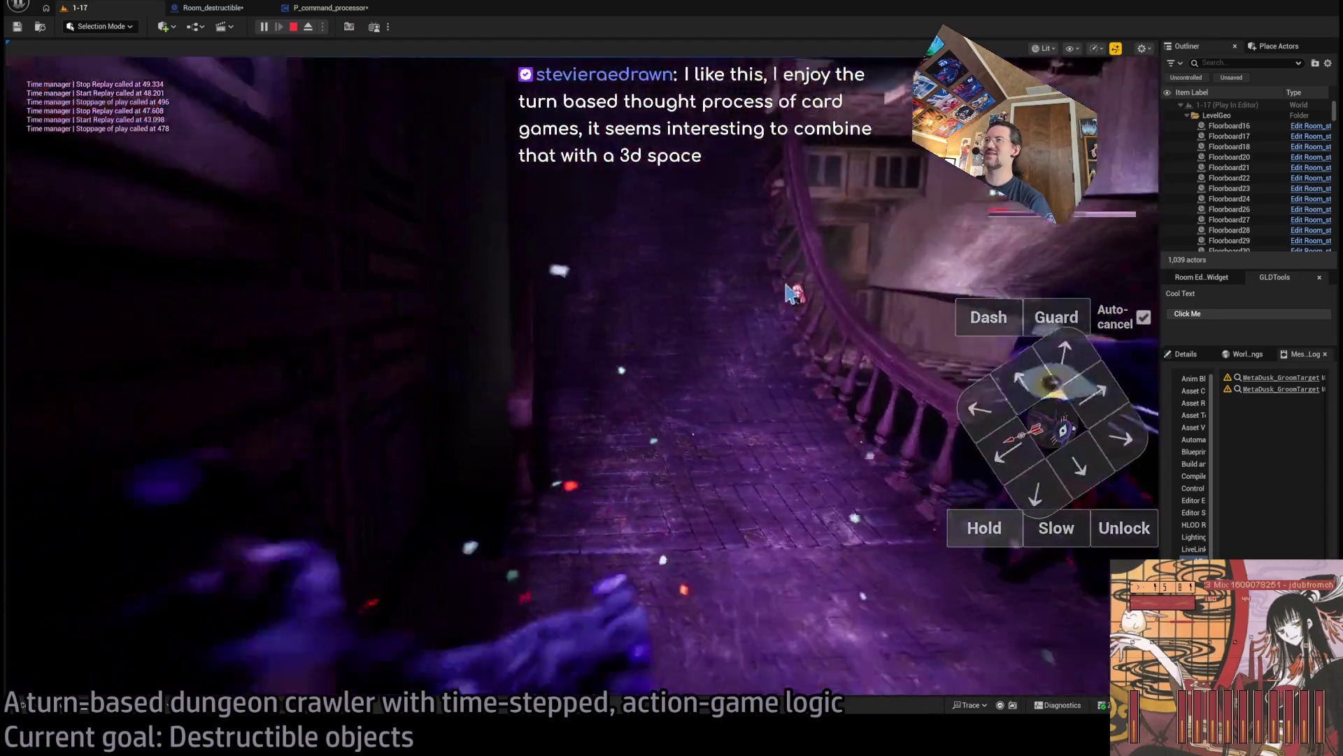
click(308, 27)
mouse_move(618, 227)
mouse_down()
mouse_move(720, 269)
mouse_move(618, 235)
mouse_up()
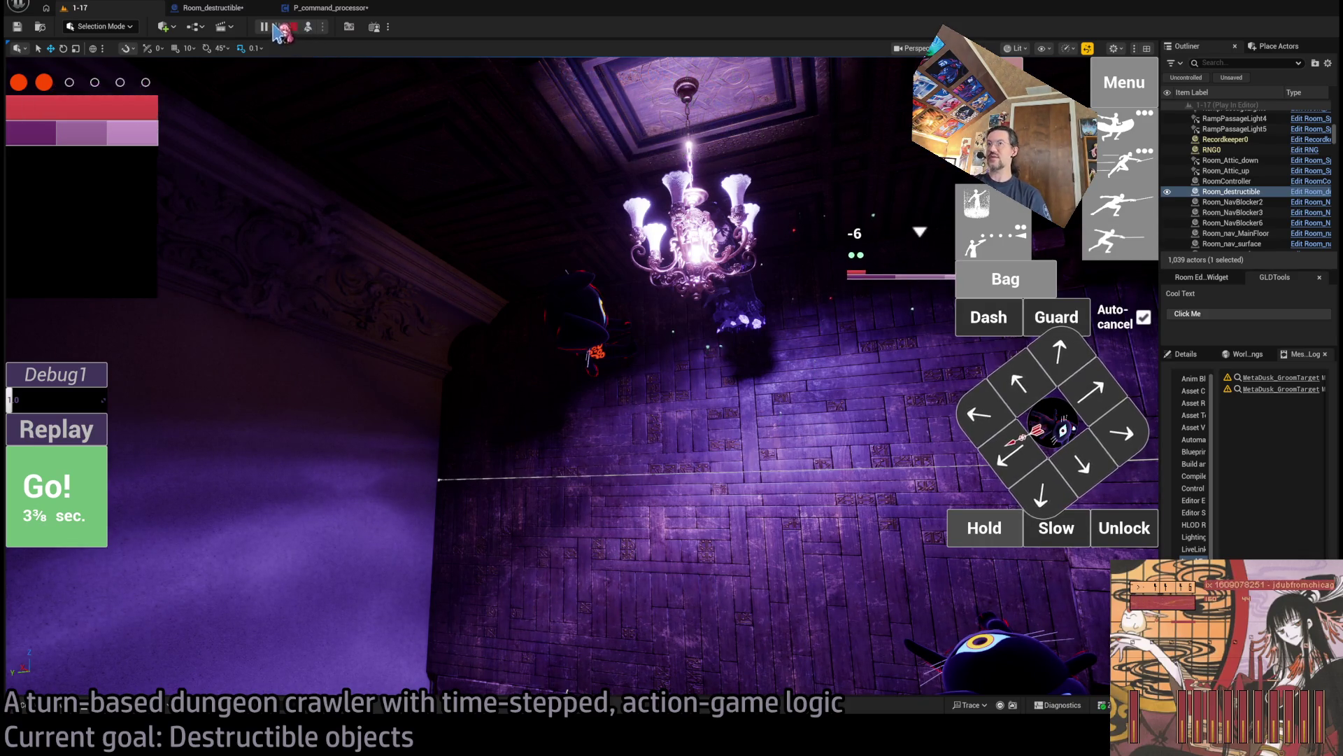
click(277, 28)
key(alt+p)
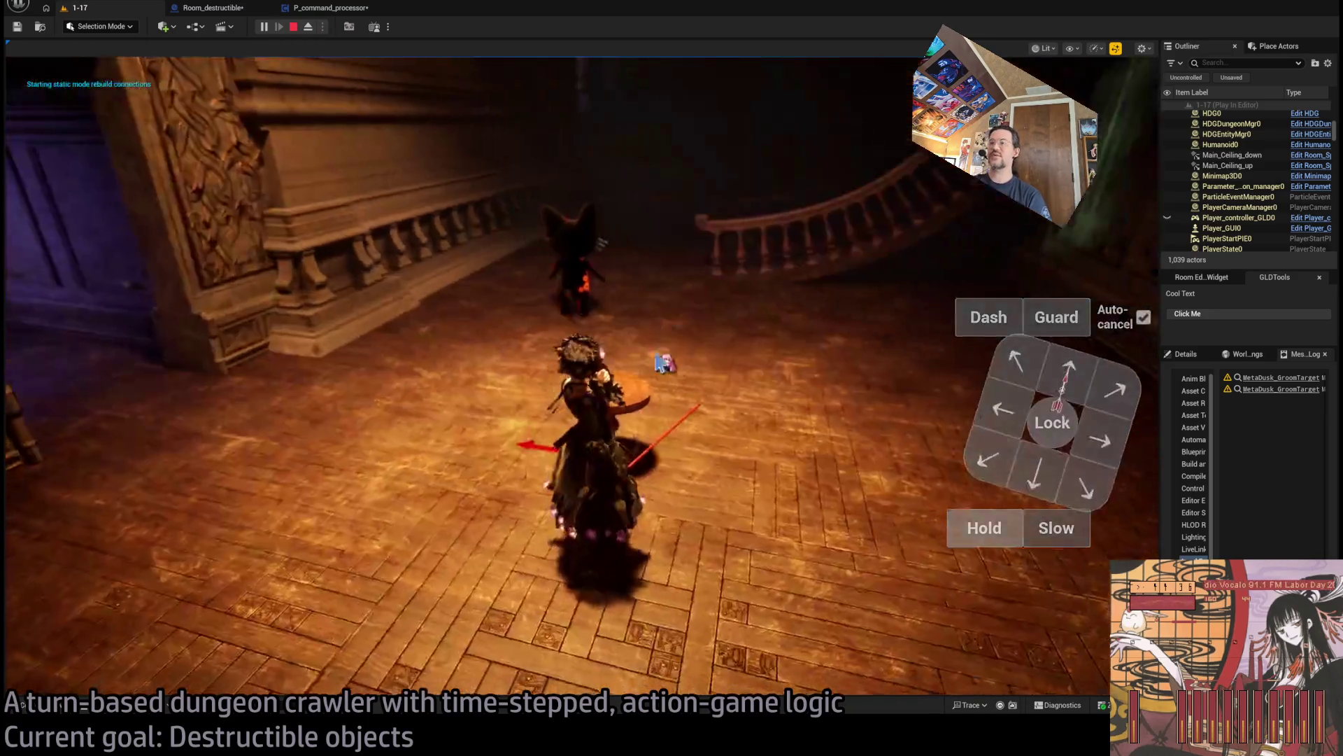
Perform the queued attack that breaks the round table, then stop the play session.
key(Escape)
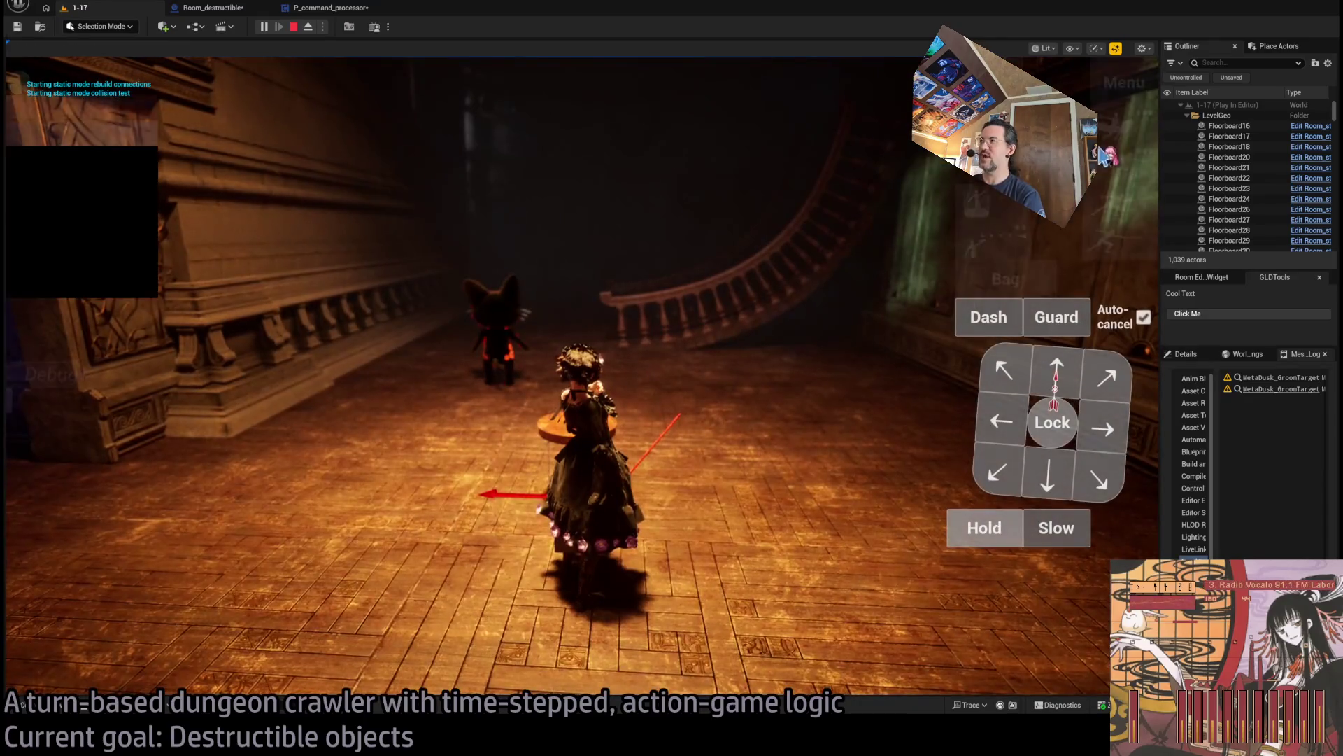
click(25, 532)
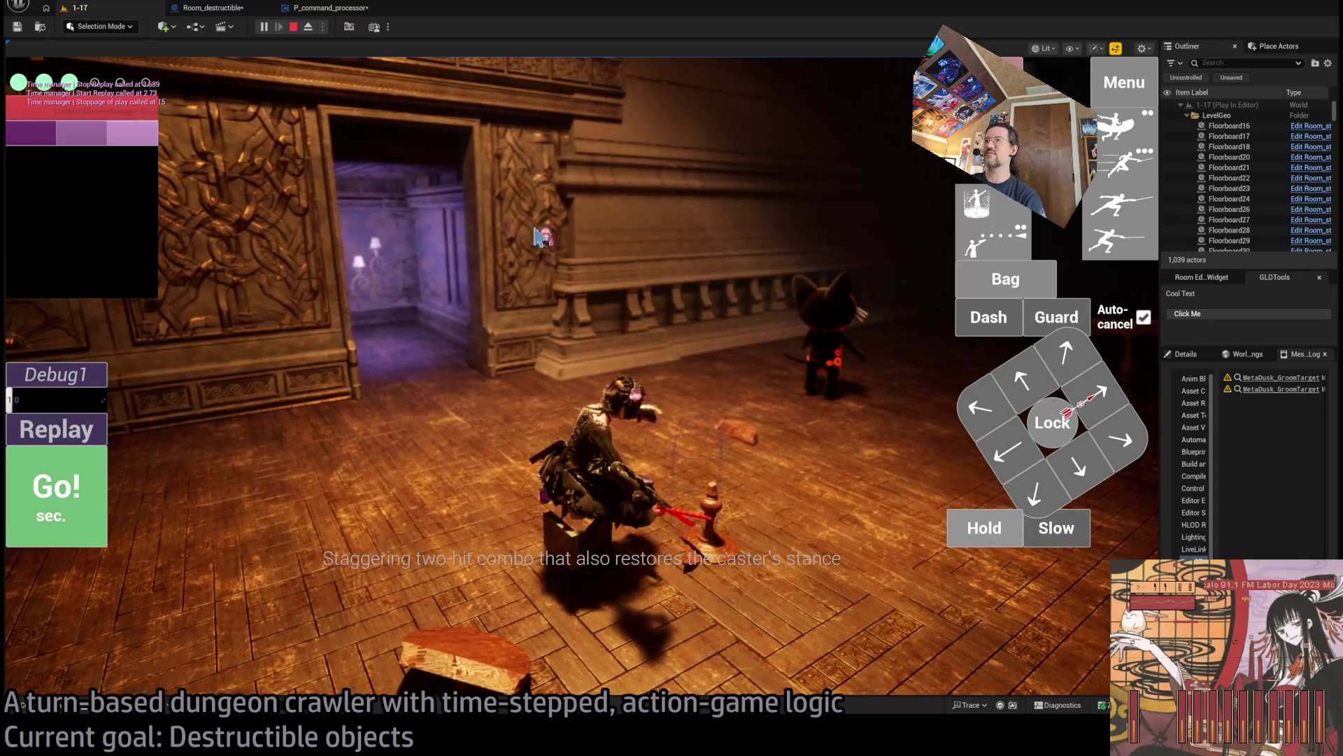
click(294, 28)
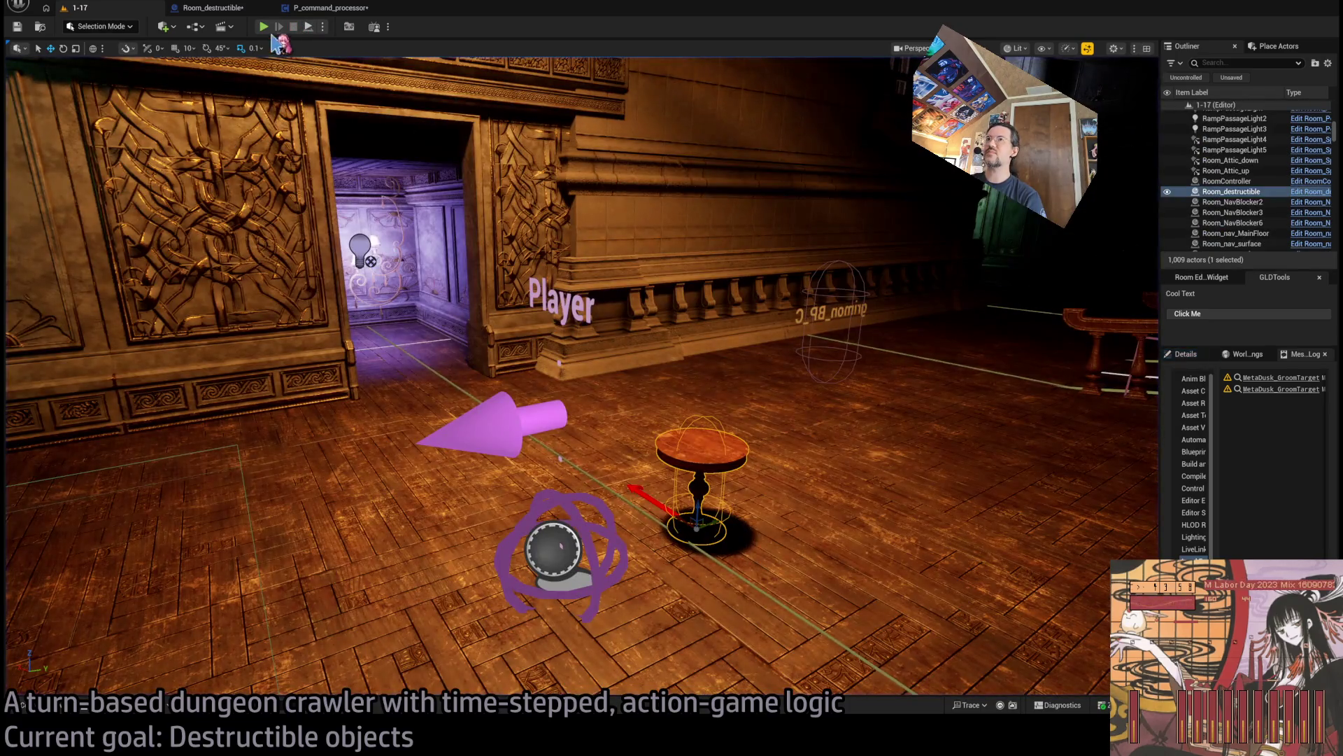
Start a new play session and detach into a free camera.
key(alt+p)
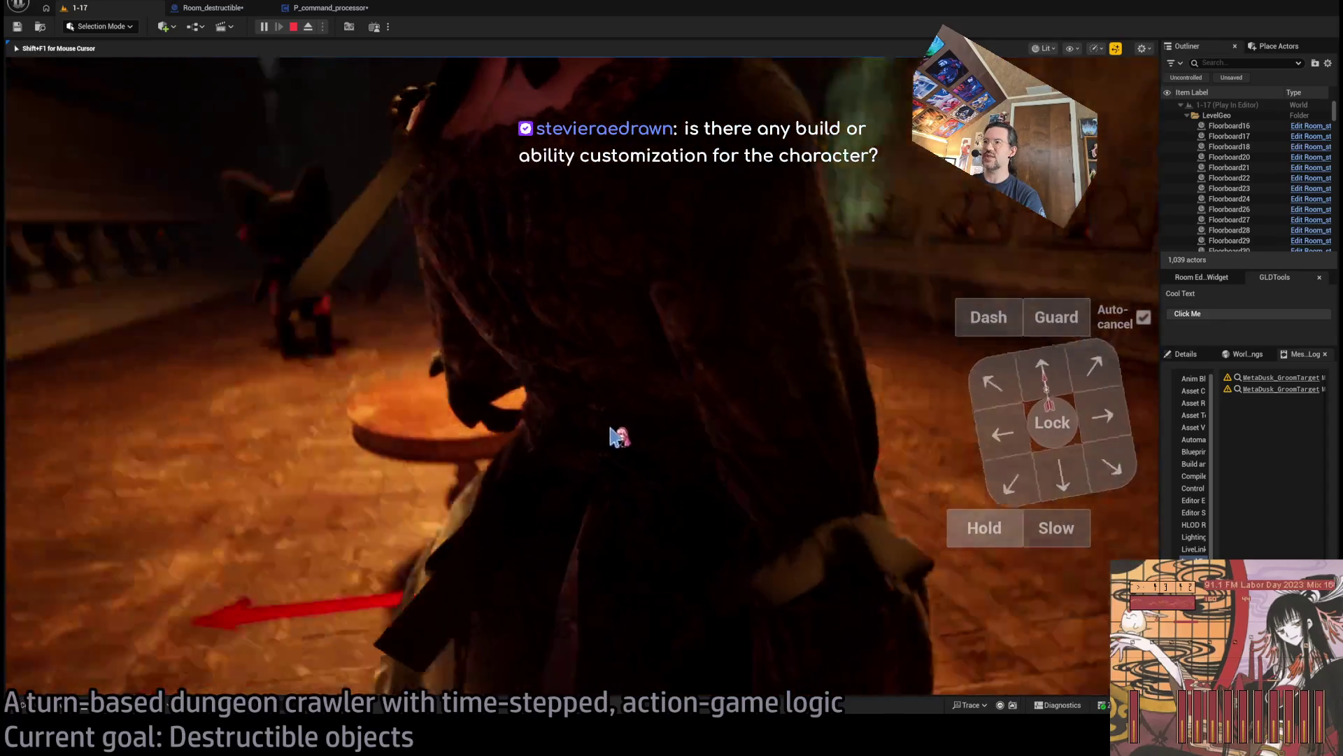
key(shift+F1)
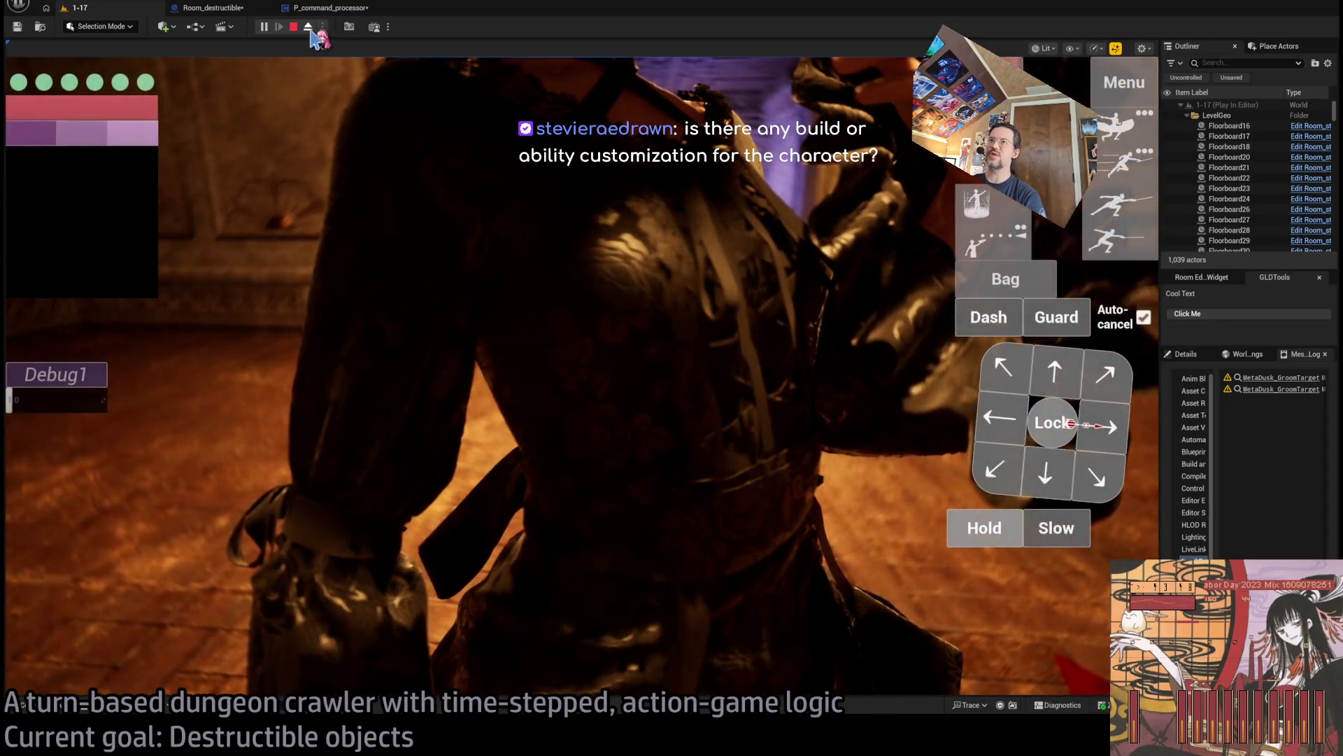
click(308, 26)
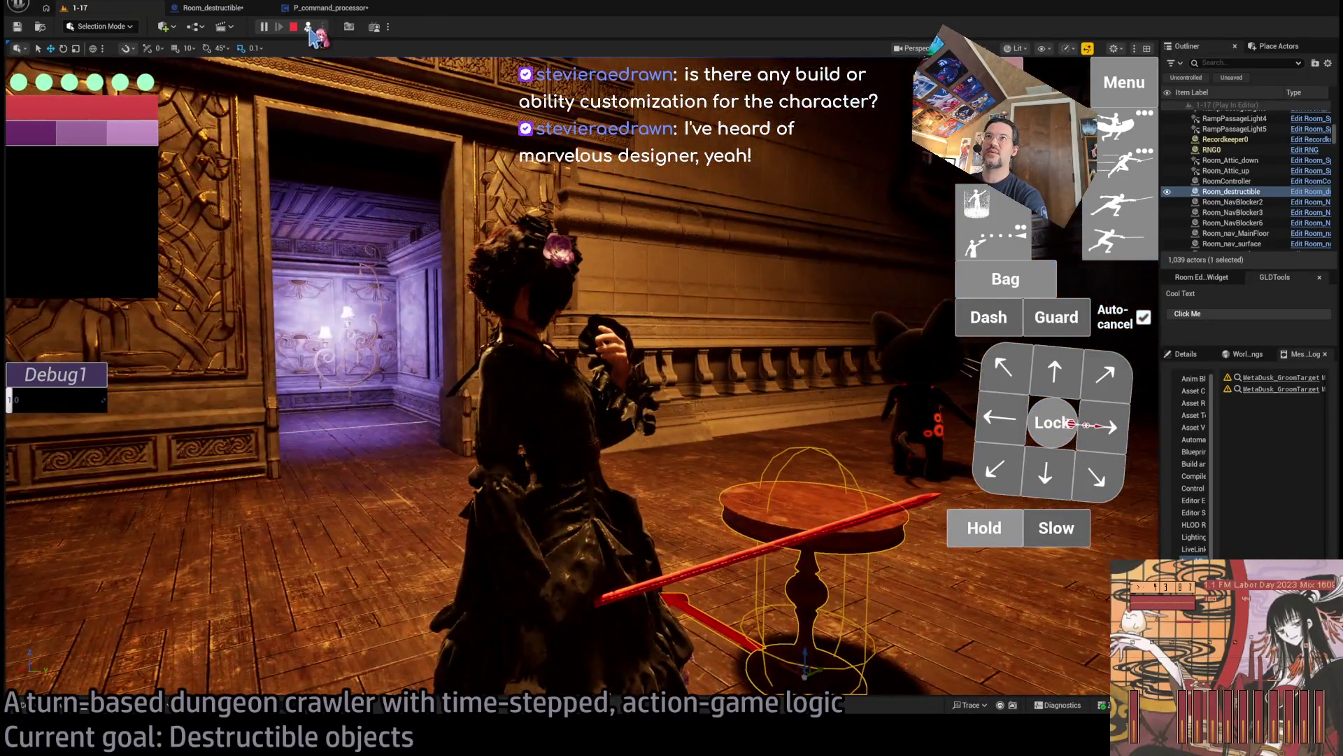
Repossess the character, execute the queued attack beside the table, then eject and select the table.
click(308, 26)
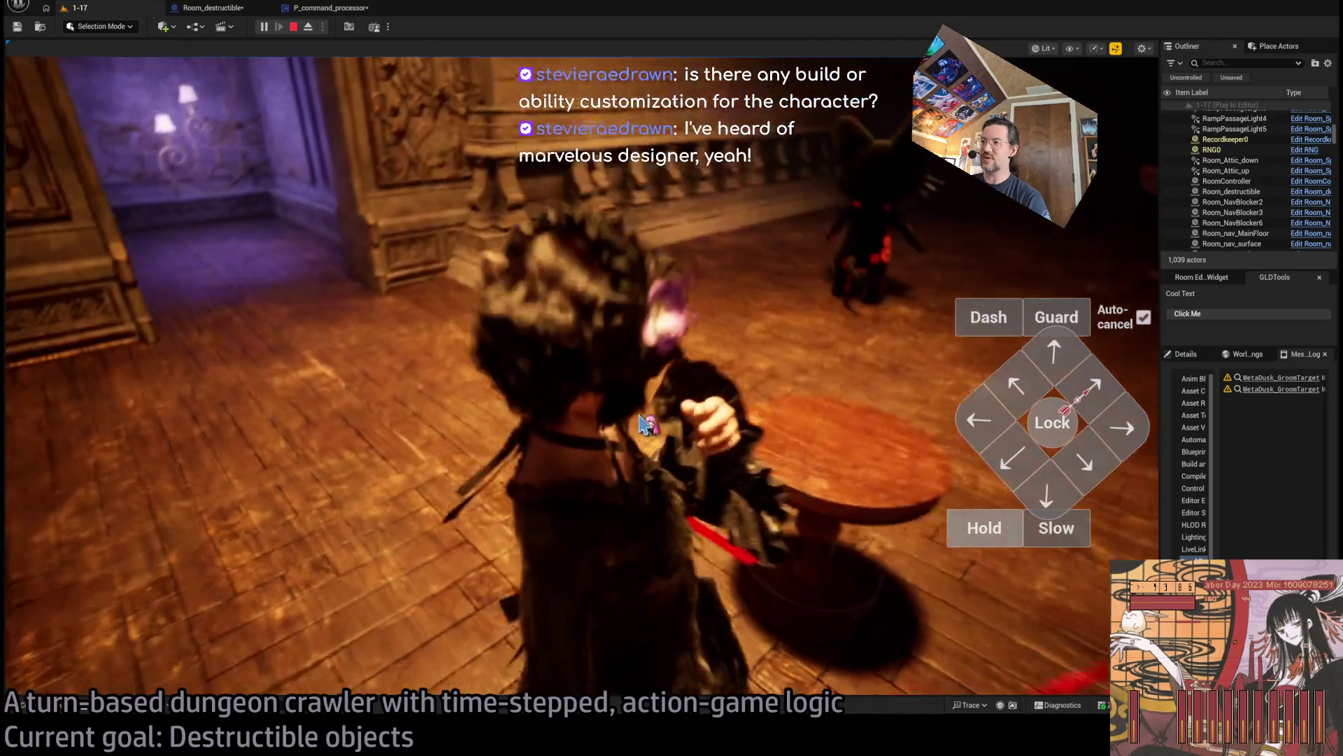
click(642, 423)
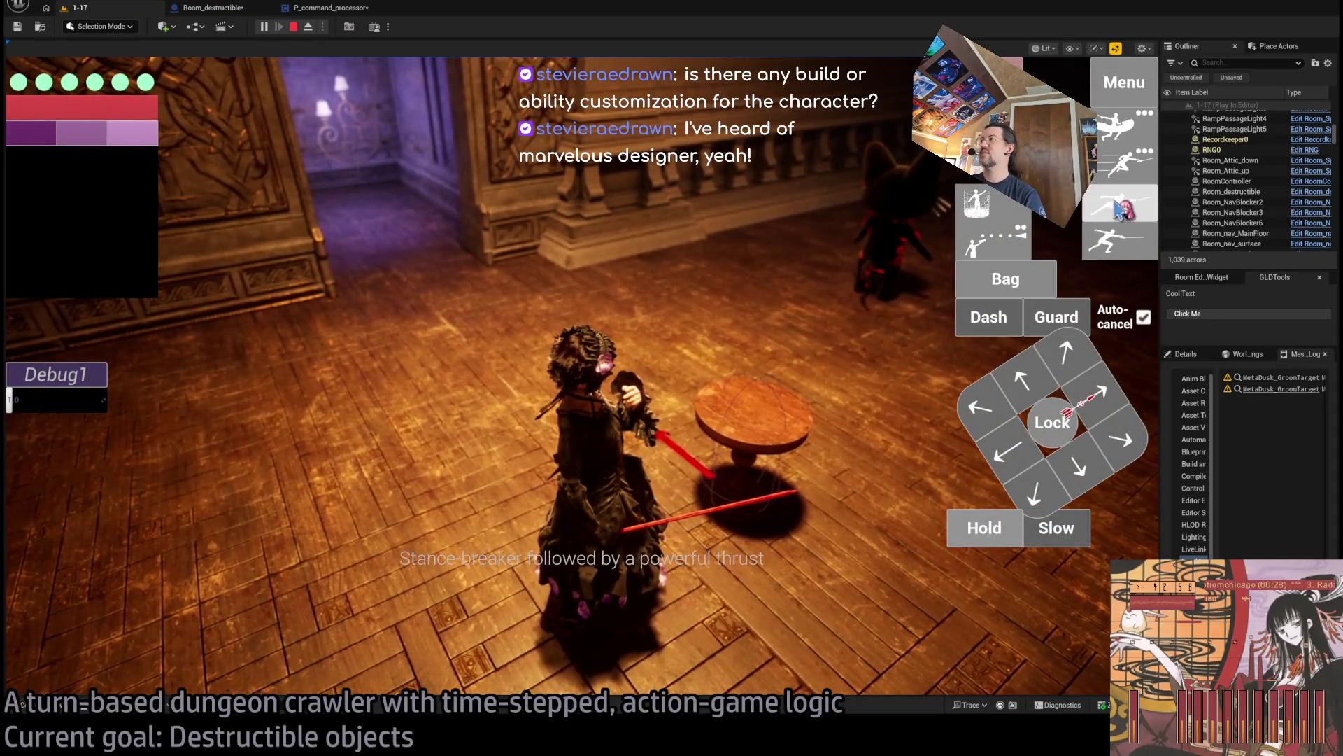
click(67, 543)
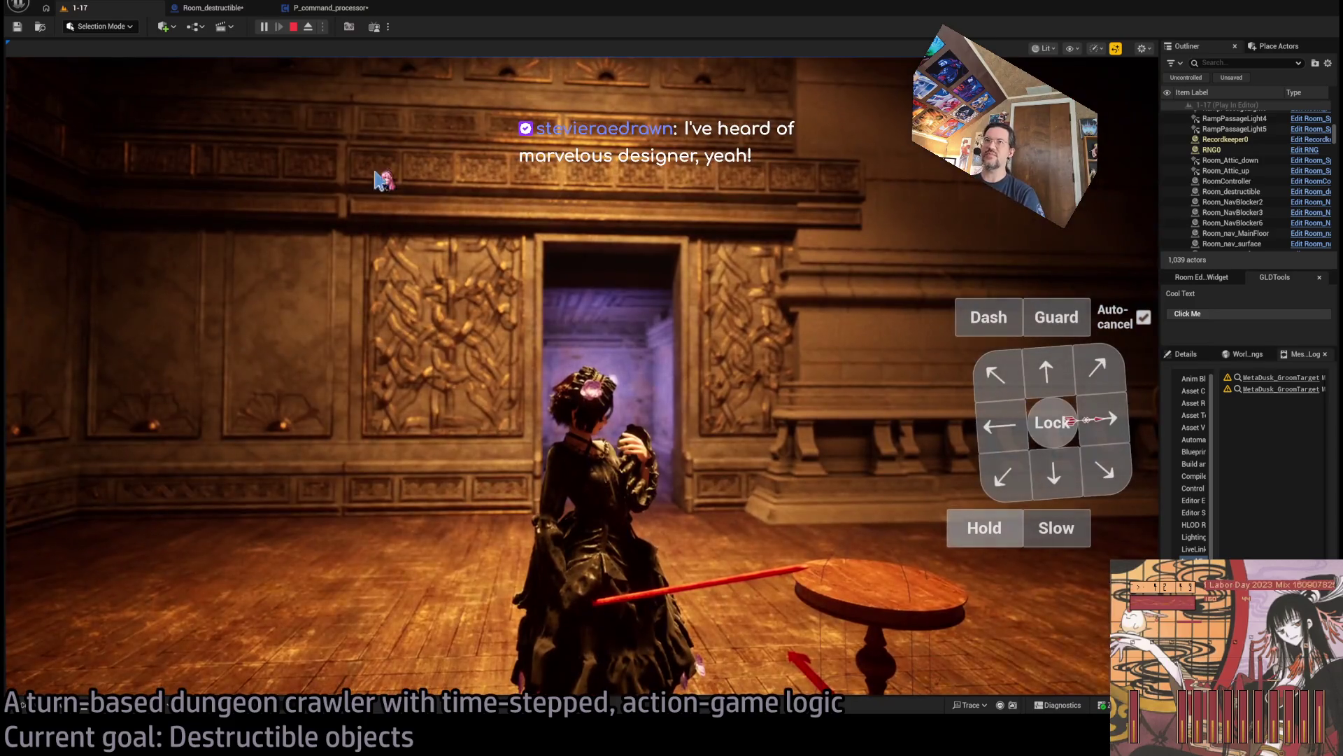
click(308, 27)
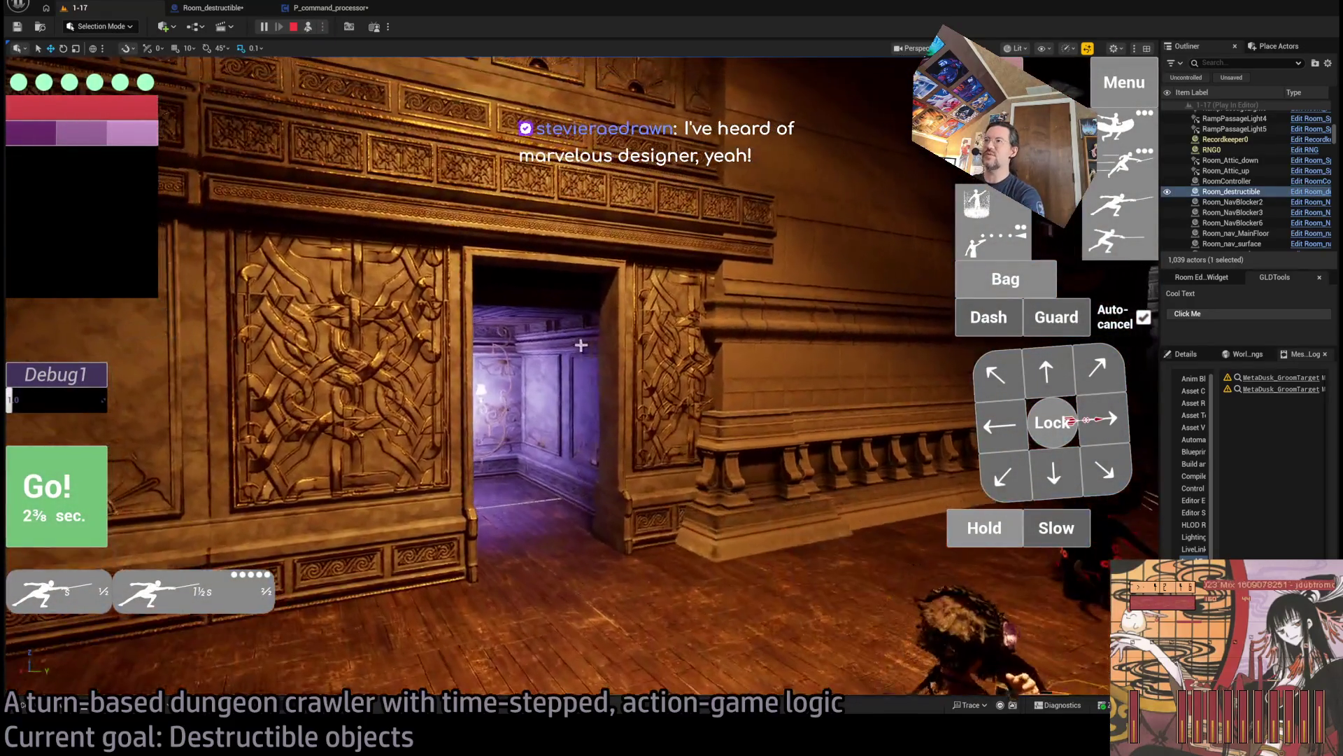
Focus the camera on the carved wall by the doorway and repossess the character.
click(602, 294)
key(f)
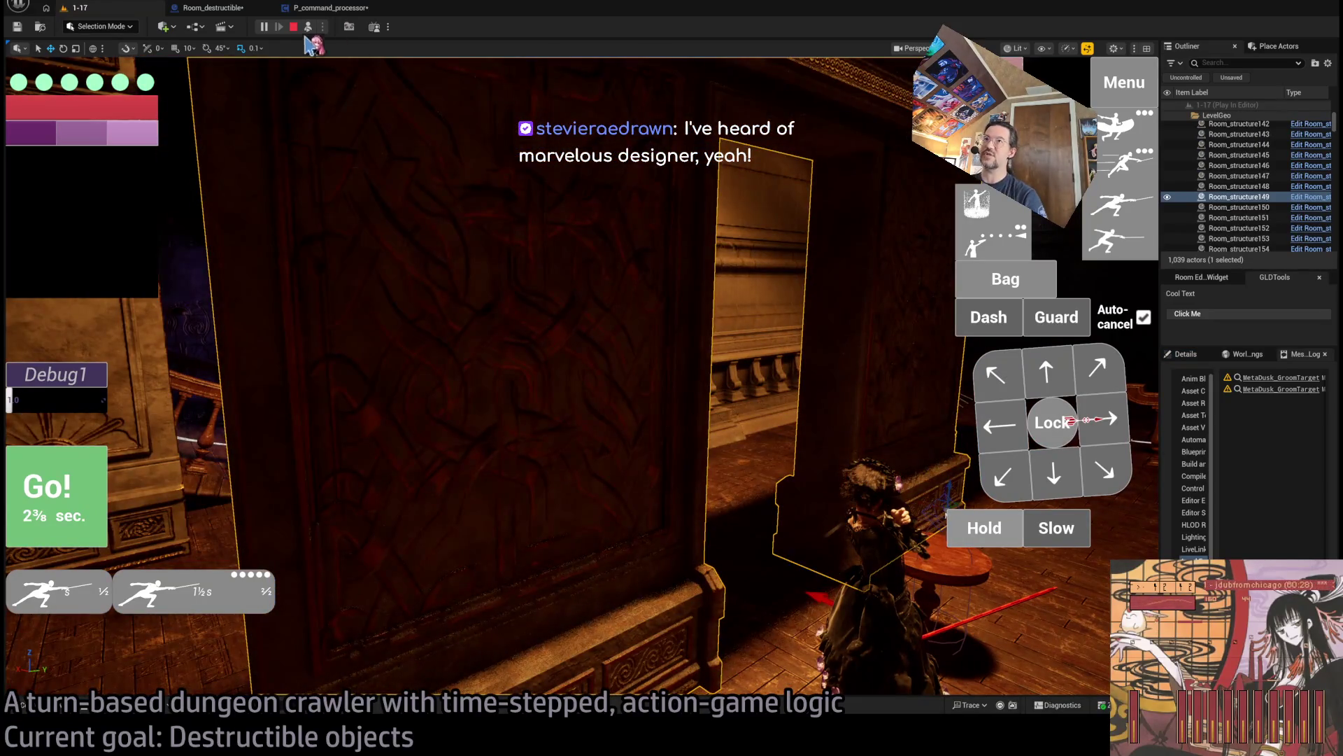
click(308, 27)
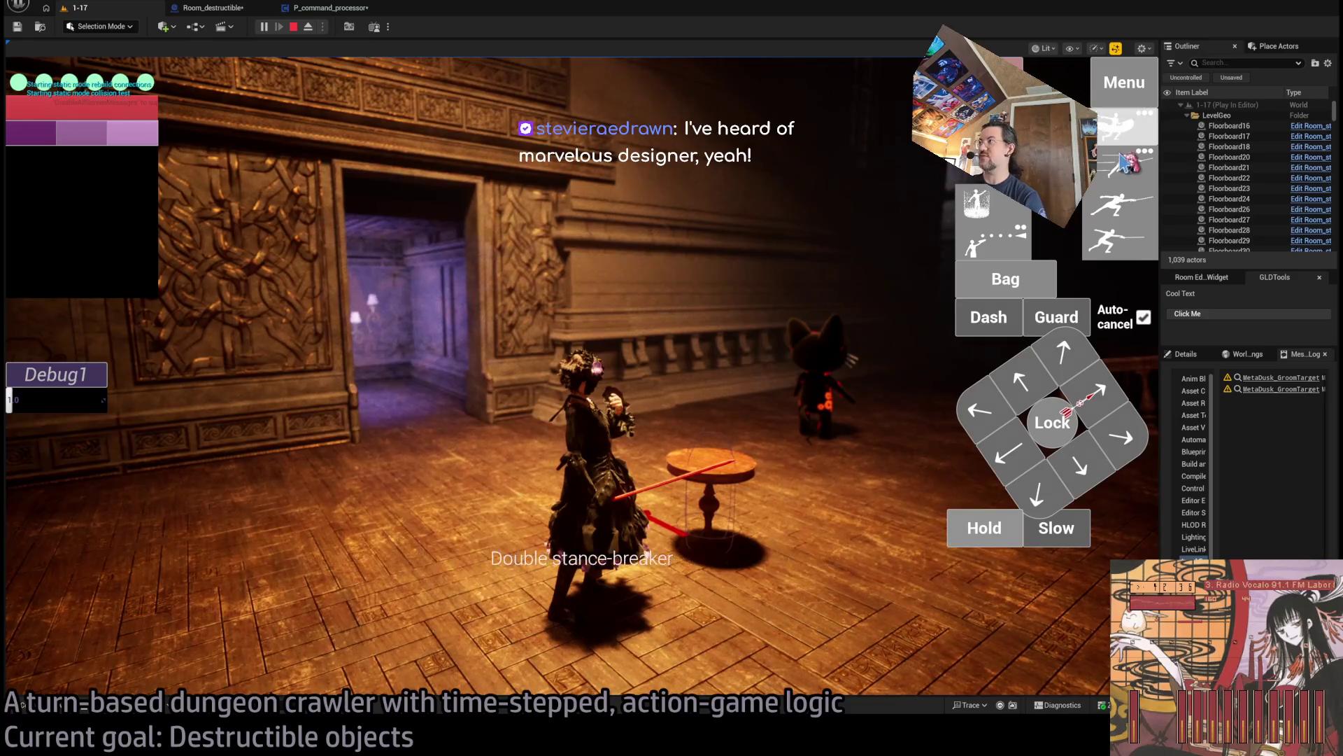
Queue a second thrust and execute the double thrust attack at the table.
click(1123, 162)
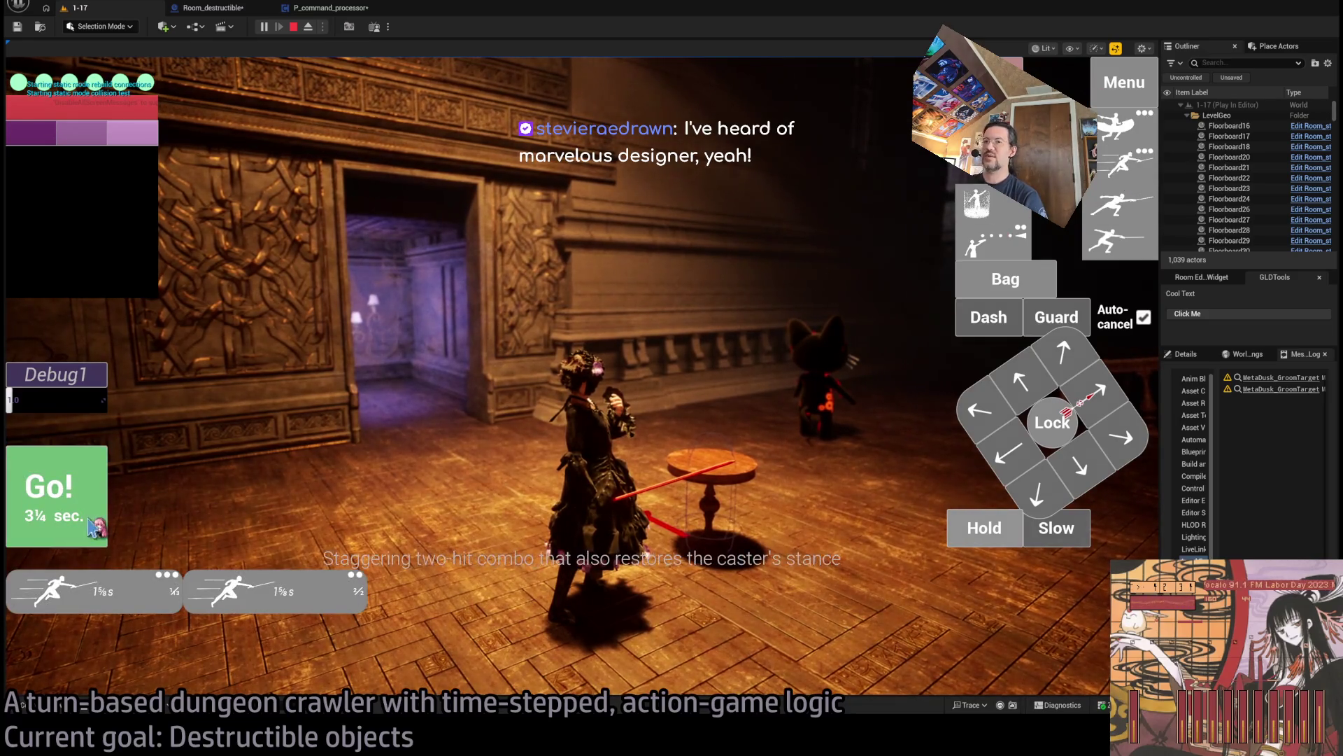
click(1144, 187)
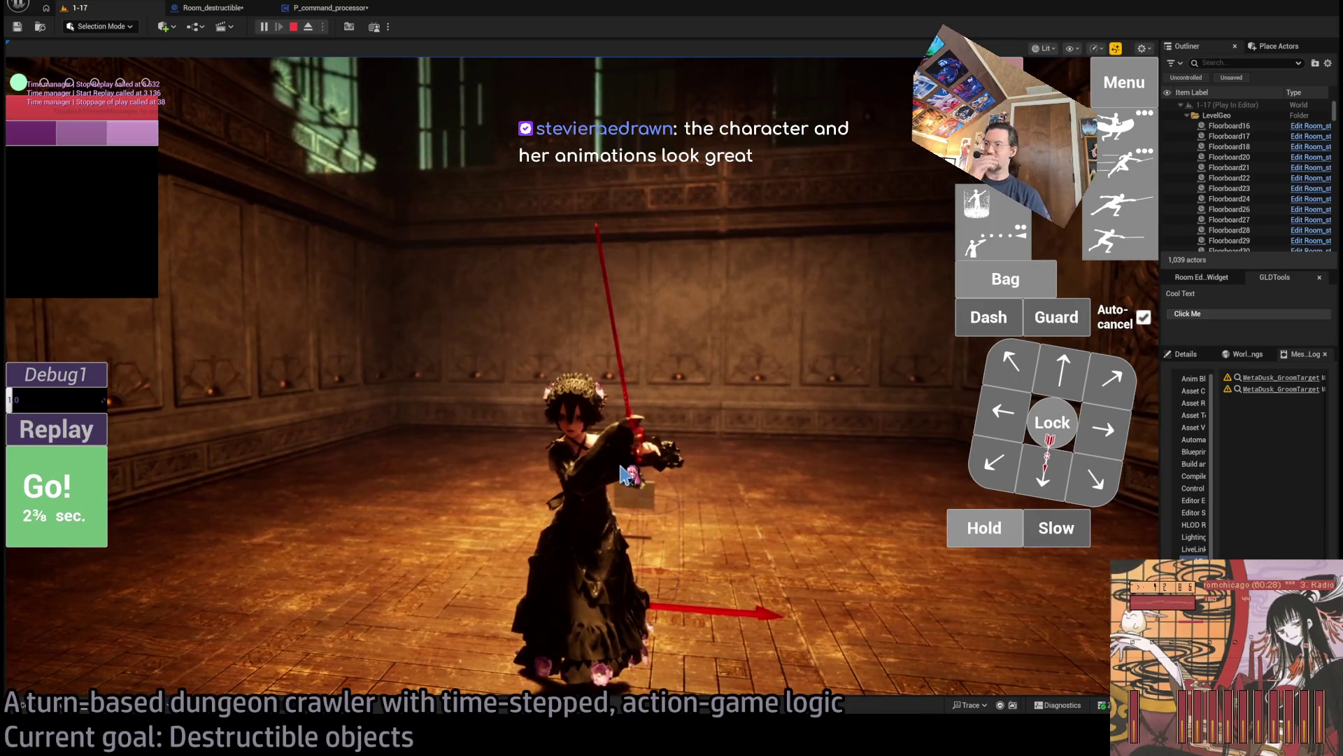
click(625, 476)
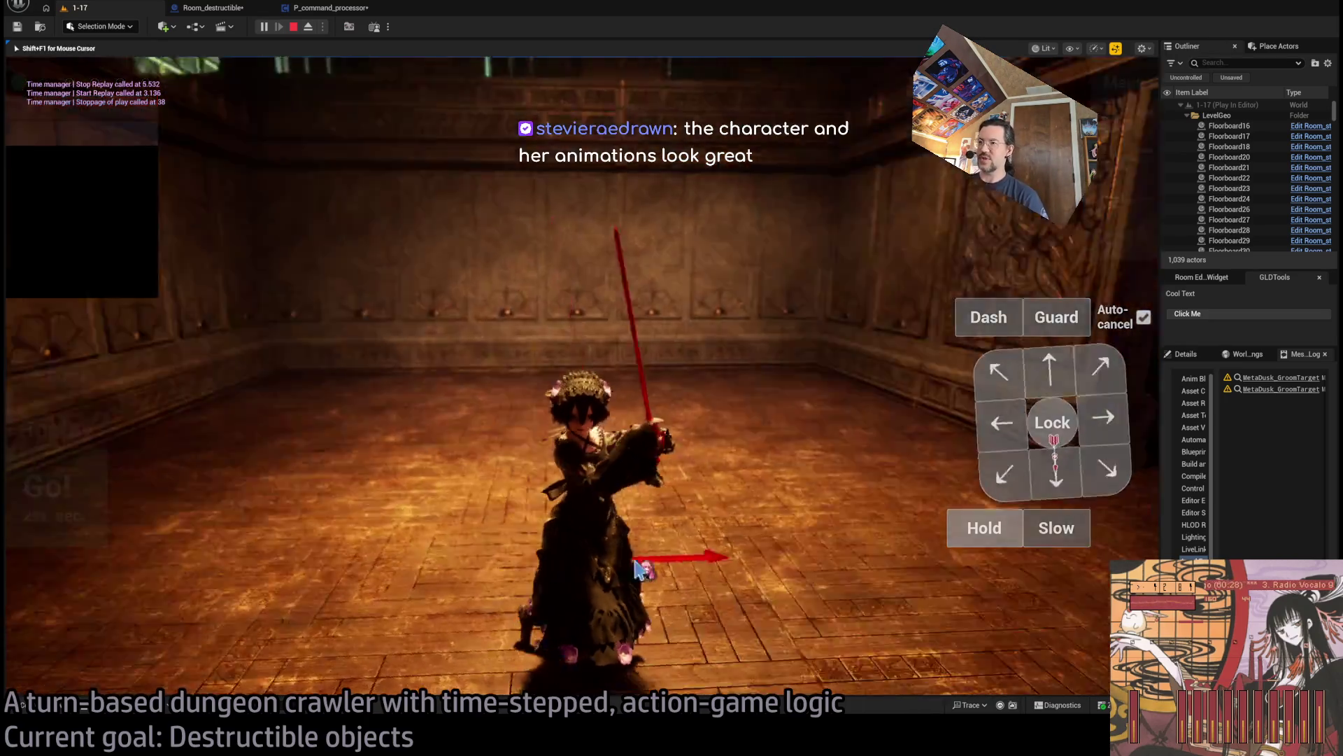
Free the mouse with Shift+F1 and turn the camera toward the cat enemy.
key(shift+F1)
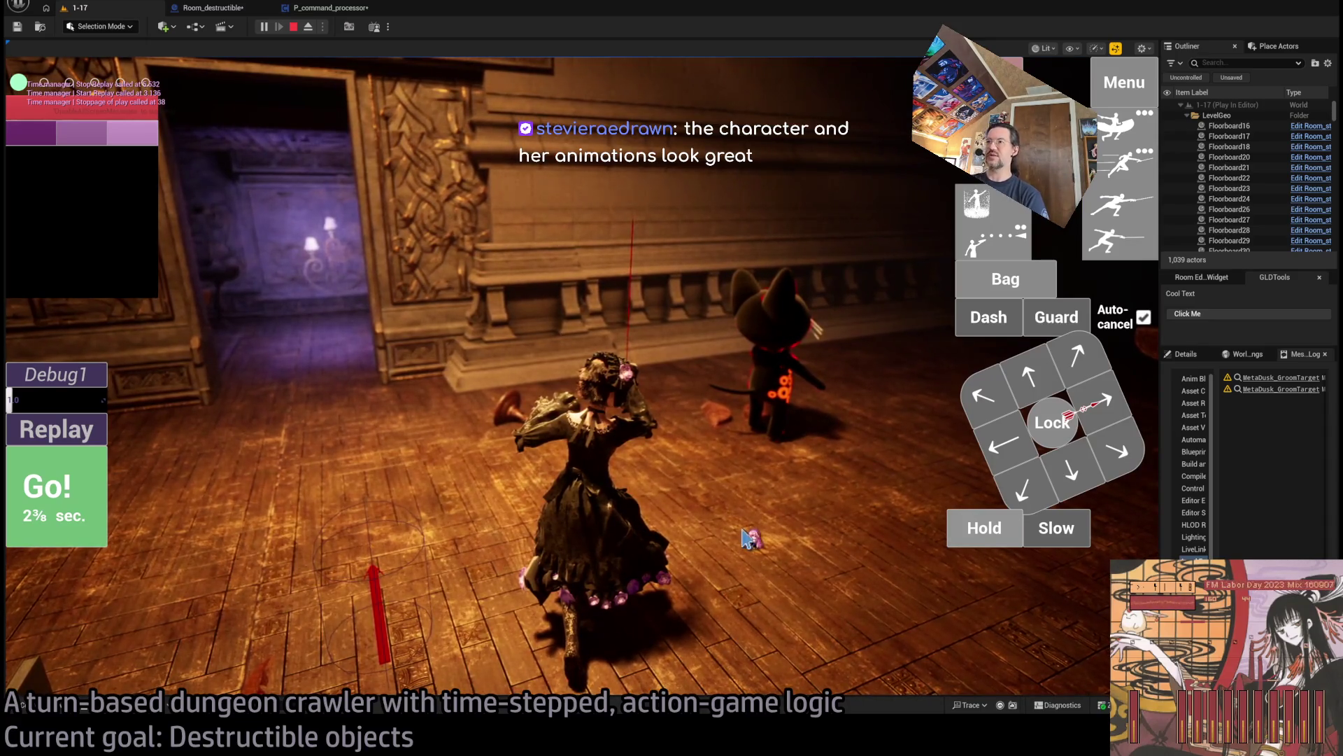
key(Tab)
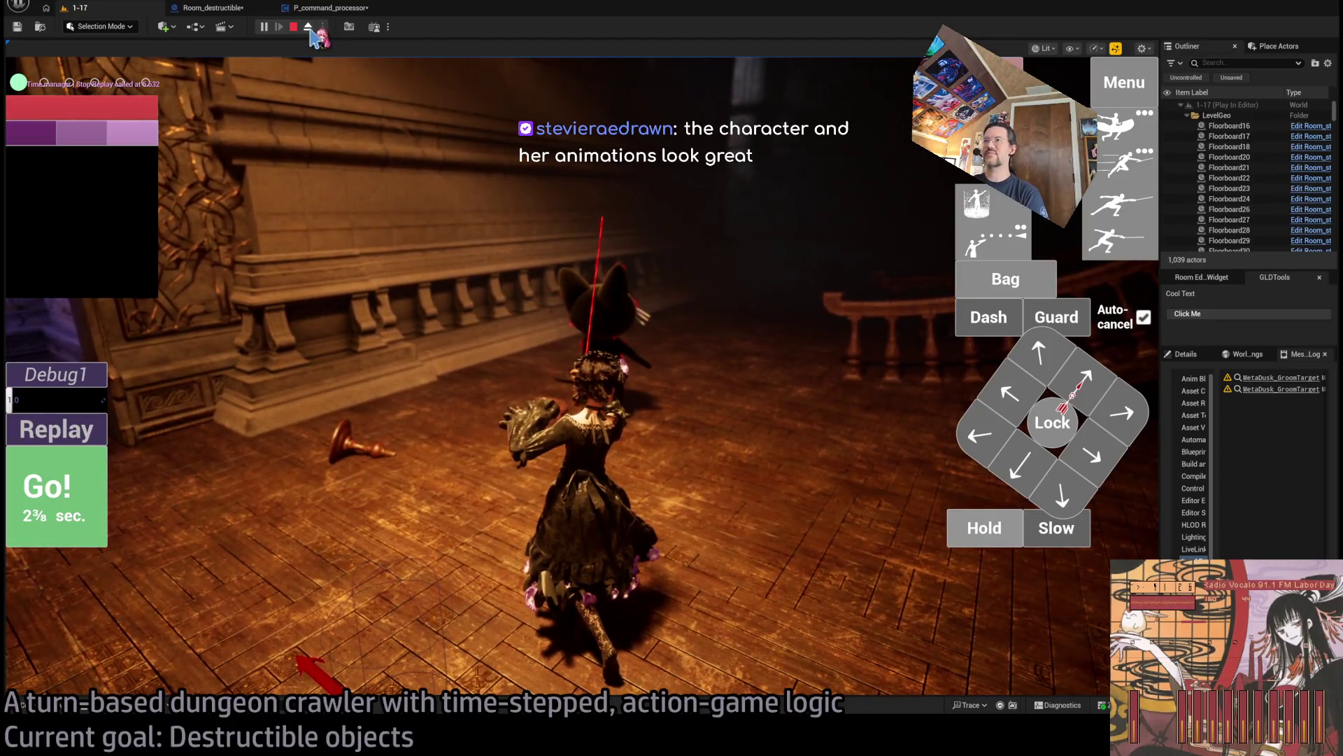
click(647, 474)
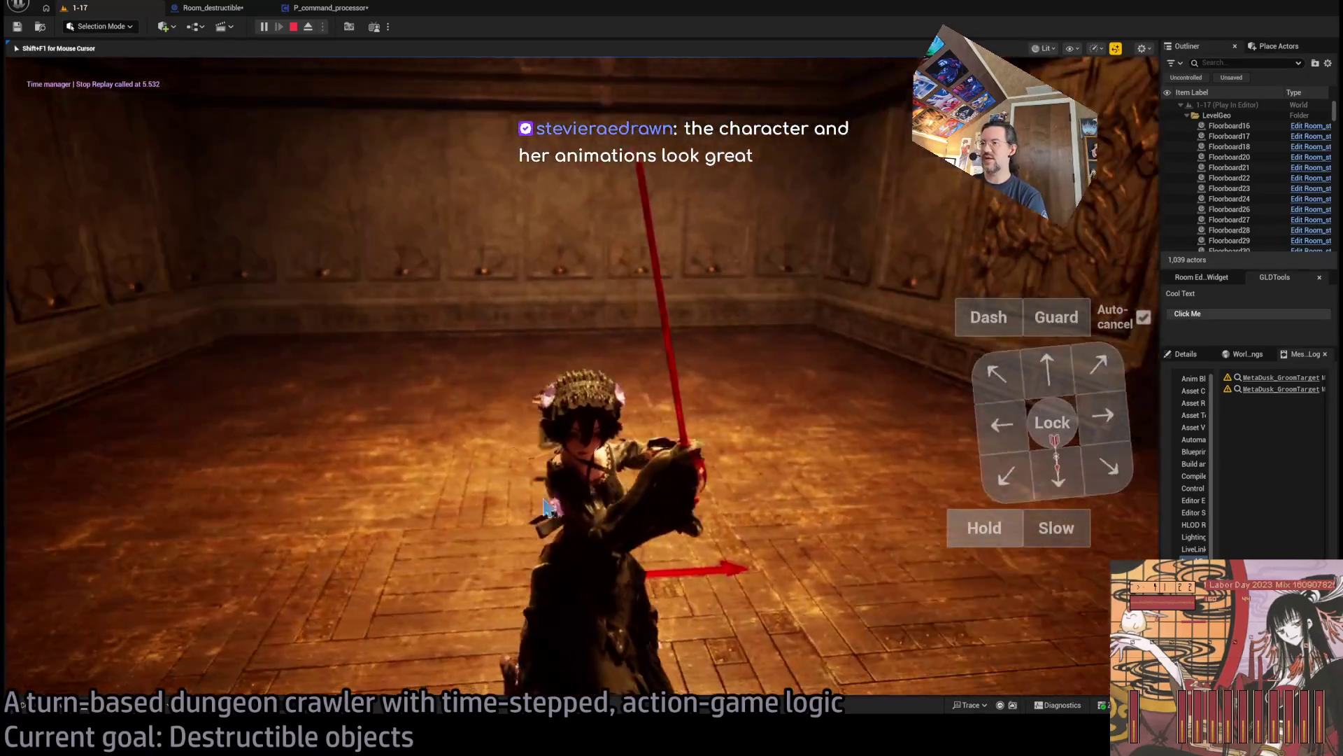
Stop the session and start a fresh Play-In-Editor run with Alt+P.
key(shift+F1)
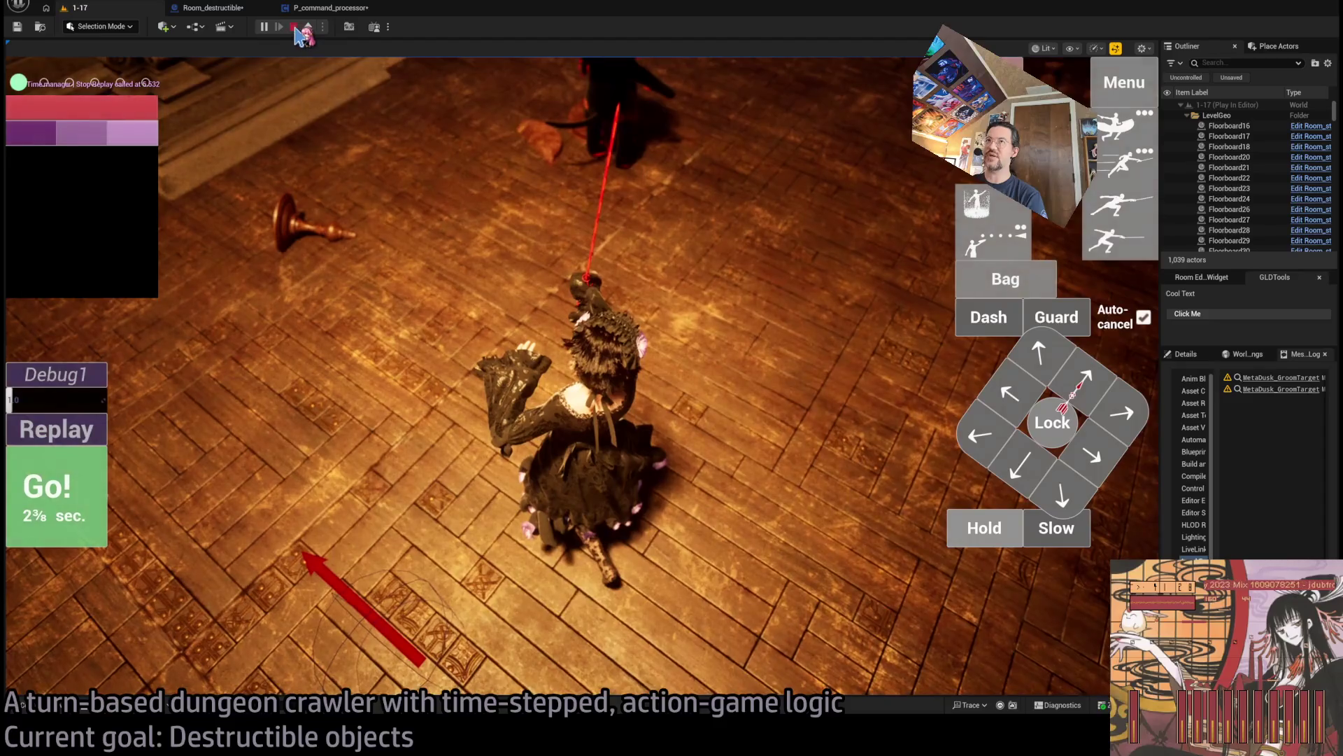
click(295, 28)
key(alt+p)
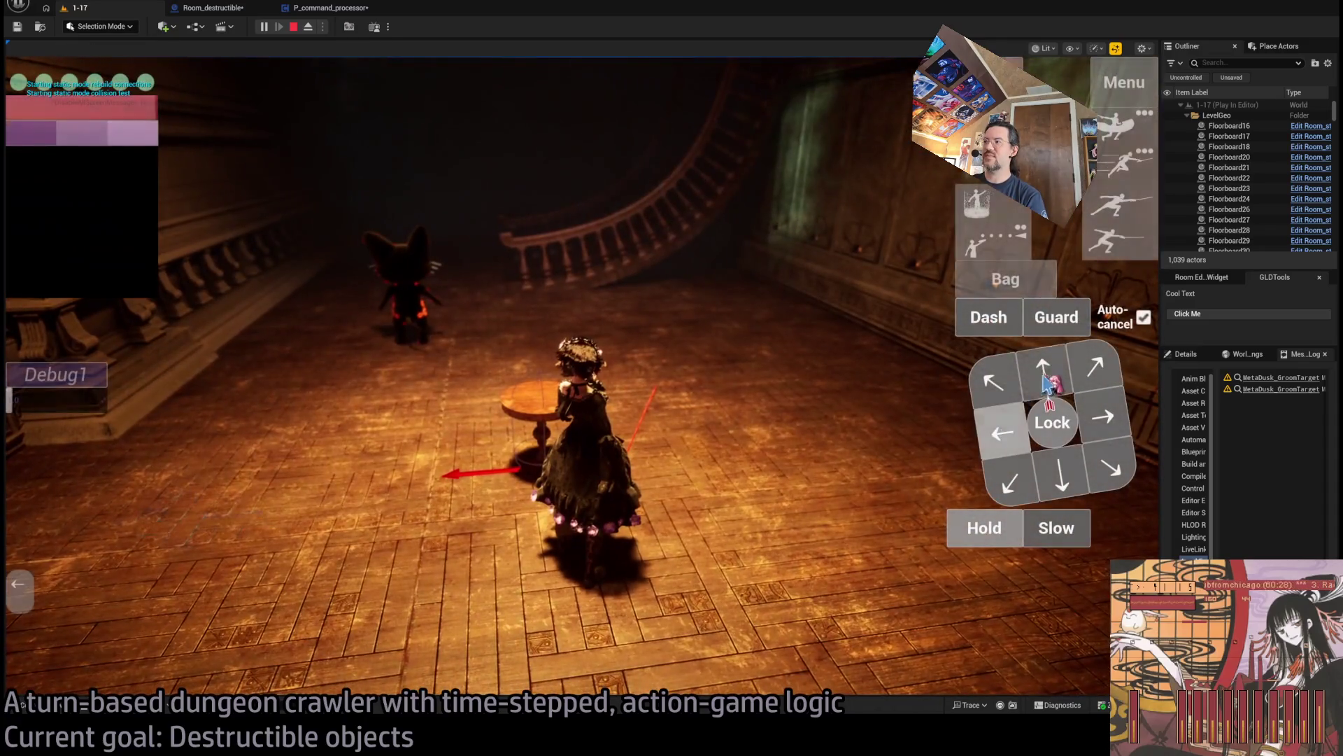
Queue an up-left diagonal move toward the cat, then eject to a free camera with F8.
click(1046, 375)
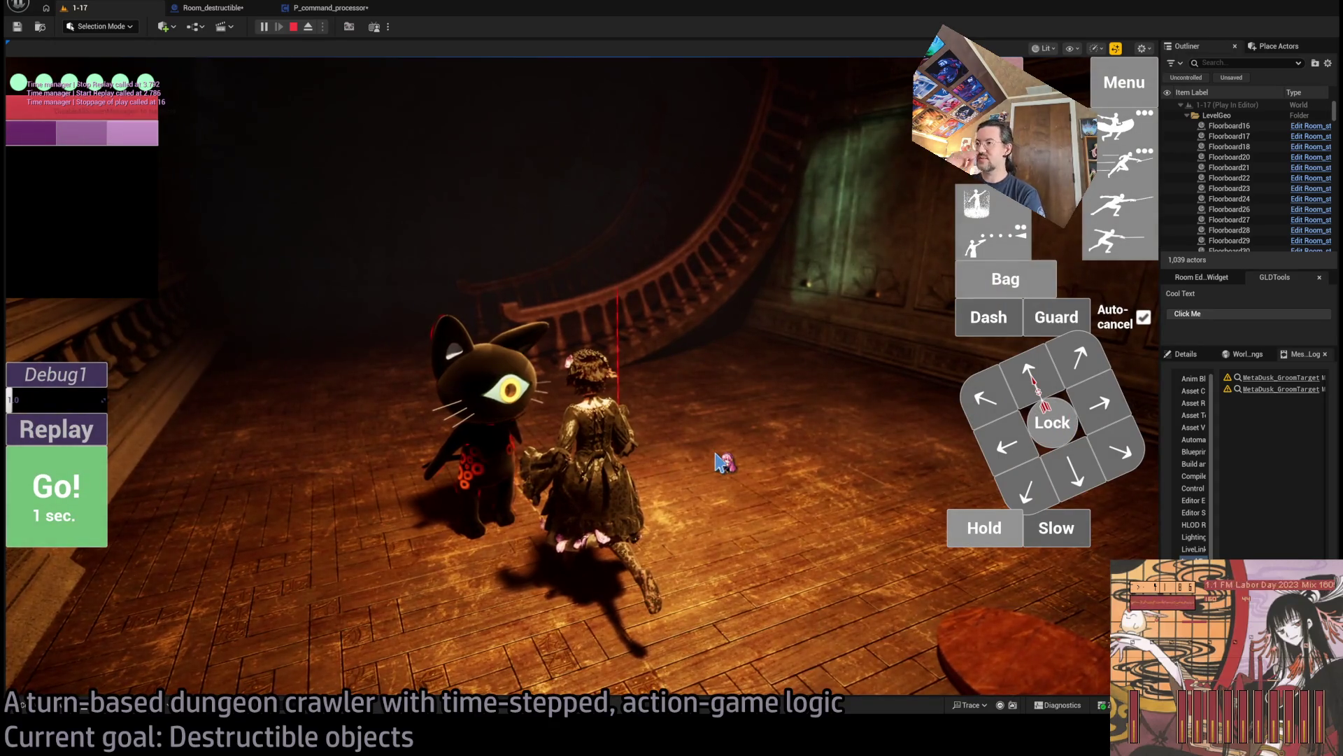
click(638, 470)
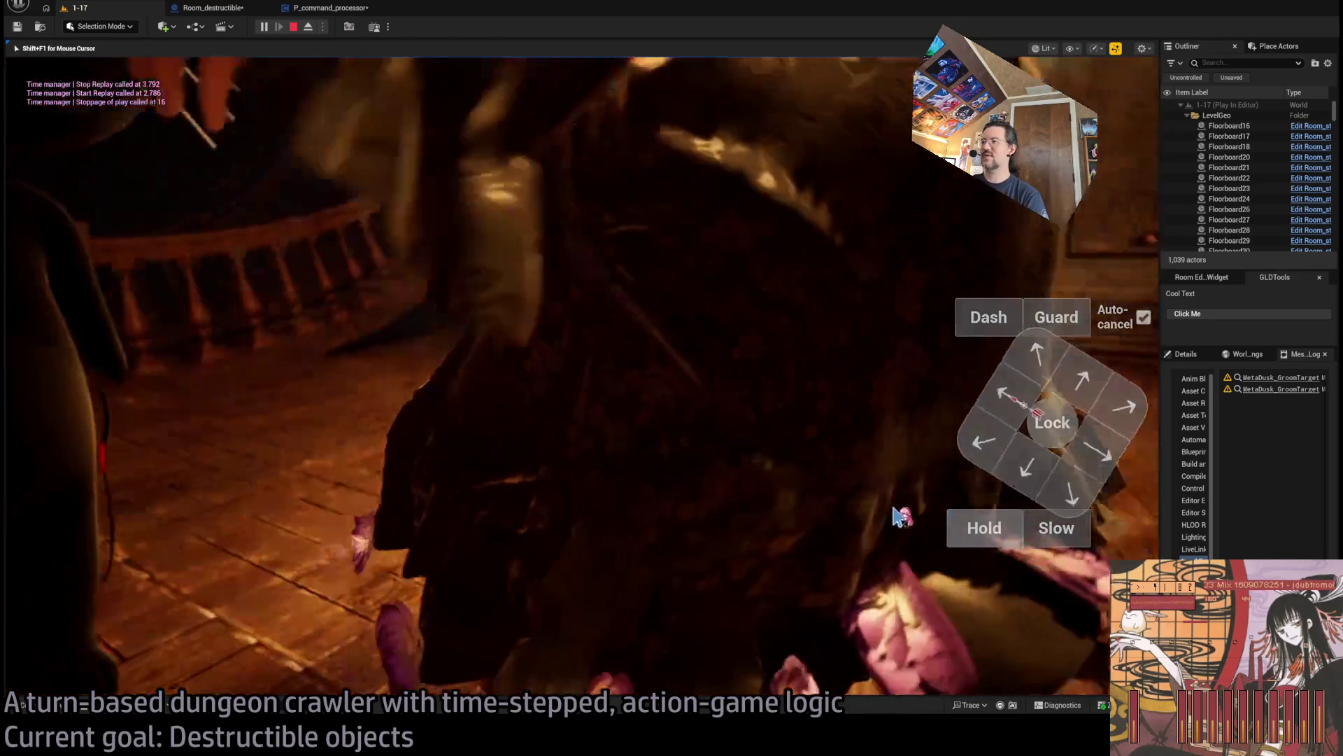
key(F8)
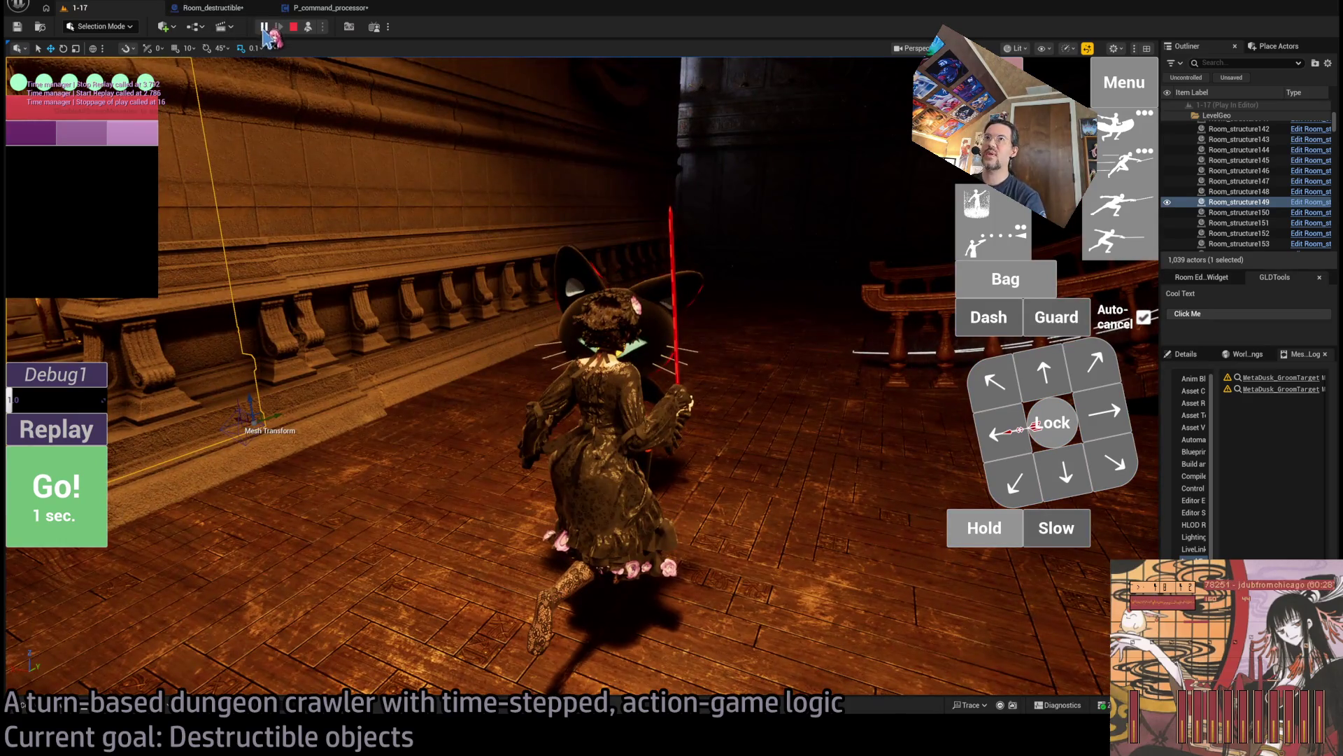
Repossess the character, lock onto the cat enemy, and pick the four-hit light combo.
click(311, 32)
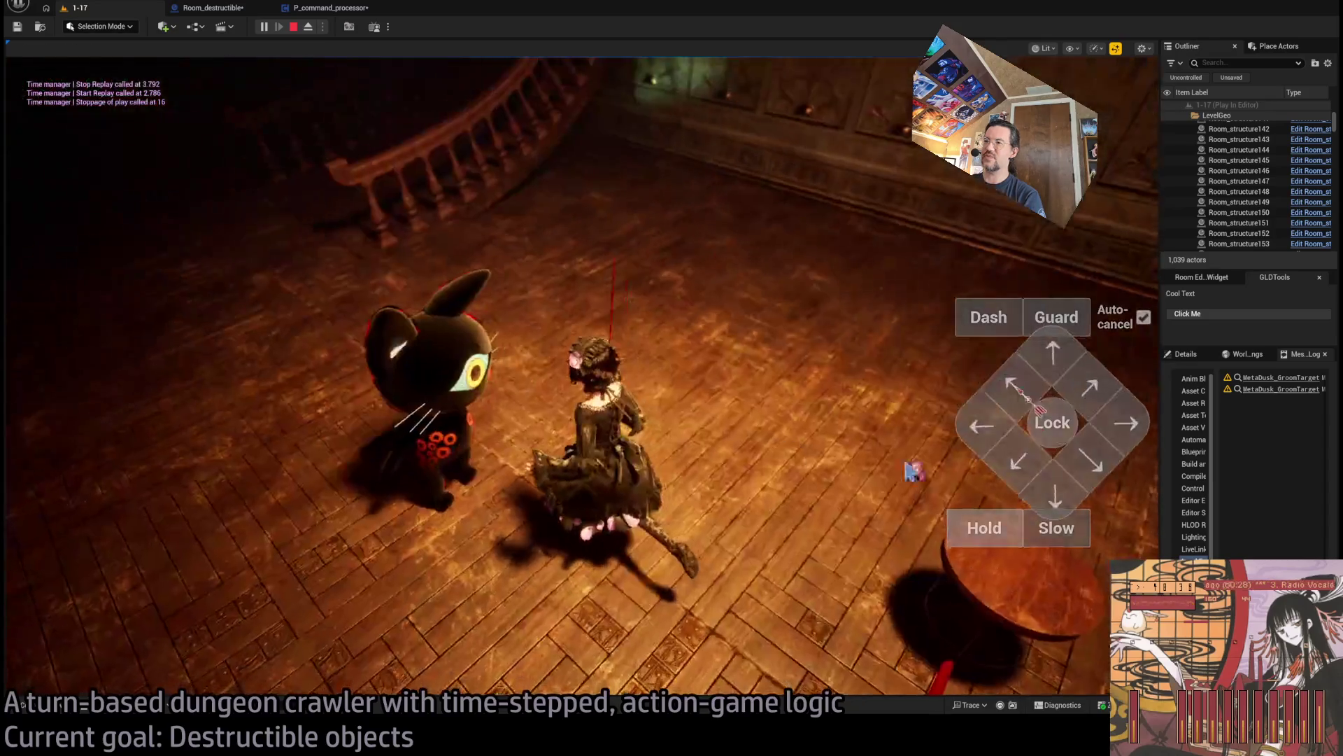
click(1053, 423)
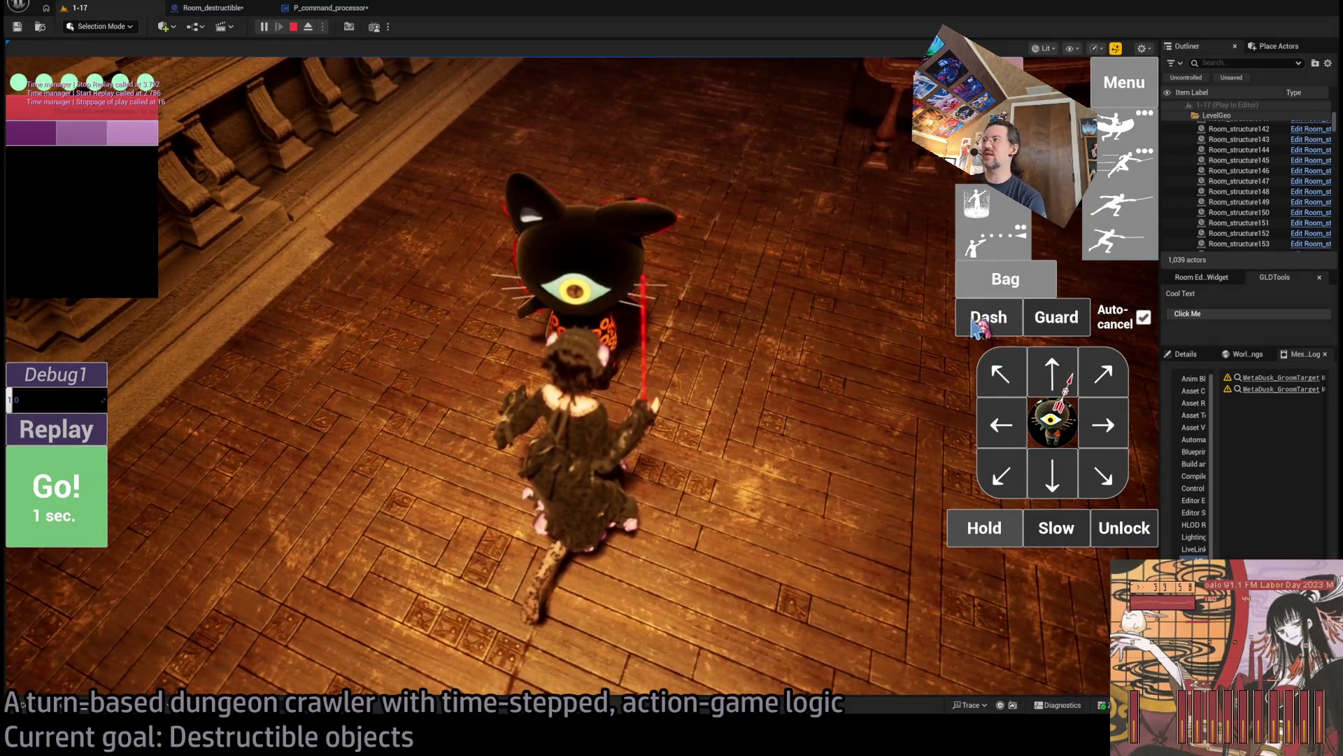
click(1118, 233)
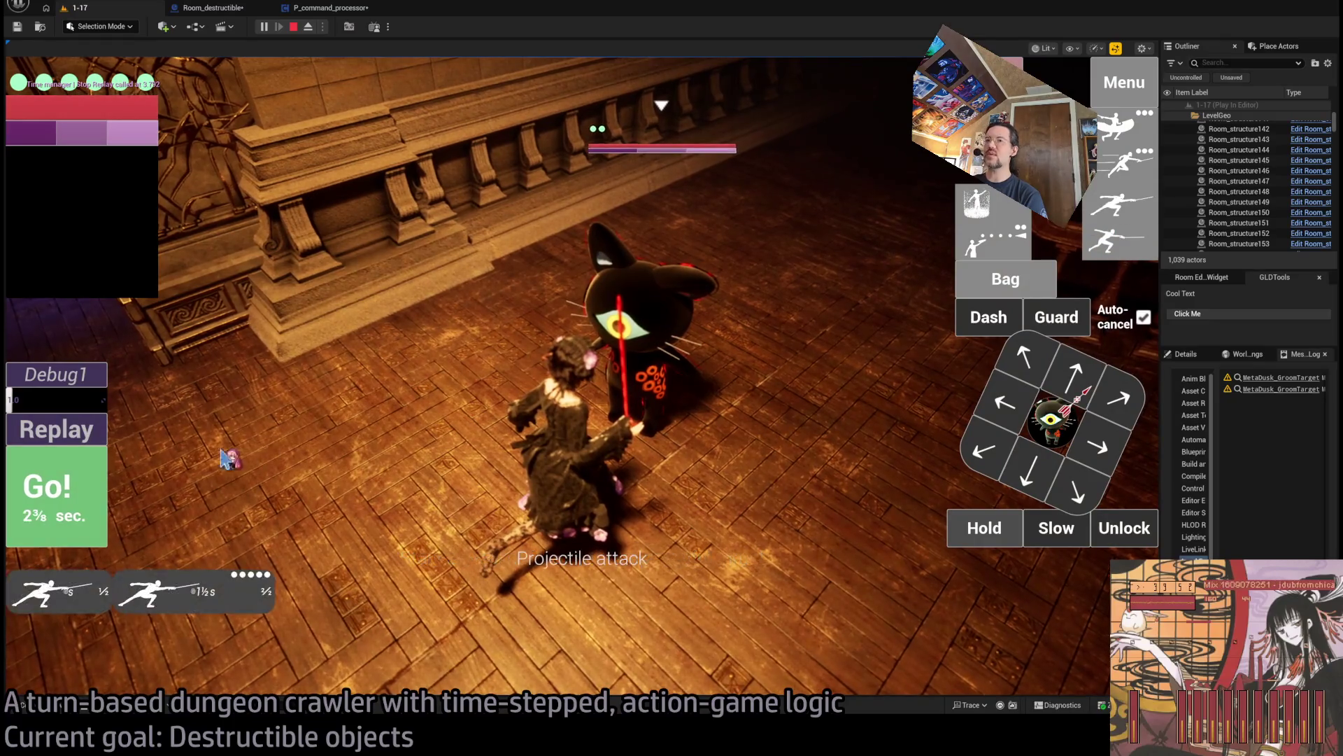
Execute the attack for 10 damage, stop the play test, and orbit toward the staircase.
key(space)
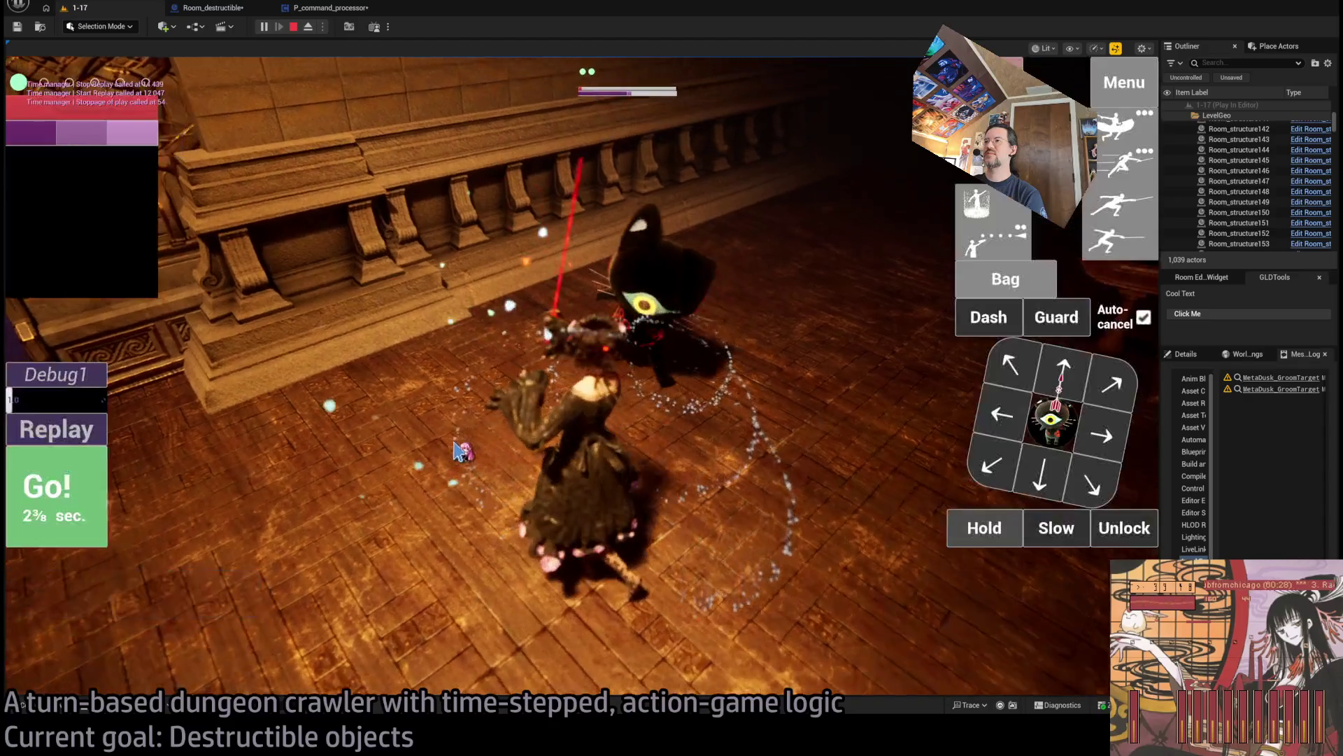
click(293, 26)
drag(430, 143, 596, 265)
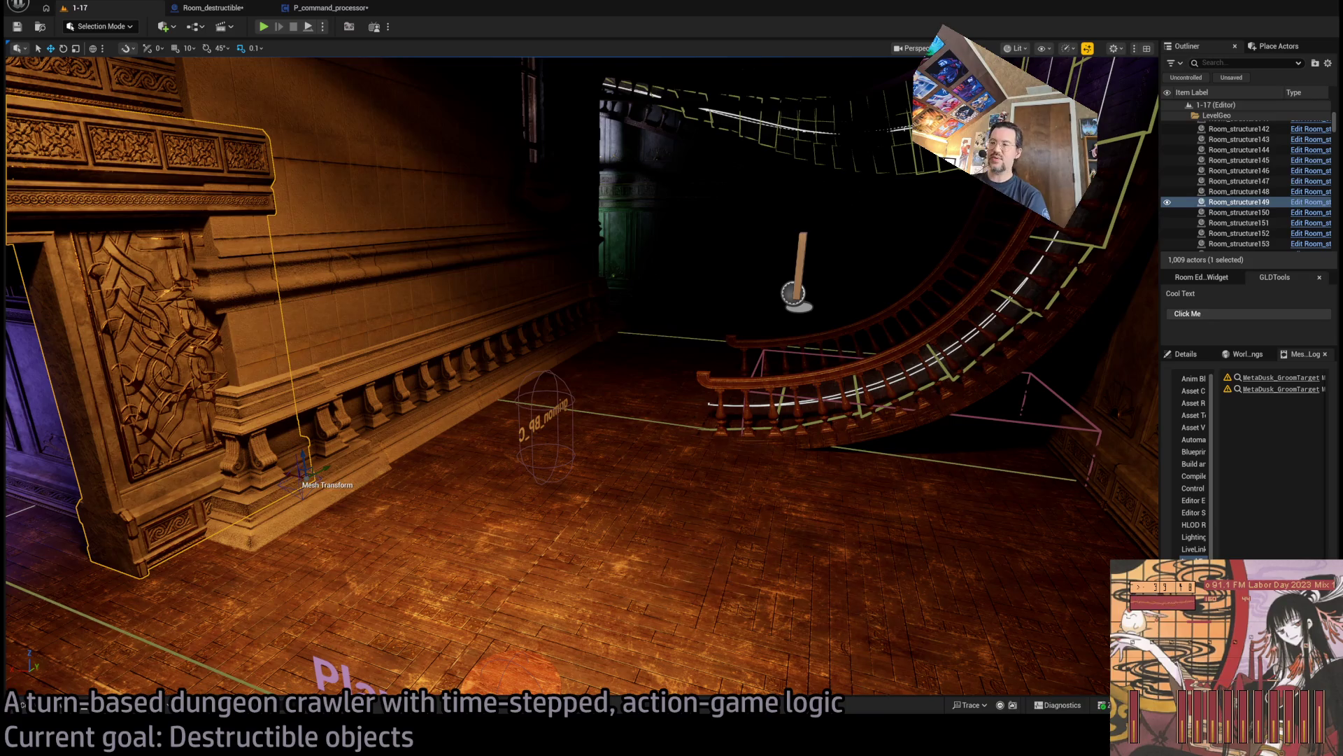
Swing the view up across the hall and run a brief play test.
drag(625, 249, 464, 159)
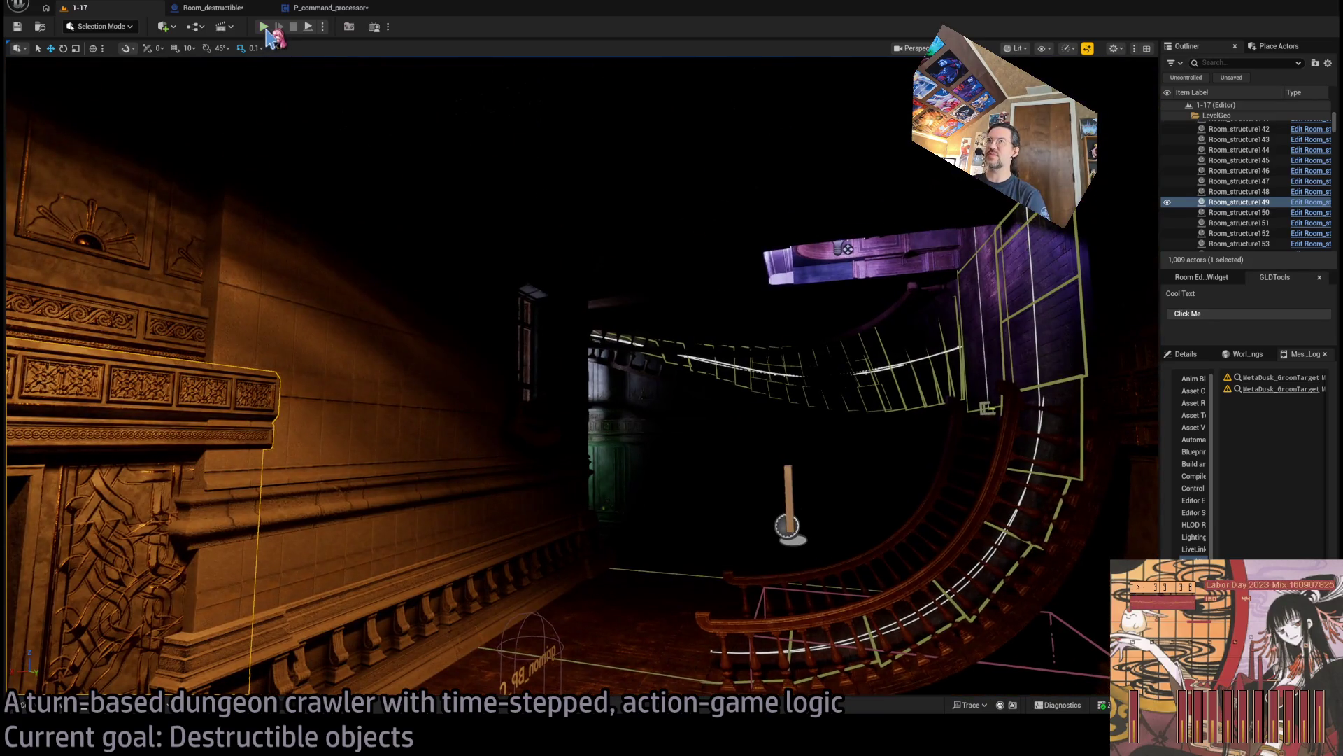
click(268, 29)
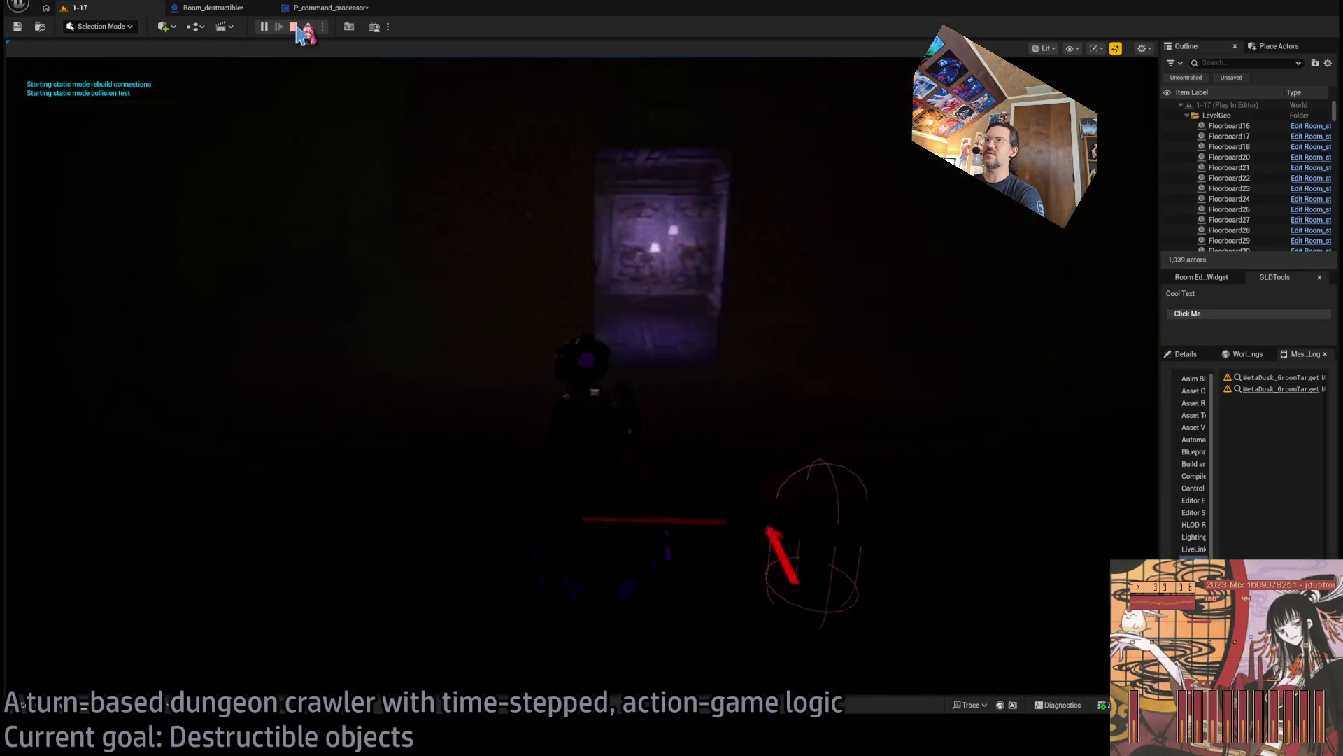
key(Escape)
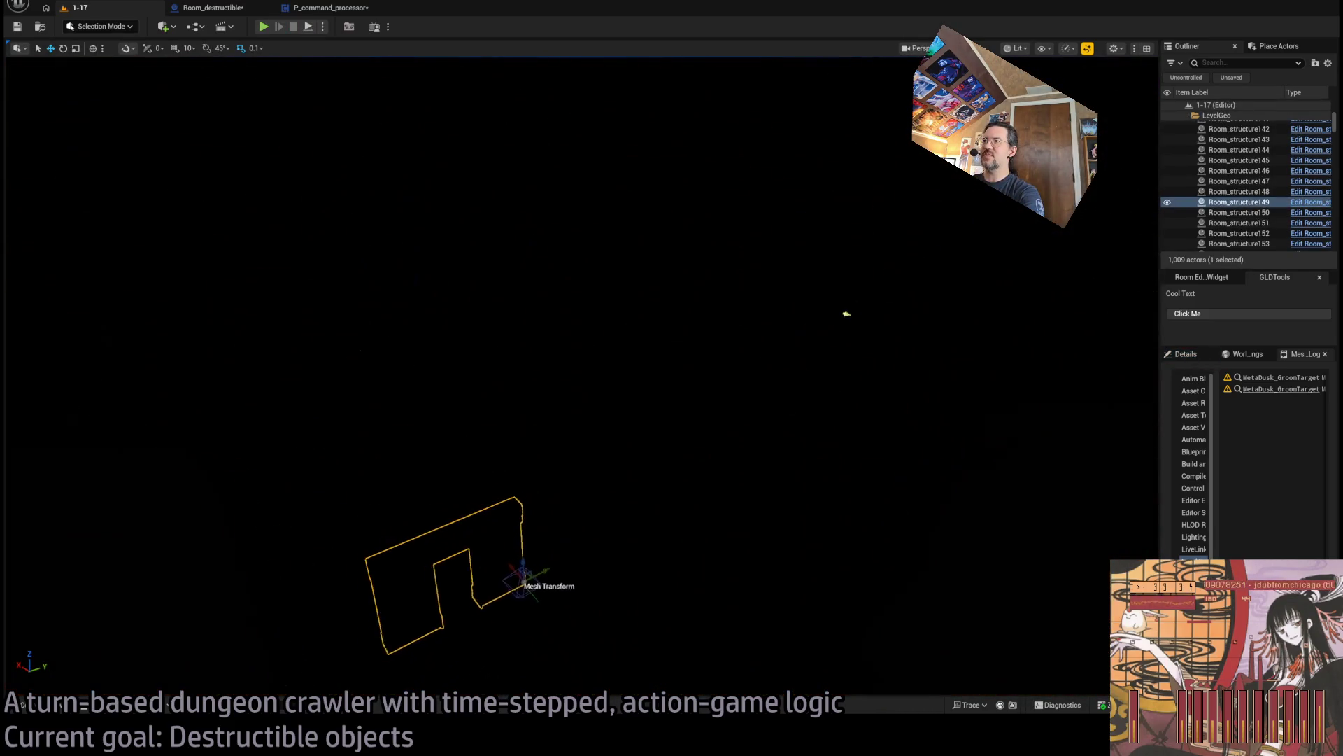
Inspect the selected wall piece in Unlit view, then start a new play test.
mouse_move(846, 314)
mouse_down()
mouse_move(789, 338)
mouse_move(783, 301)
mouse_up()
key(alt+3)
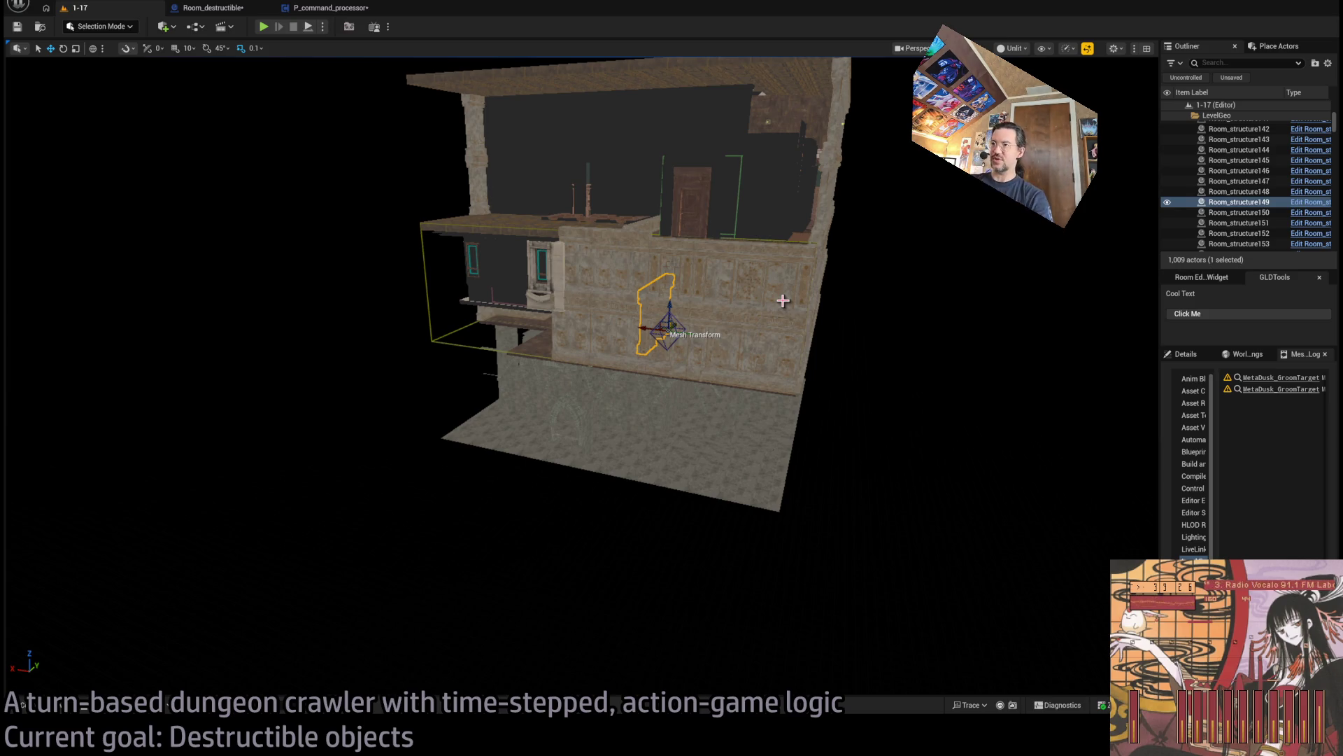
drag(781, 303, 770, 231)
click(266, 26)
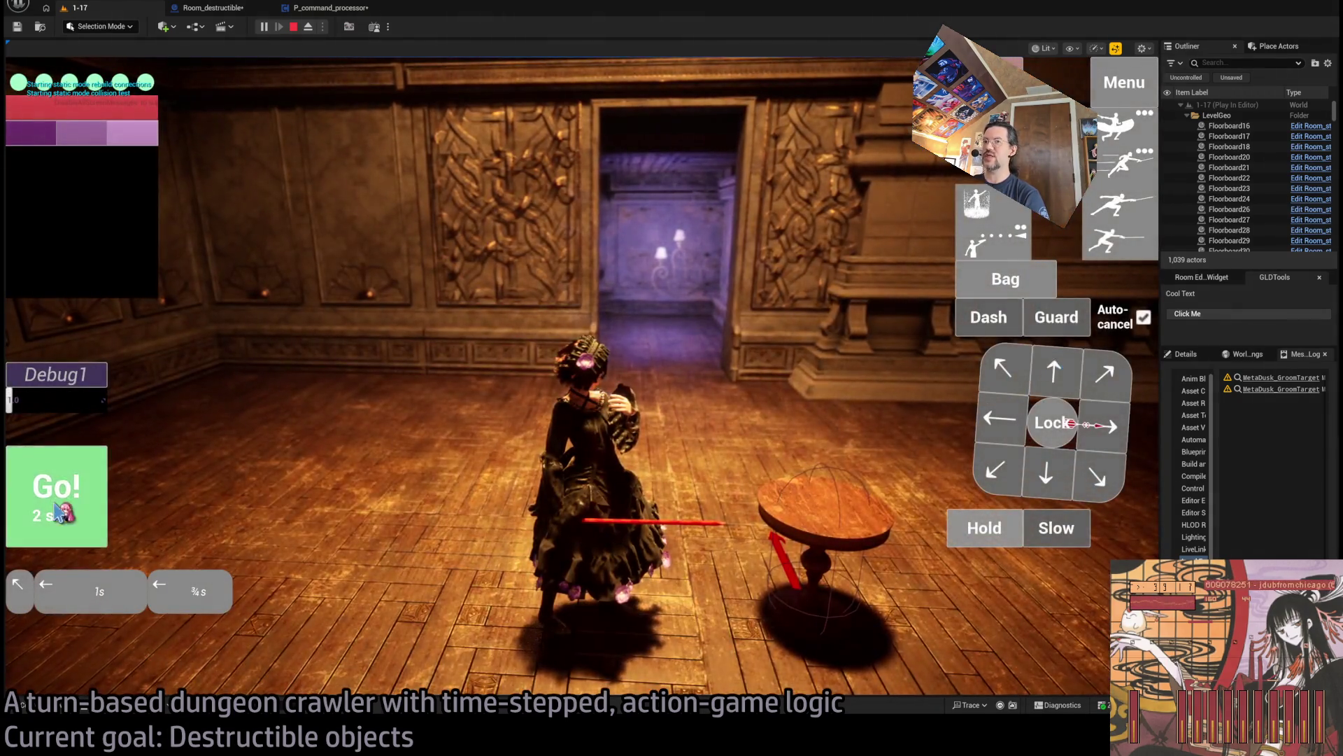
Queue and run D-pad moves to walk the character through the doorway and up the staircase.
click(56, 504)
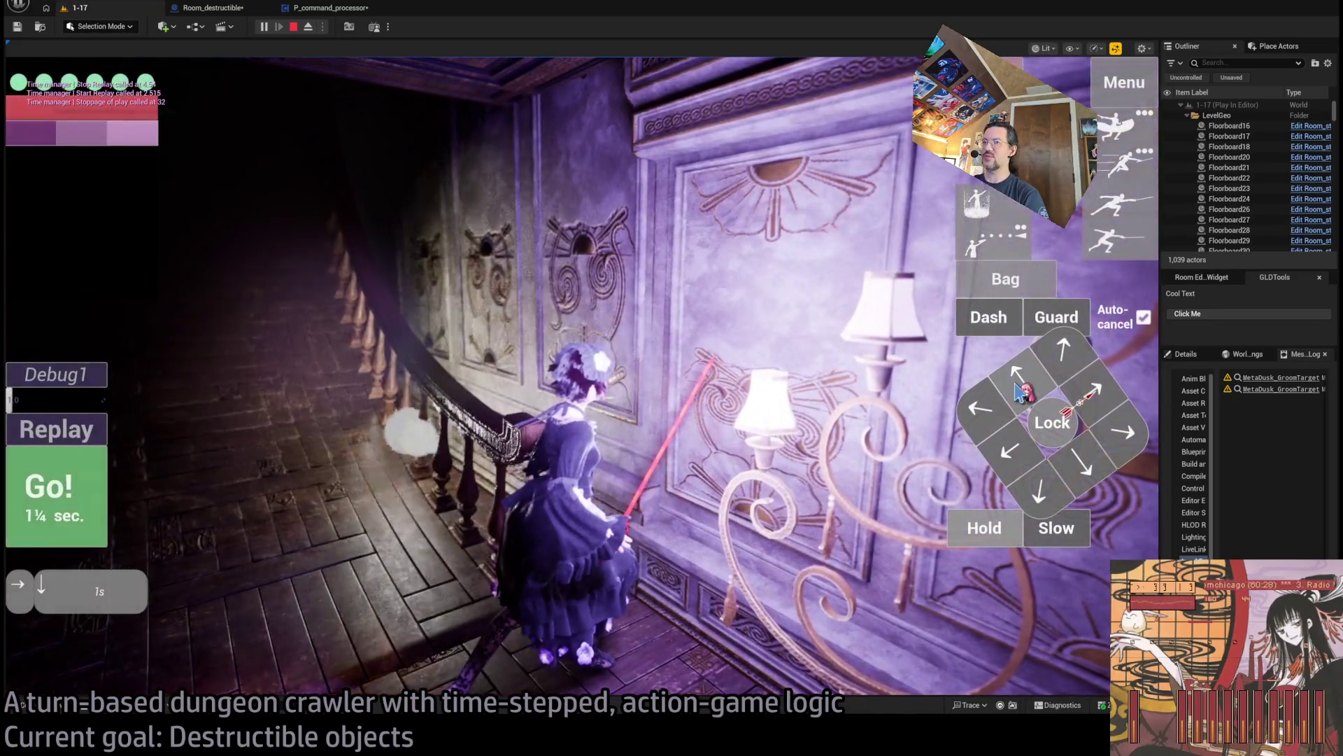
click(1018, 391)
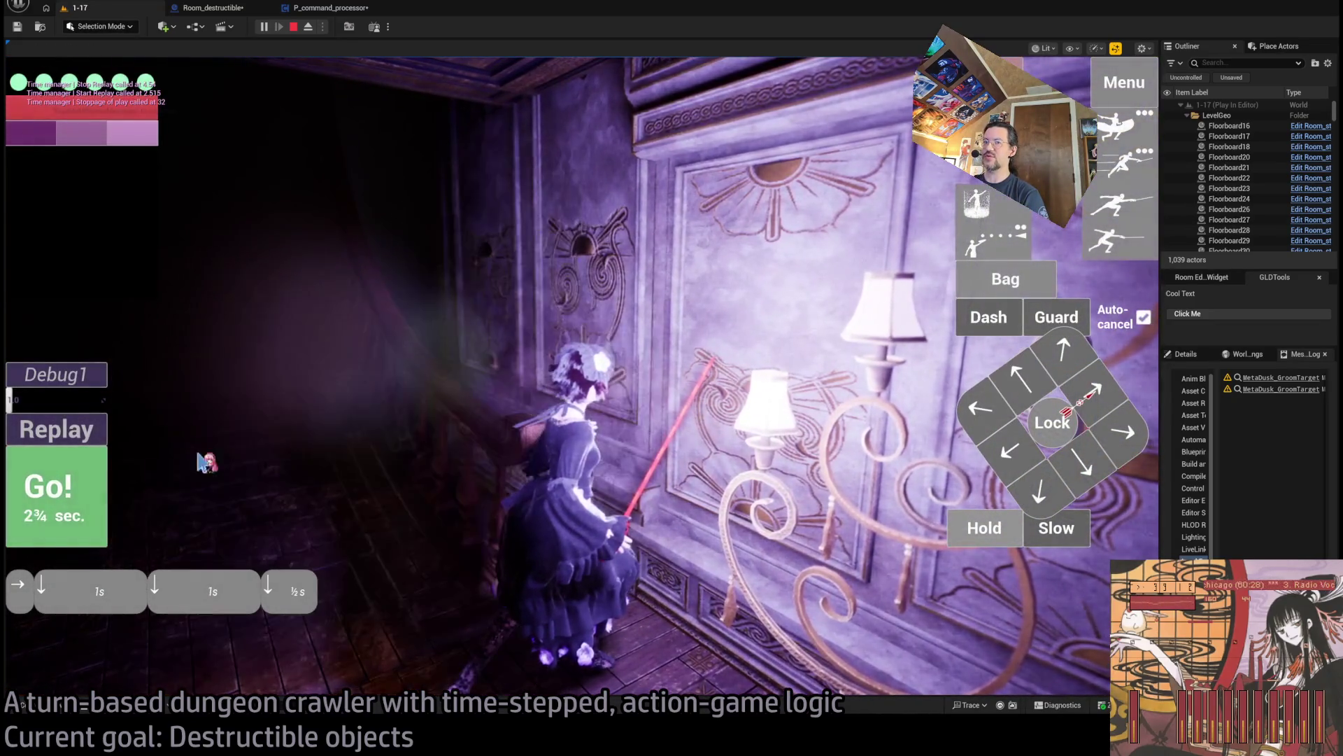
click(56, 496)
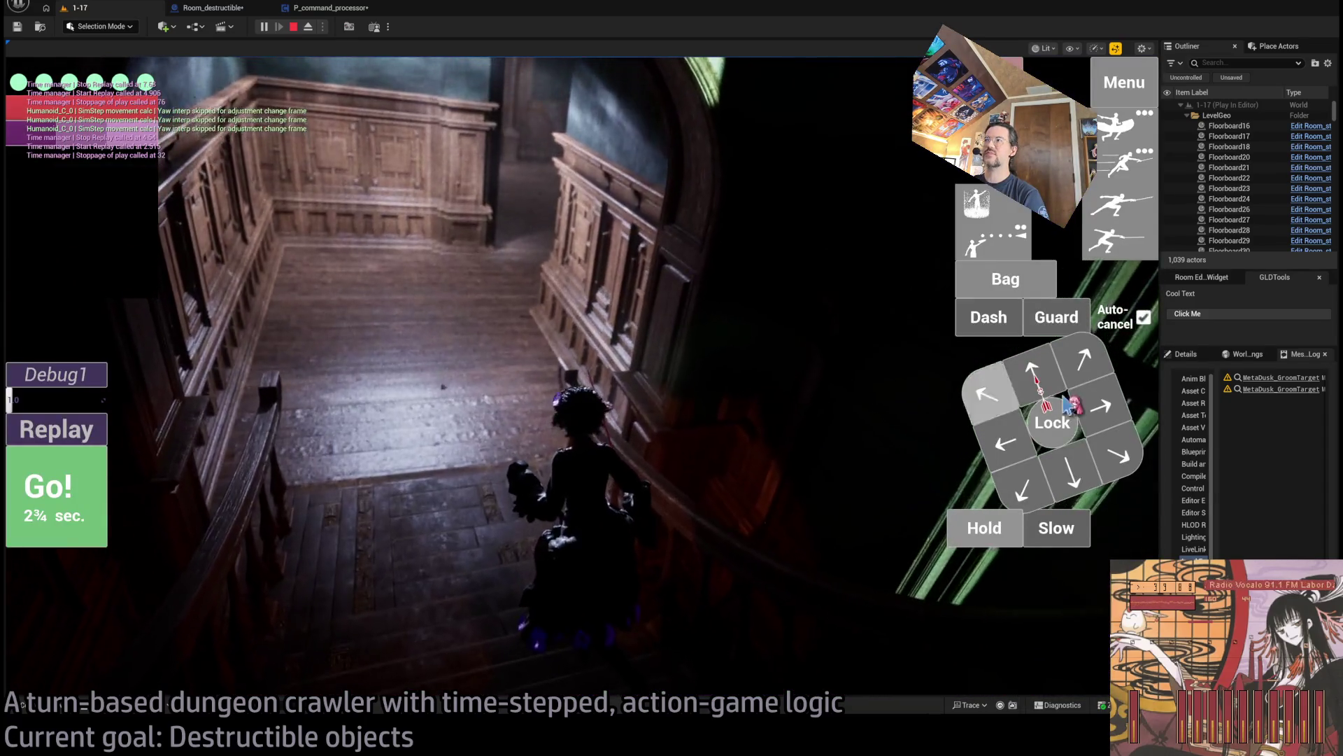
click(1036, 374)
click(1084, 359)
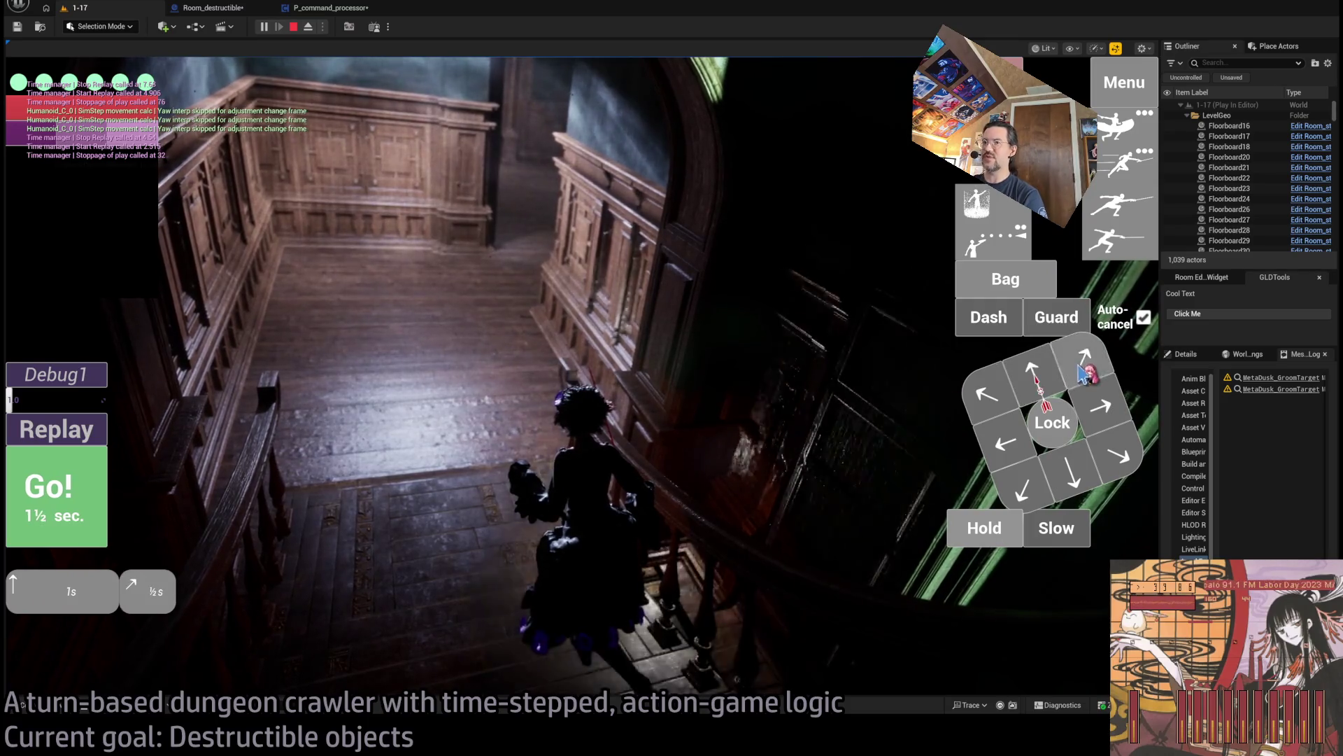
click(53, 493)
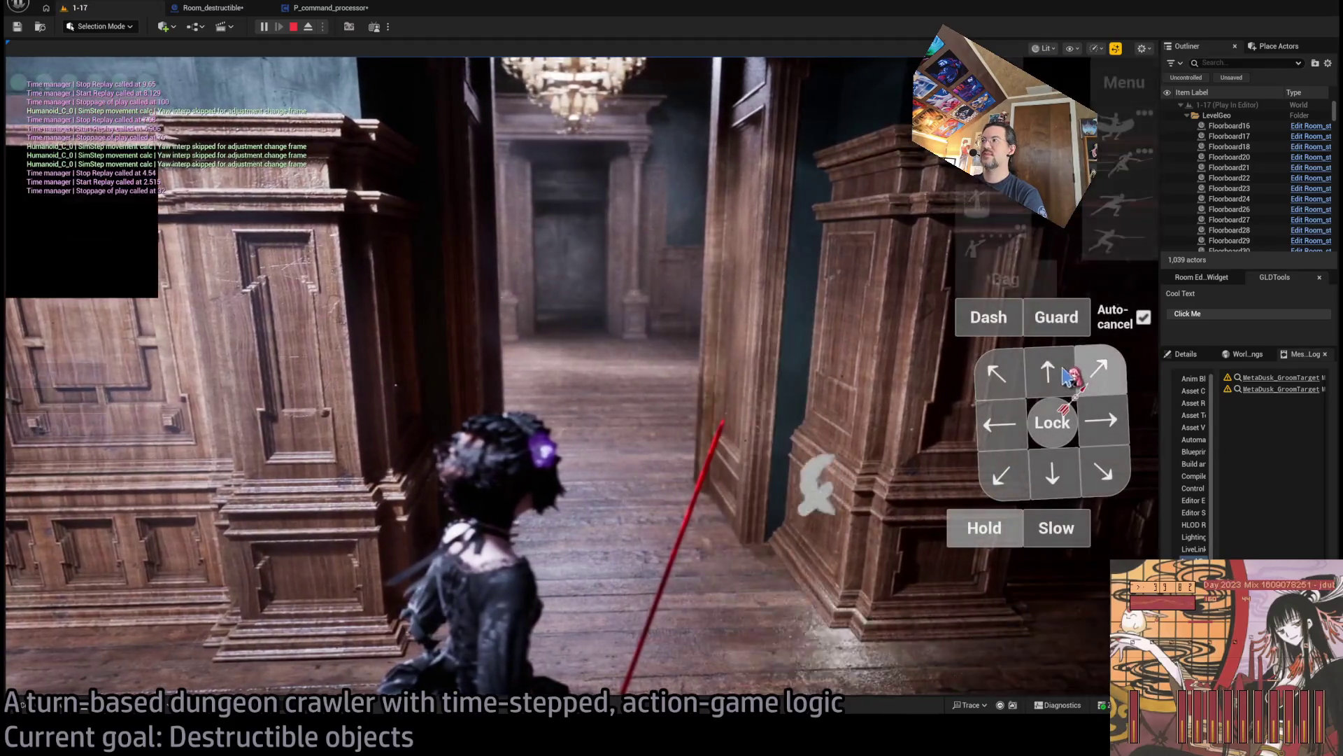
click(1006, 378)
click(999, 424)
click(52, 493)
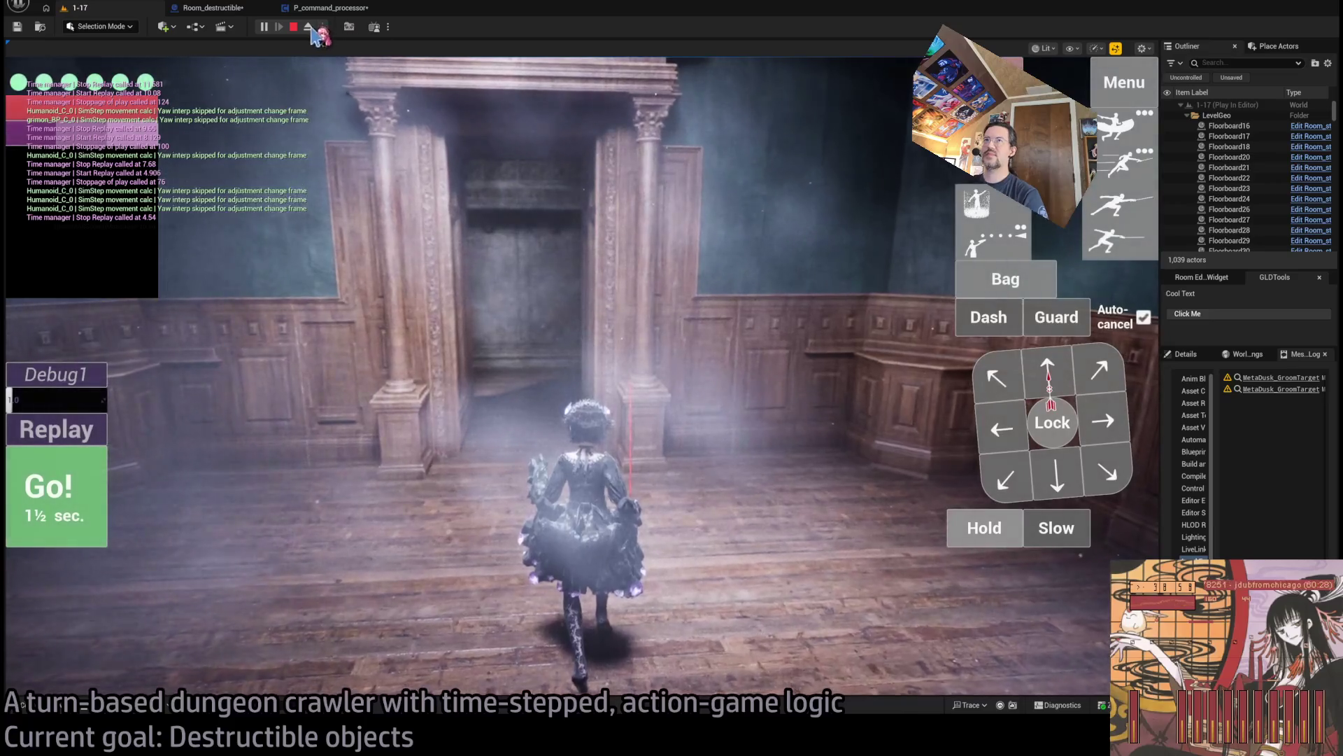
Eject with F8, frame the wall and doorway in Unlit then Lit view, and stop.
key(F8)
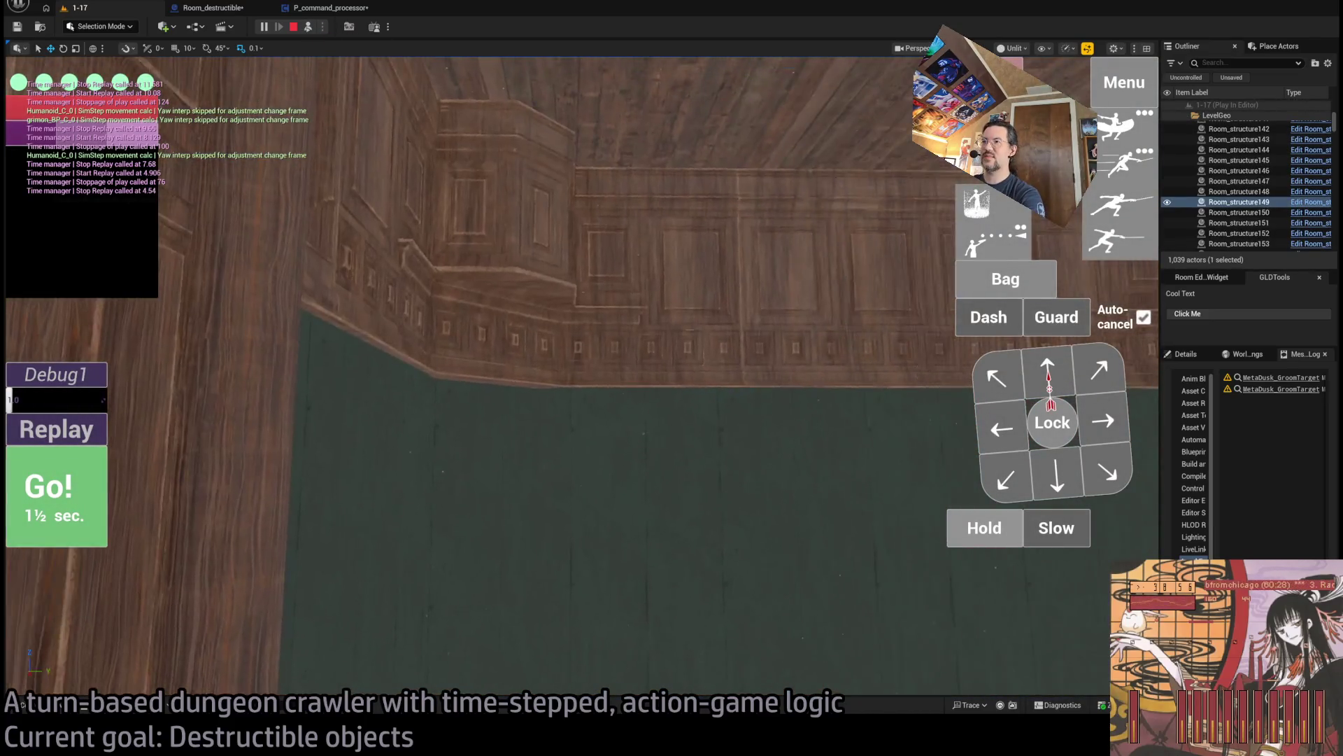
key(f)
scroll(583, 376, down, 3)
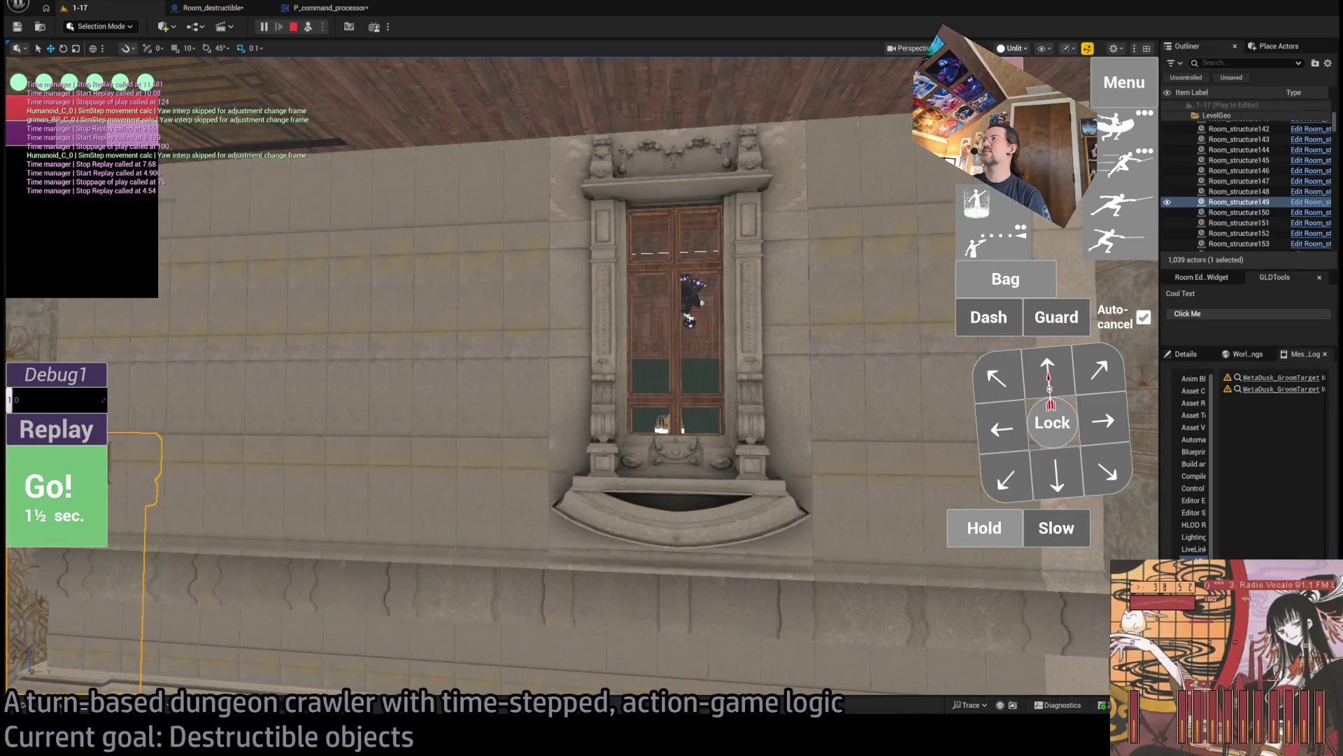
key(alt+4)
key(f)
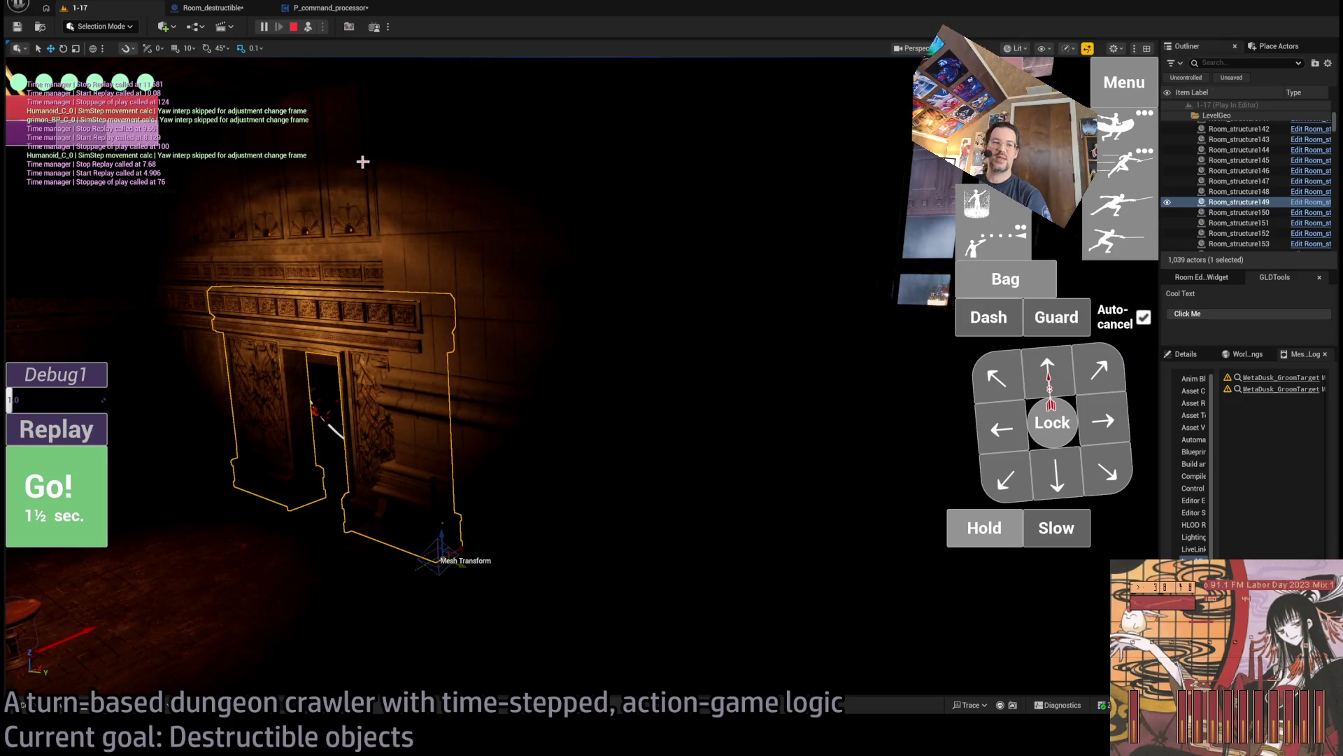
click(297, 30)
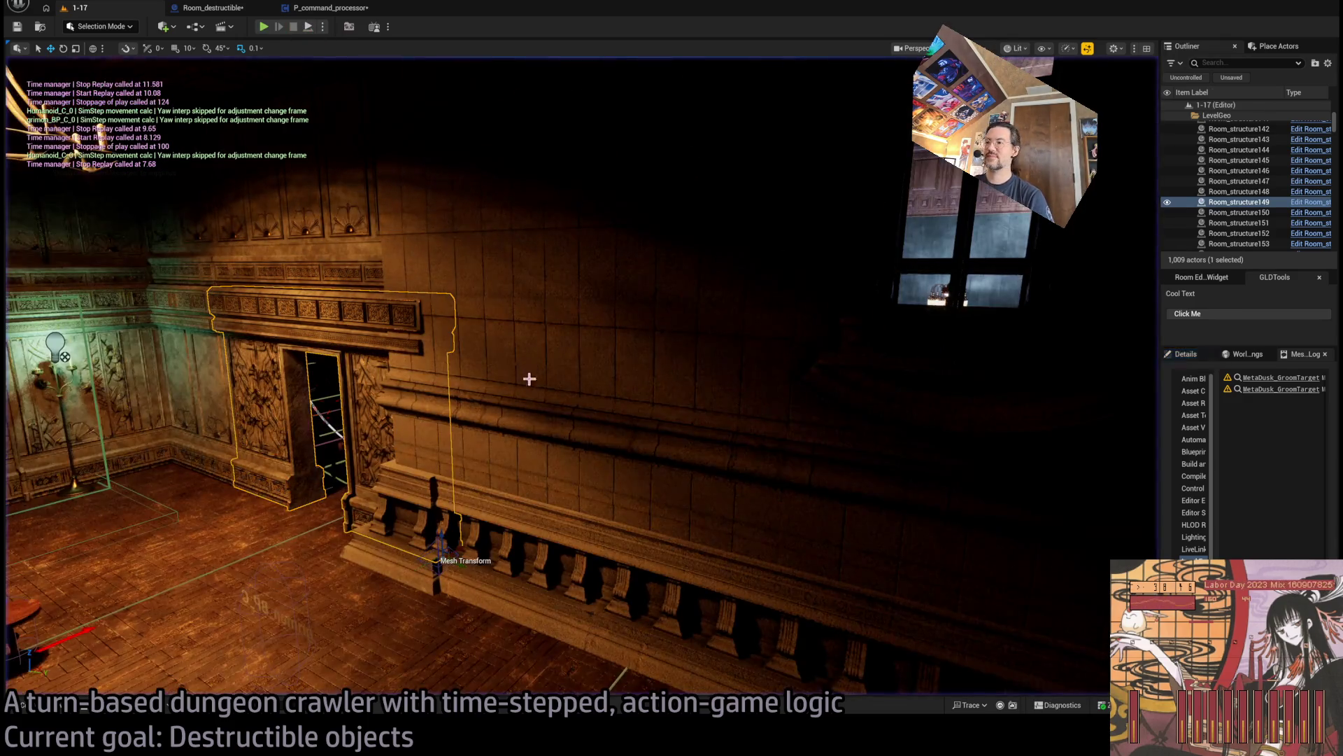
Orbit to show the room and round table, then start Play In Editor with Alt+P.
drag(550, 498, 520, 449)
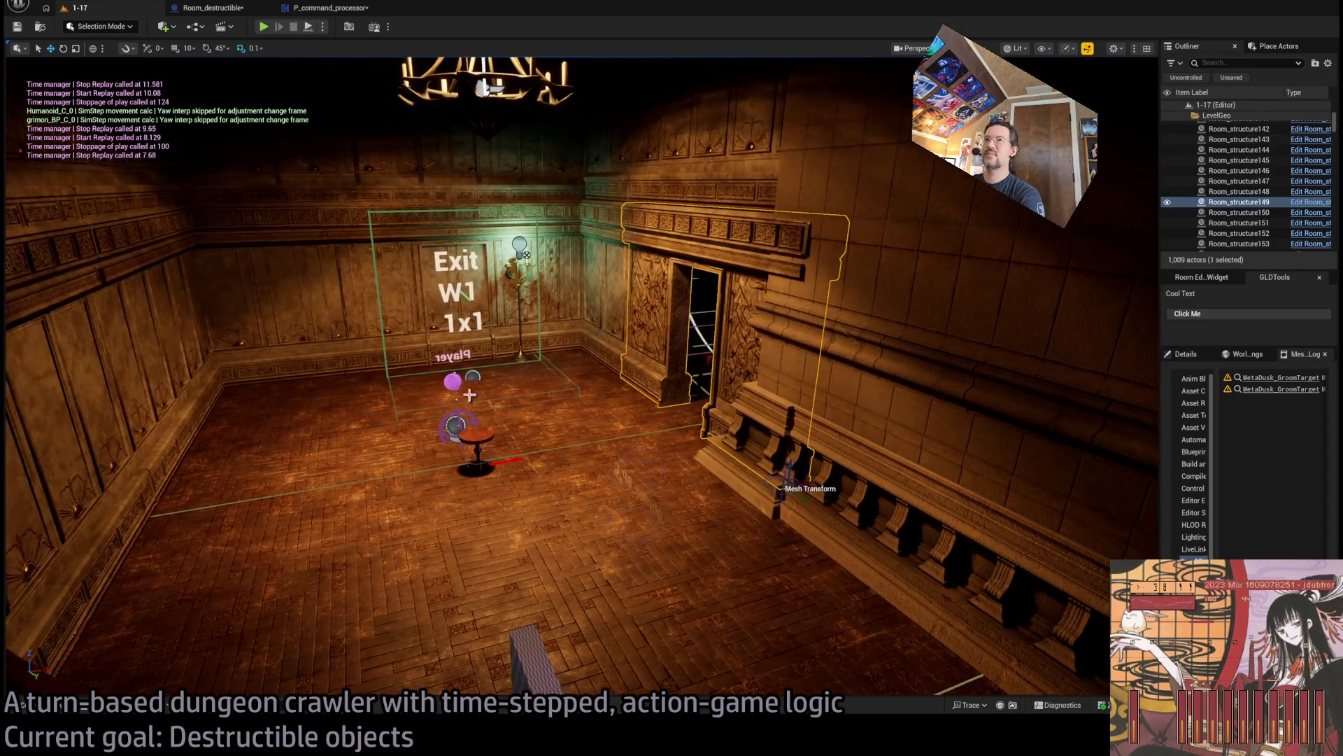
key(alt+p)
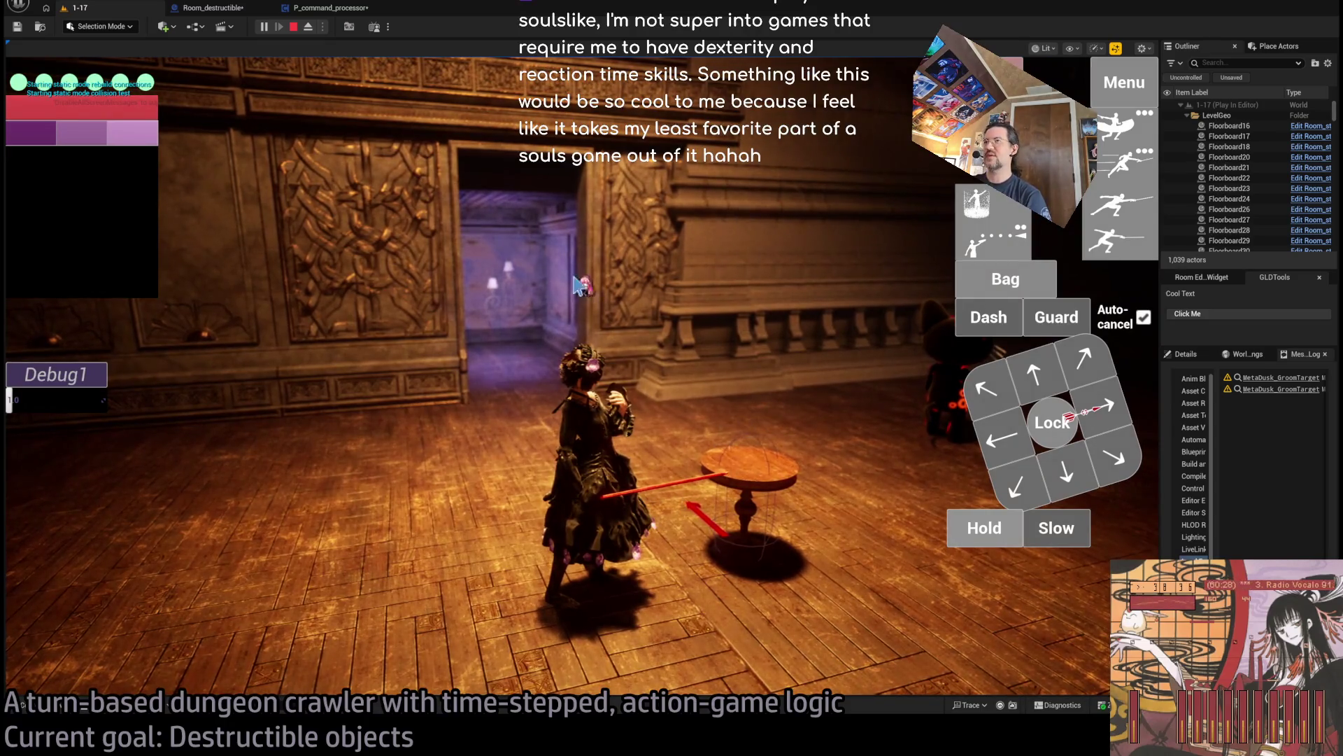
Strike the round table so it shatters, then stop and restart the play test.
click(591, 565)
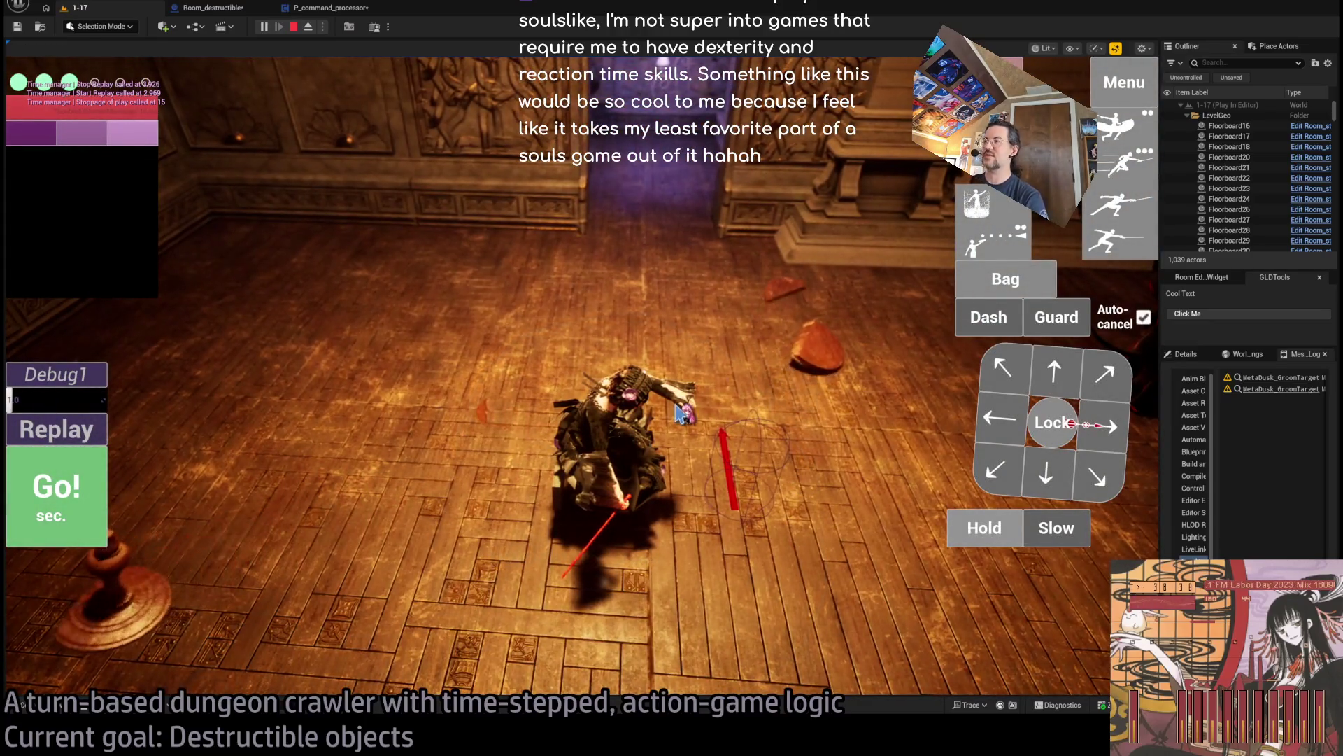
click(833, 368)
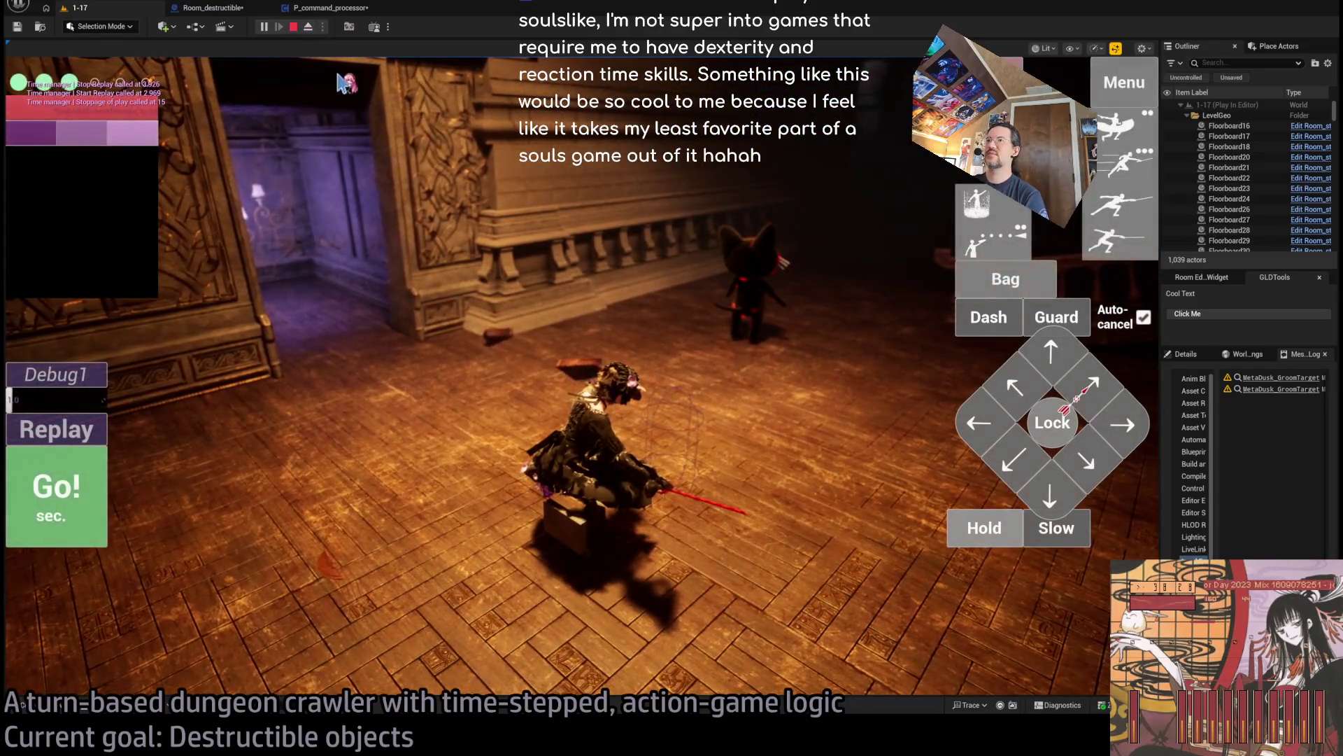
click(295, 27)
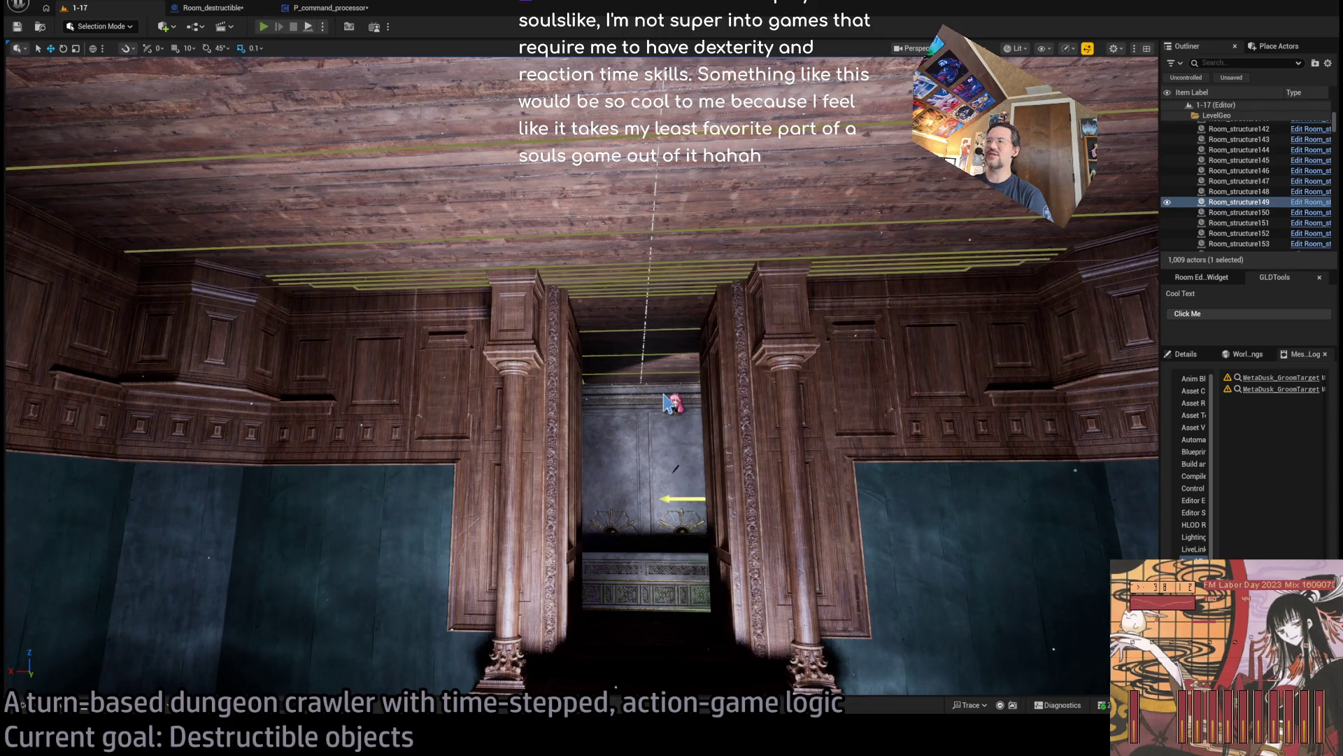
key(alt+p)
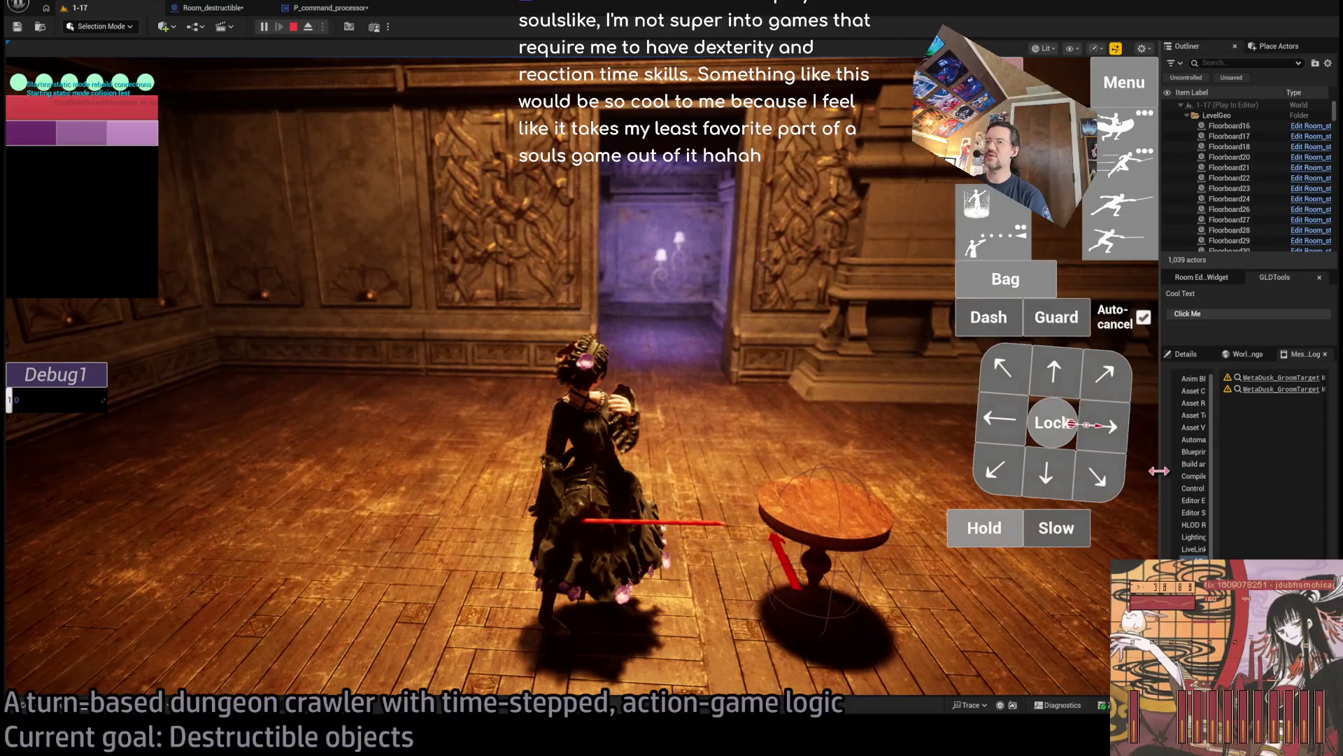
Widen the side panels to read the Message Log, restore the game view, and stop the test.
drag(1160, 471, 1131, 471)
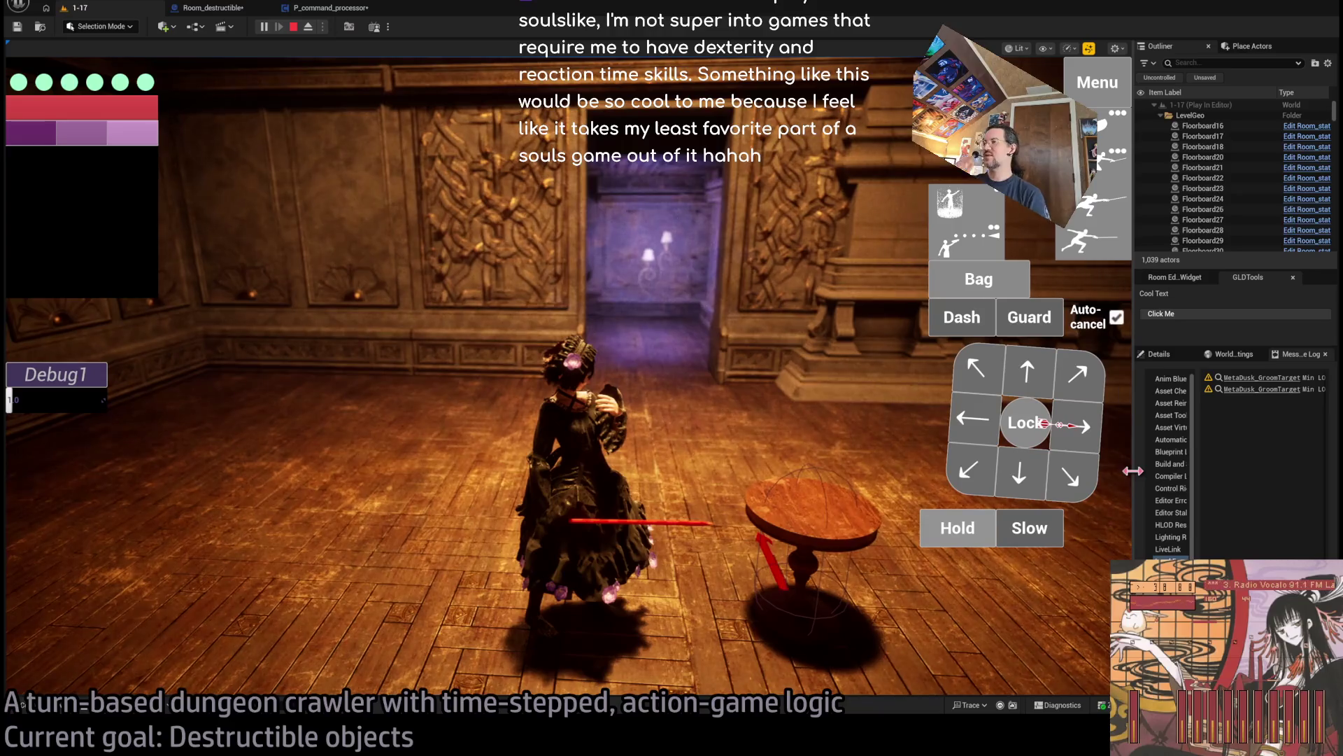
mouse_move(1143, 480)
mouse_down()
mouse_move(1131, 504)
mouse_move(977, 538)
mouse_move(612, 549)
mouse_up()
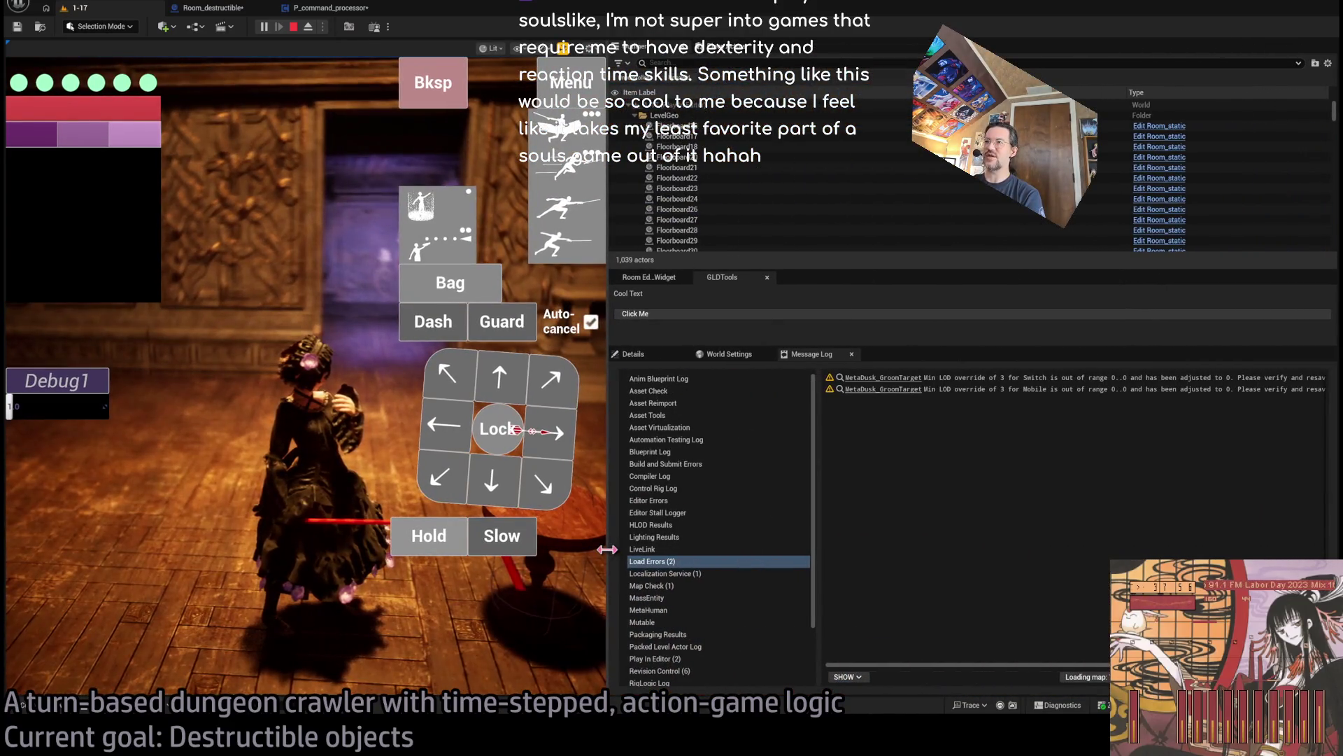
mouse_move(739, 536)
mouse_down()
mouse_move(909, 513)
mouse_move(504, 538)
mouse_move(389, 563)
mouse_move(311, 539)
mouse_up()
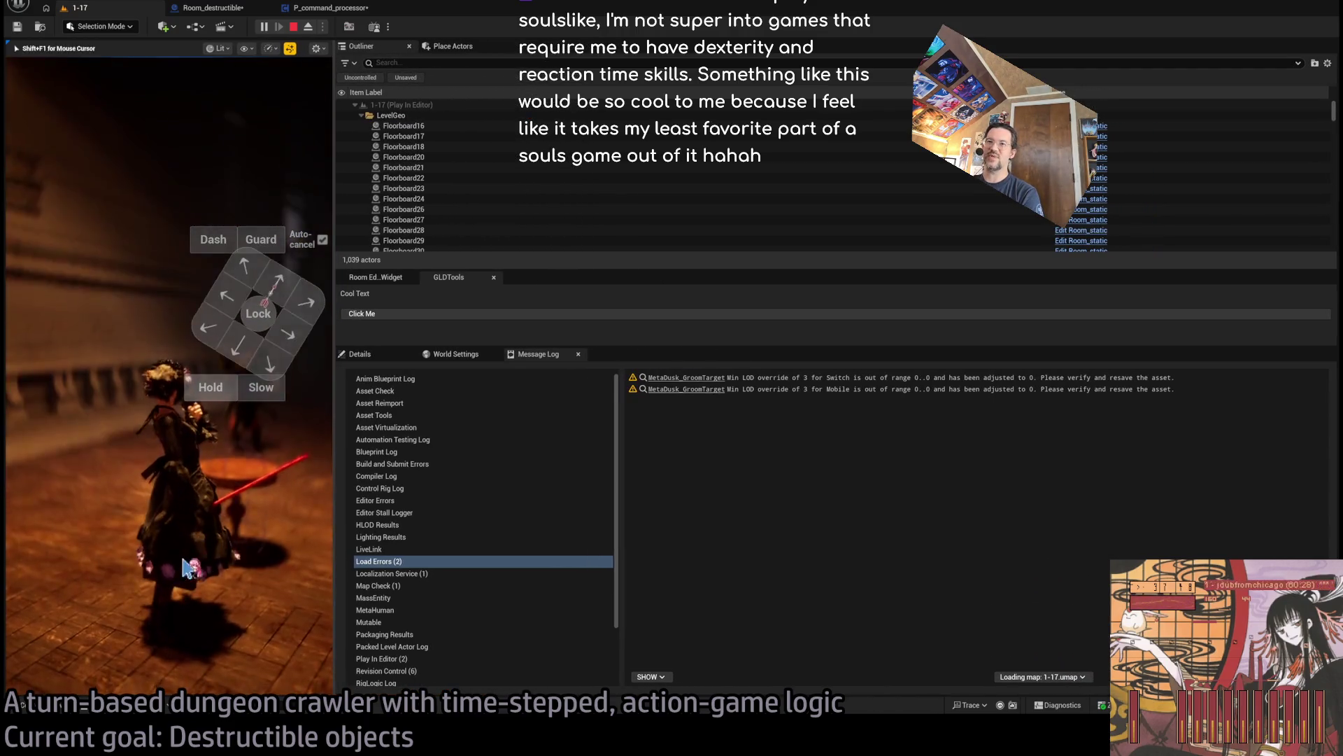
mouse_move(340, 482)
mouse_down()
mouse_move(1128, 463)
mouse_move(1109, 467)
mouse_up()
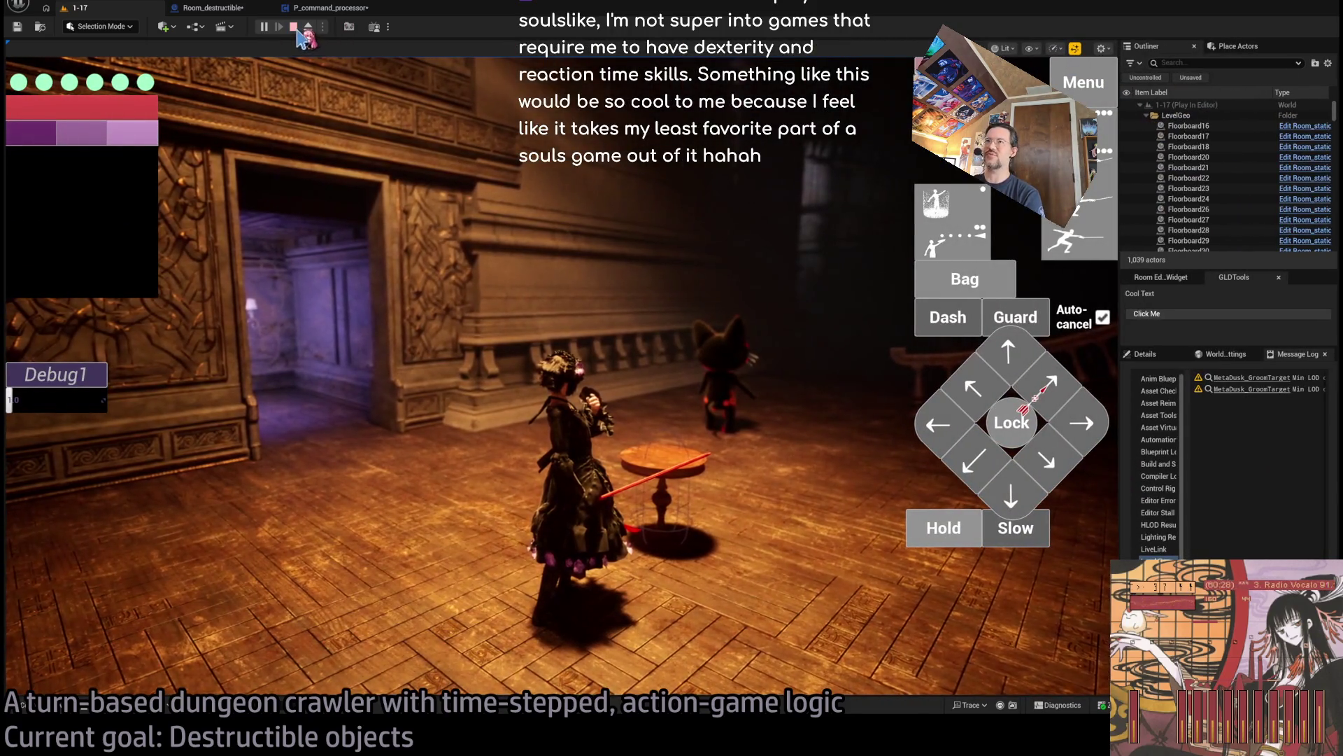
click(294, 27)
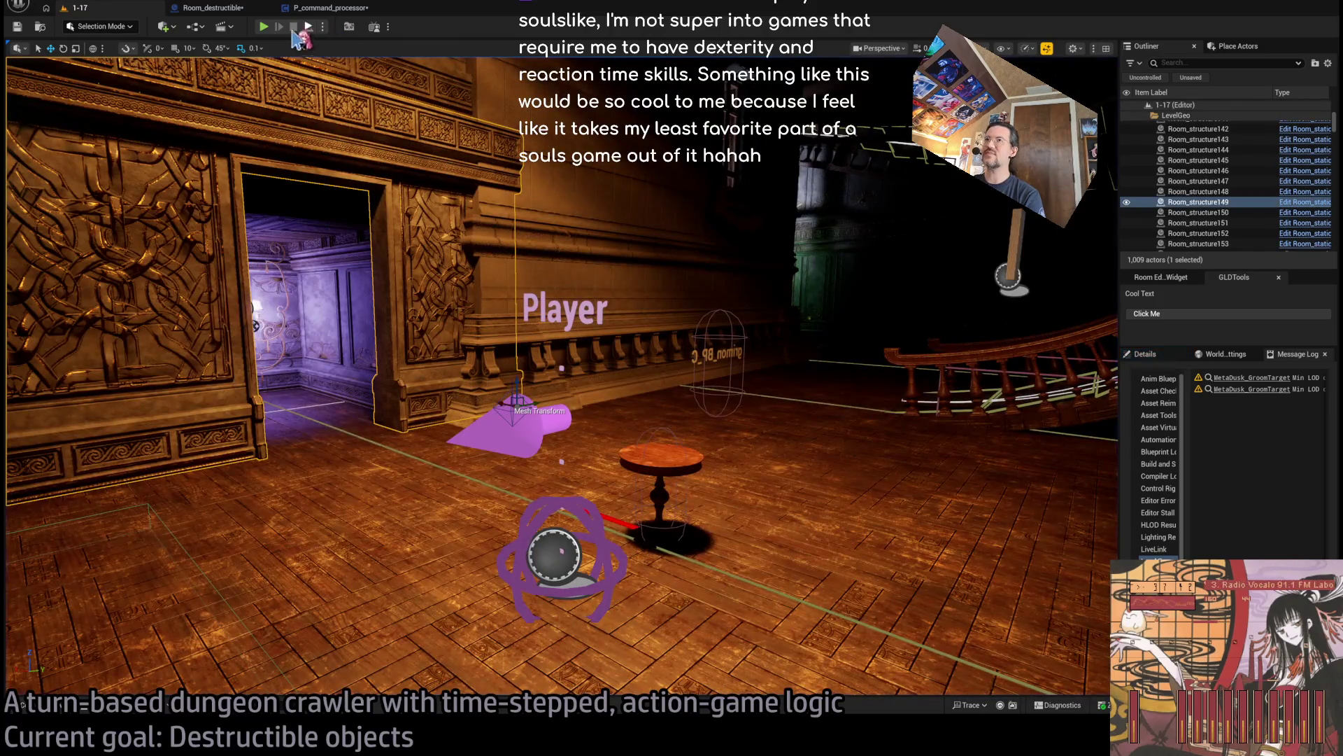
Launch a new Play-In-Editor session of level 1-17 from the toolbar.
click(265, 30)
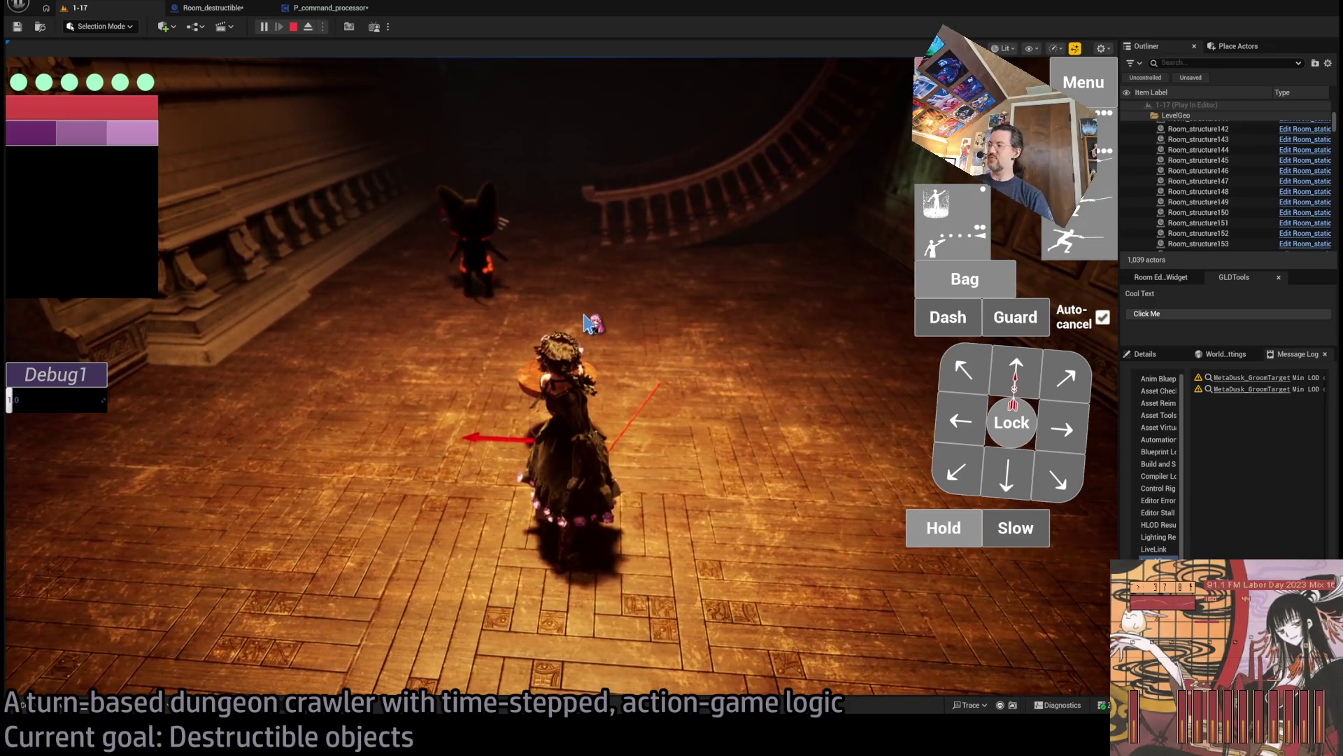
Turn the game camera toward the room, stop the test, and relaunch Play-In-Editor with Alt+P.
click(746, 399)
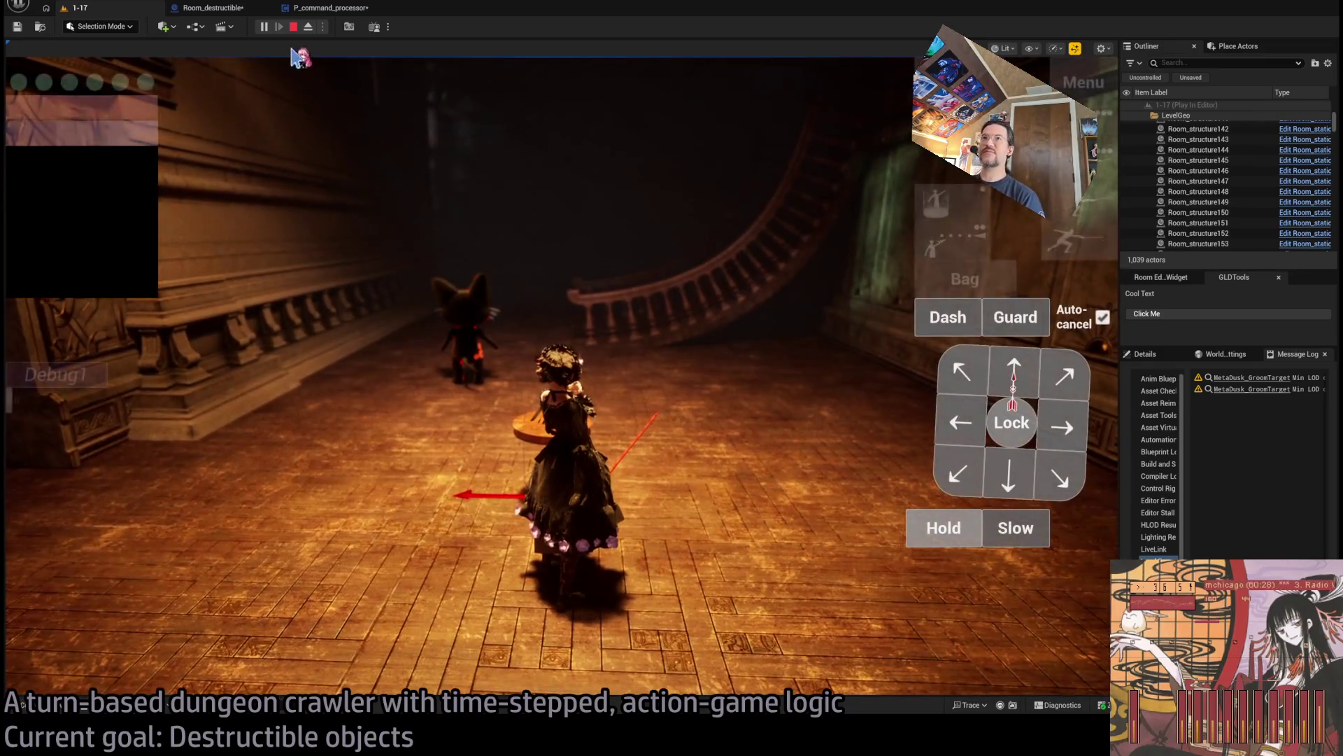
click(303, 33)
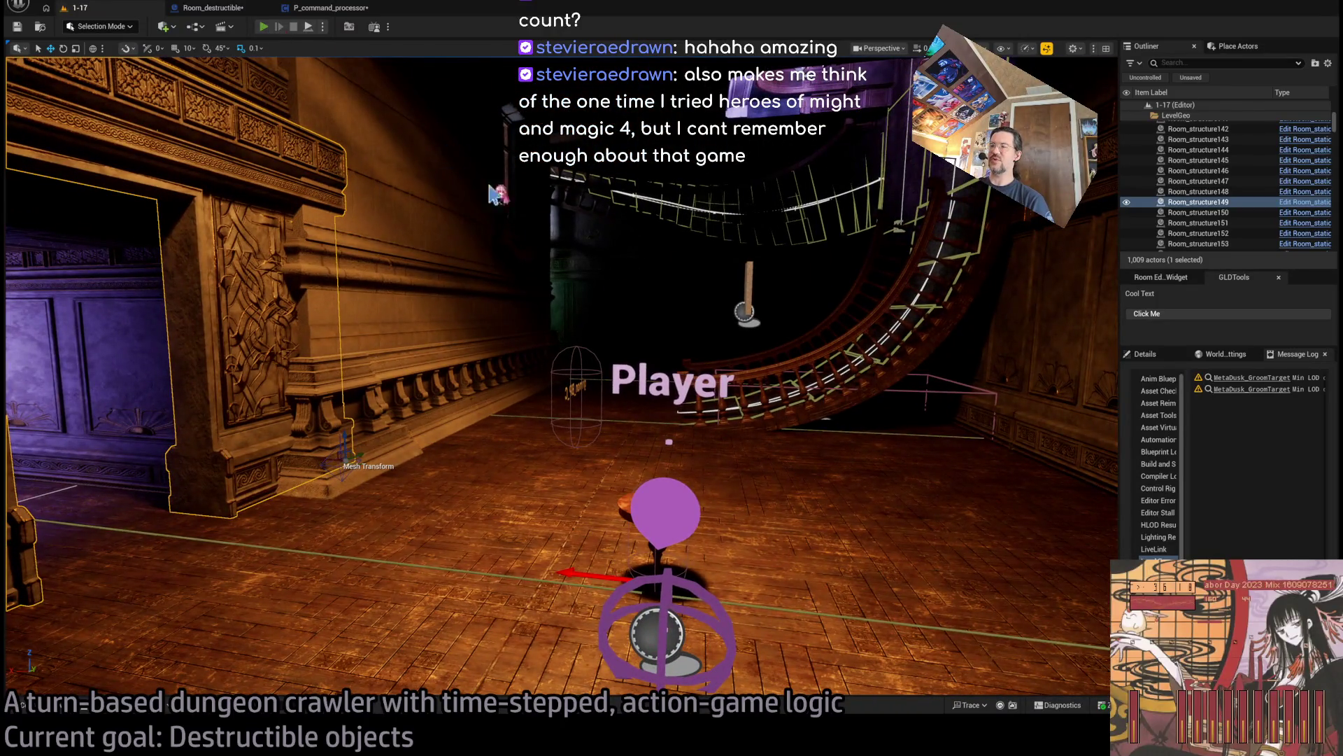
key(alt+p)
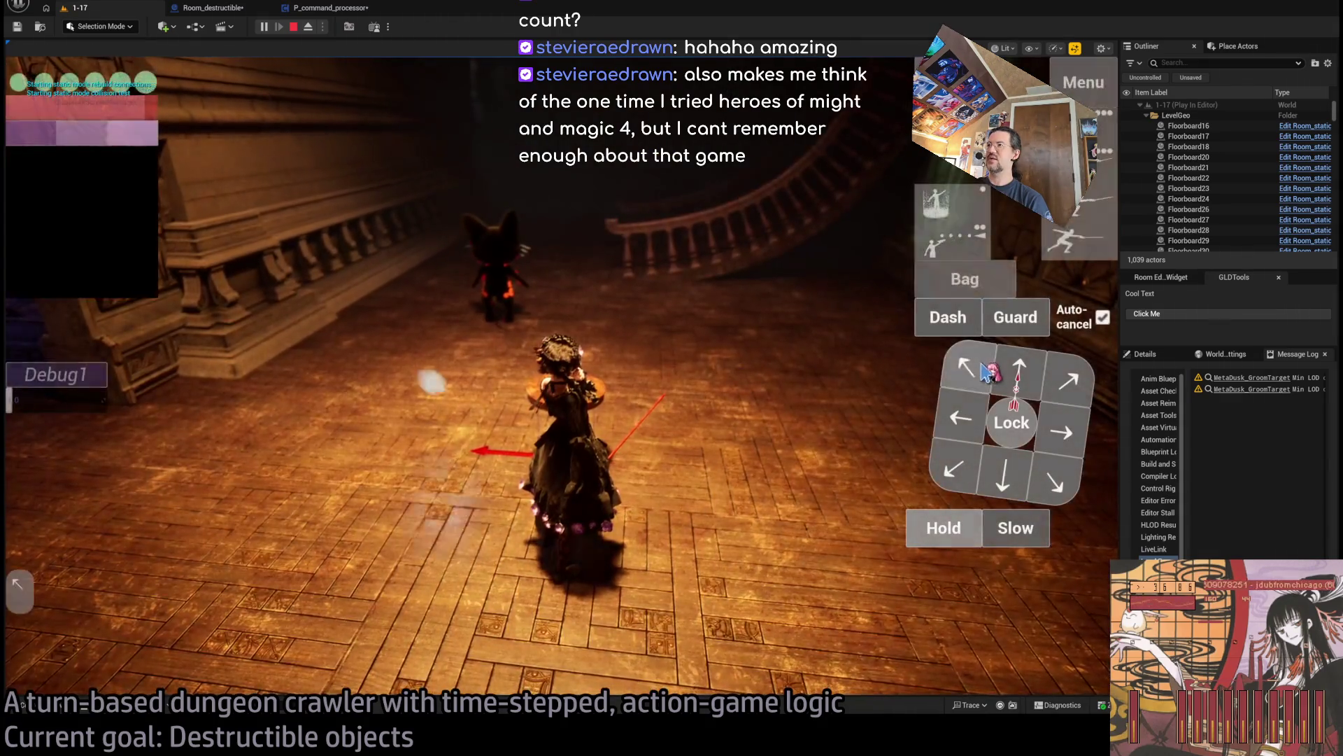
Walk the character up-left and then up on the move pad, then stop the play session.
click(986, 371)
click(1019, 367)
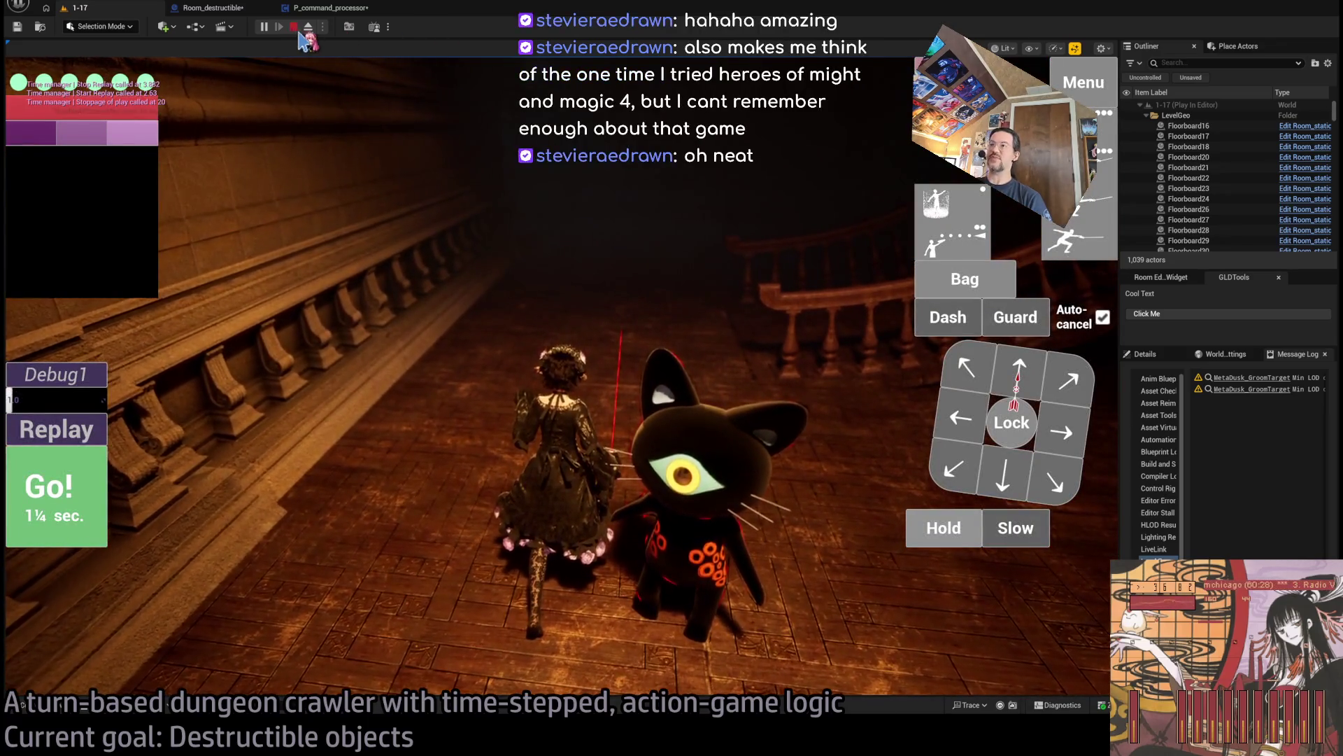
click(294, 28)
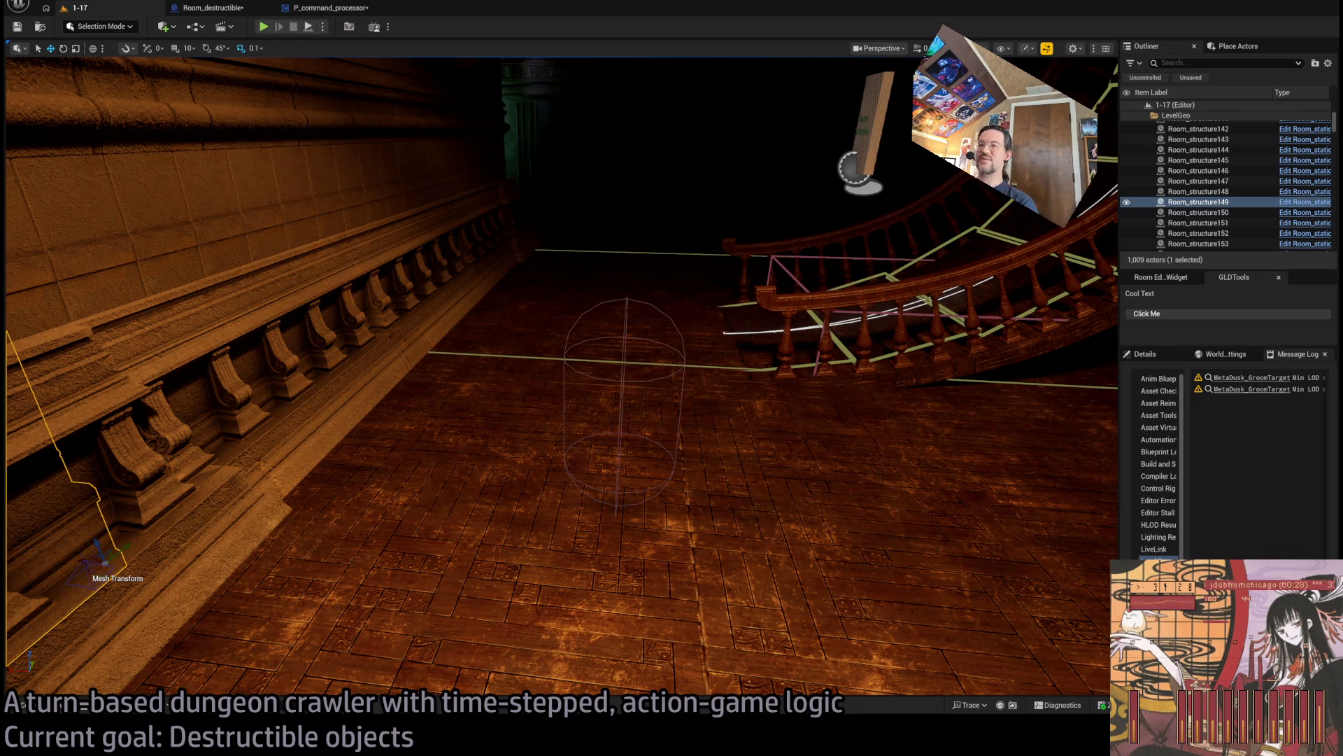
Switch windows past the ChatGPT answer on rotating vectors to the C++ function library in Rider.
key(alt+Tab)
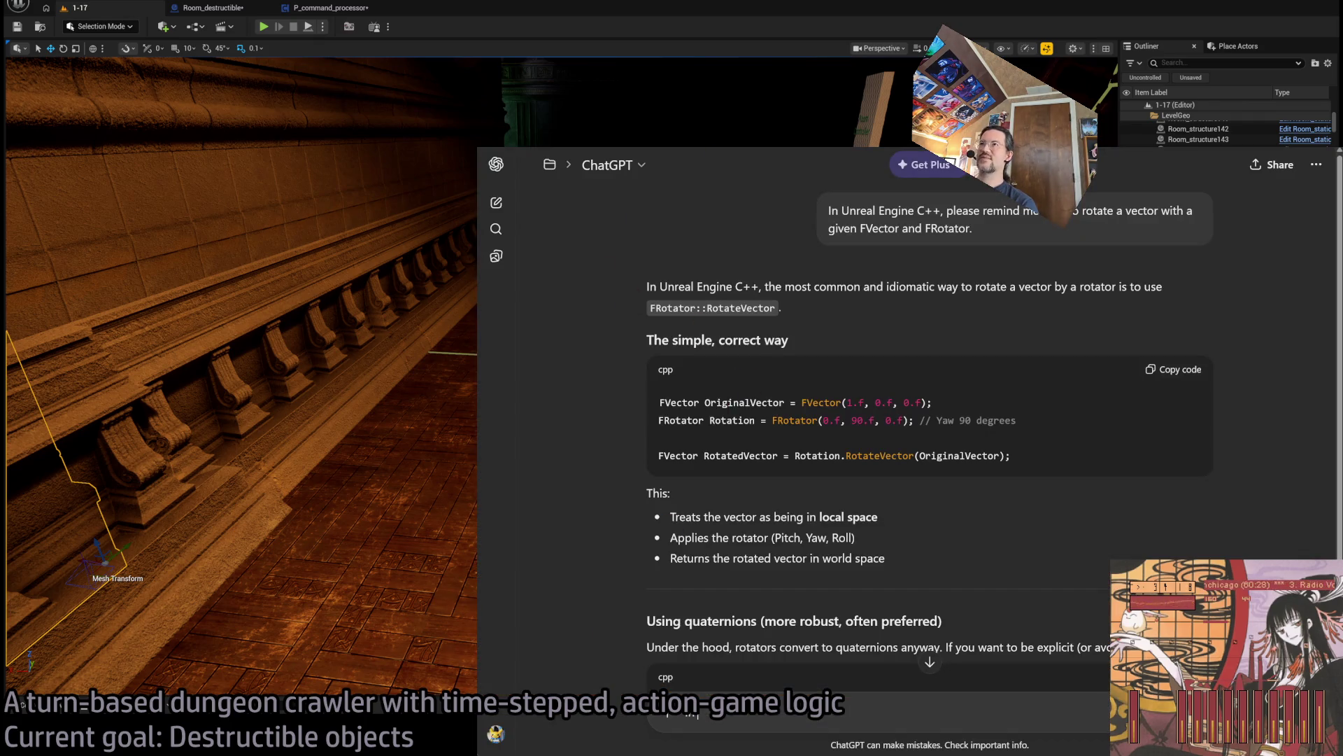
key(alt+Tab)
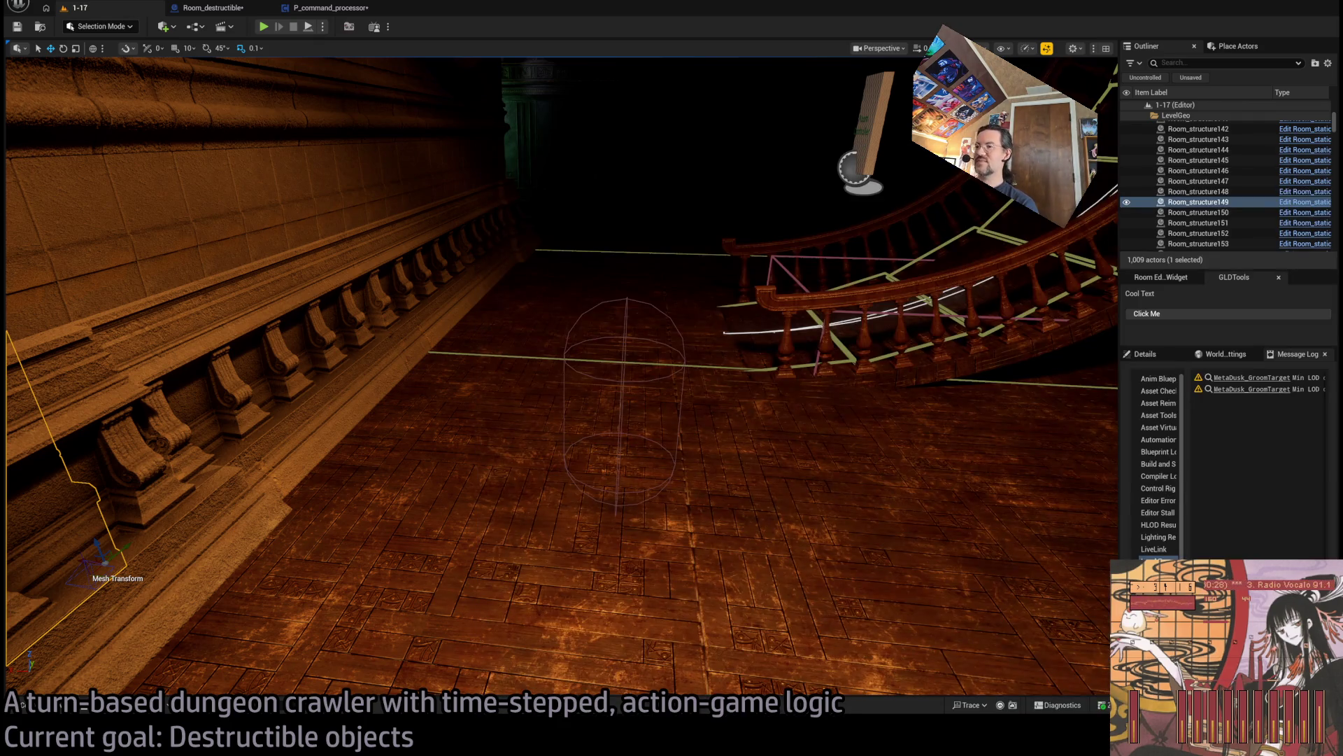
key(alt+Tab)
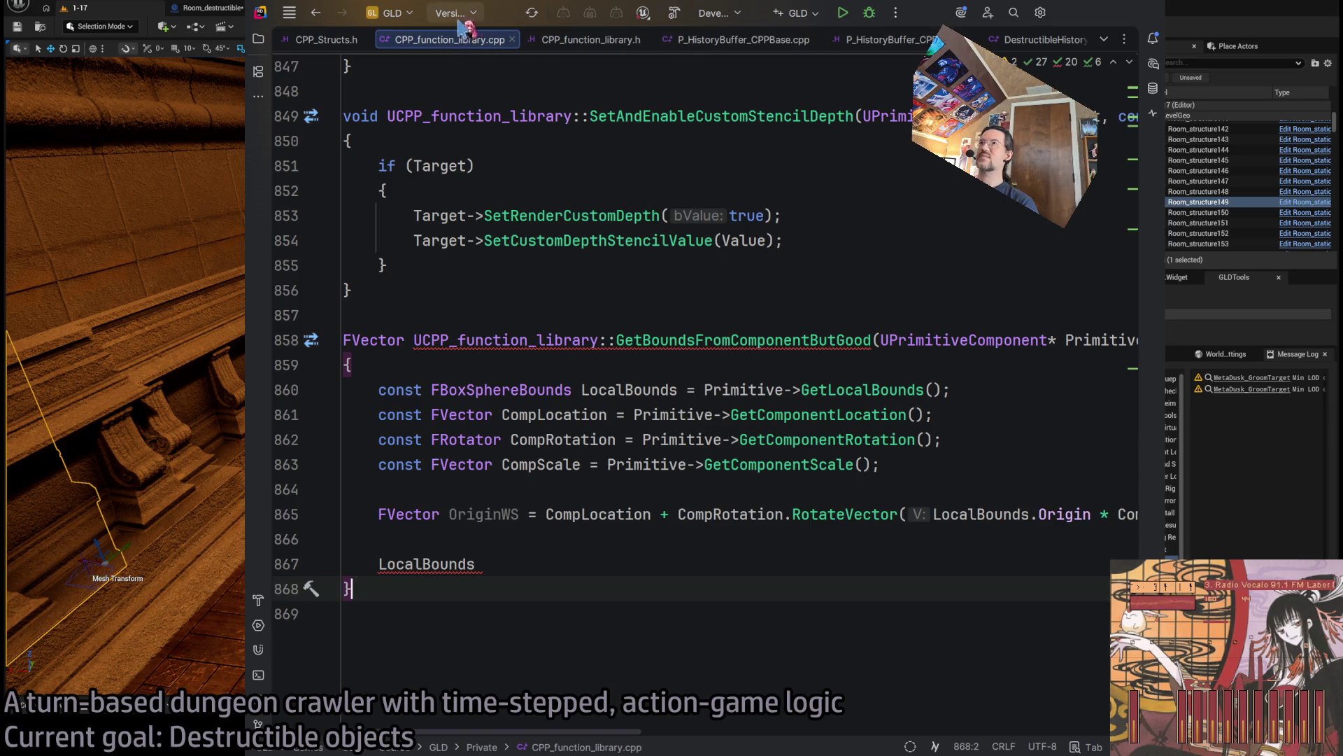
Place the cursor at the unfinished LocalBounds line 867, then return to the Unreal level editor.
click(541, 565)
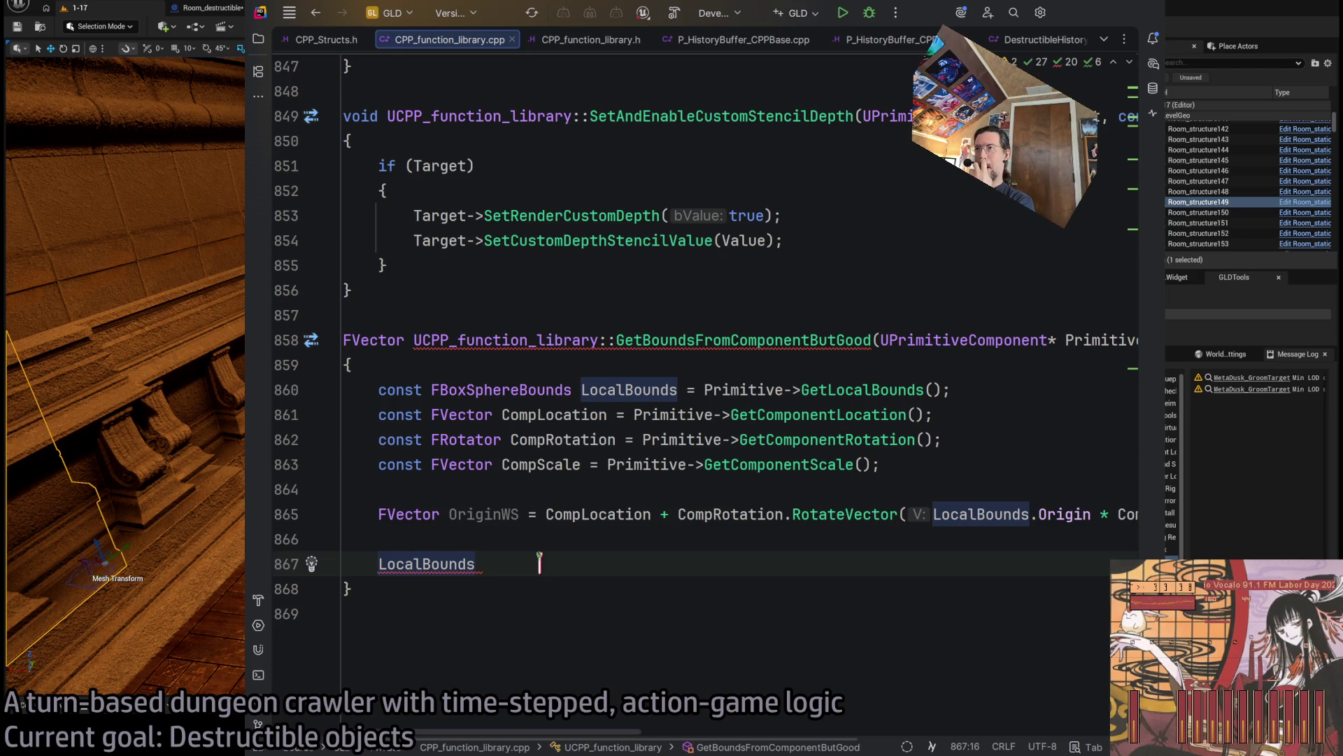
key(alt+Tab)
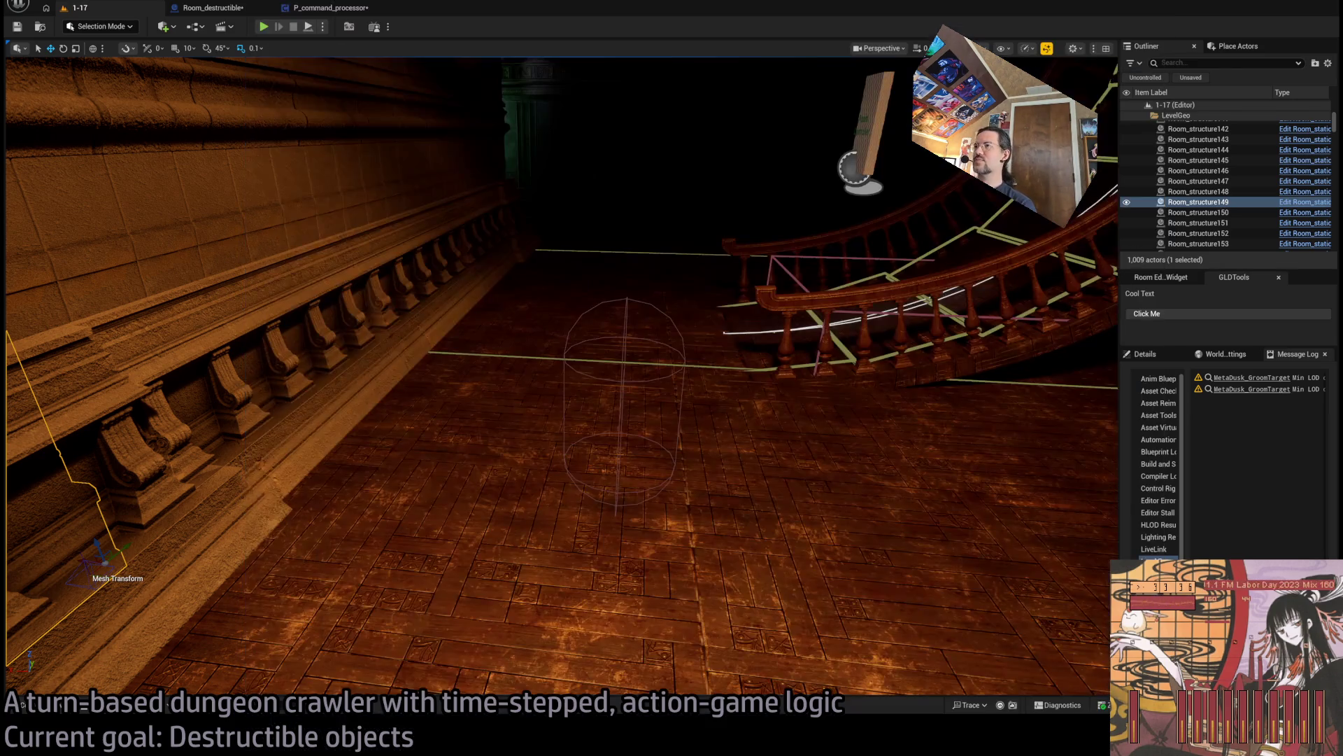
Fly the viewport to the room with the player start and round table, then go back to Rider.
key(f)
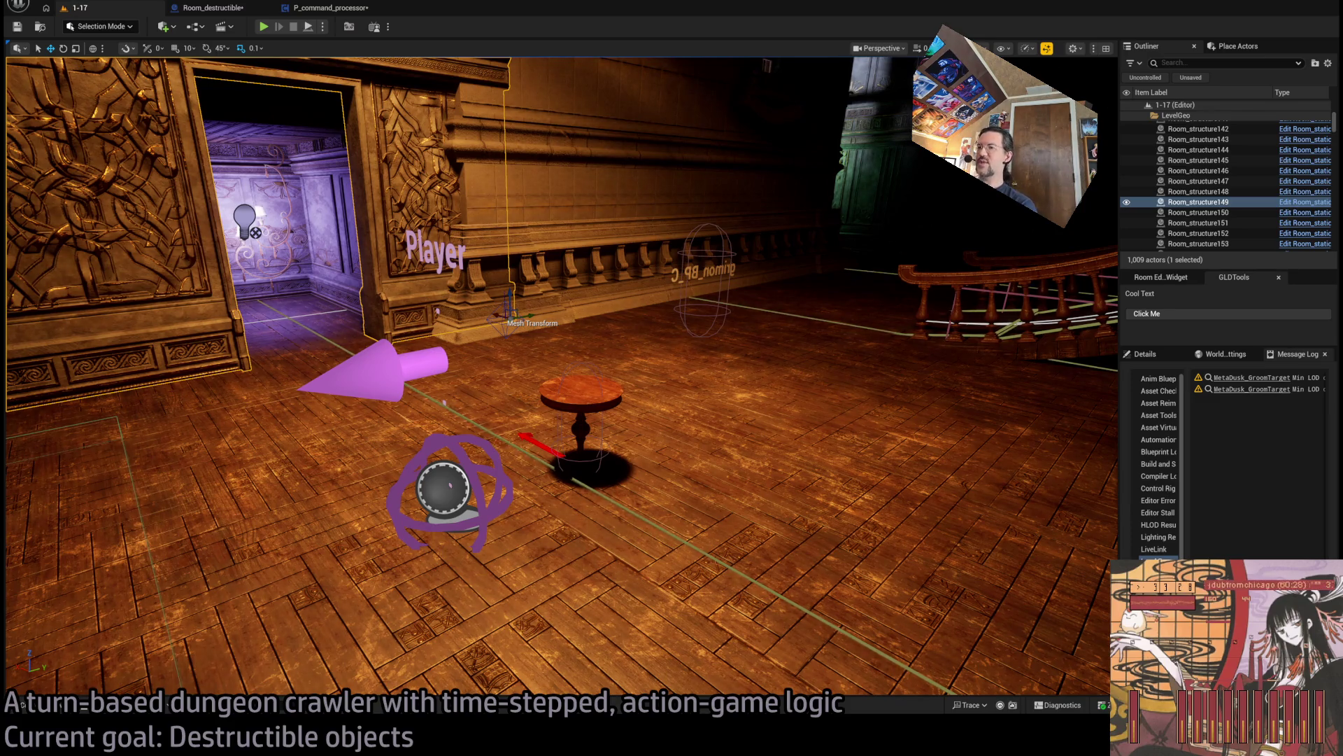
key(alt+Tab)
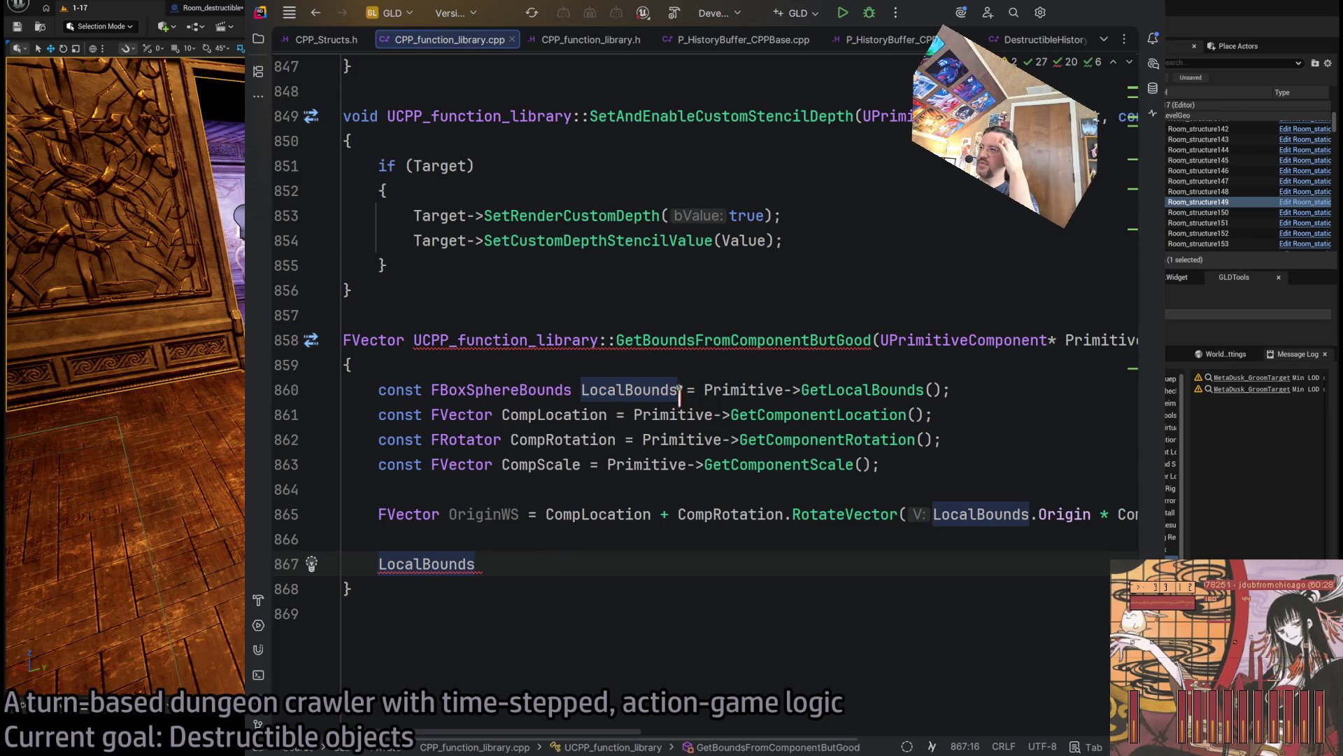
Review the OriginWS and CompLocation usages, then clear the old LocalBounds text on line 867.
click(477, 514)
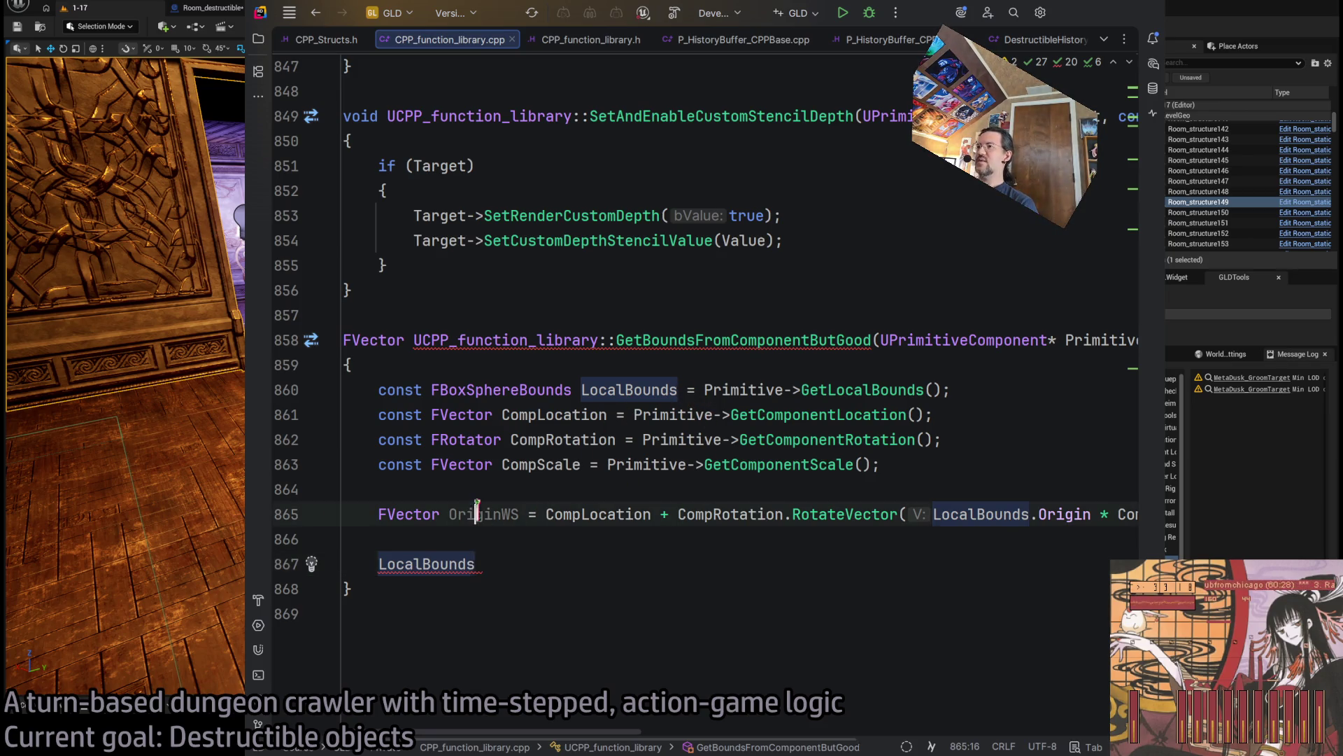
click(596, 514)
click(566, 567)
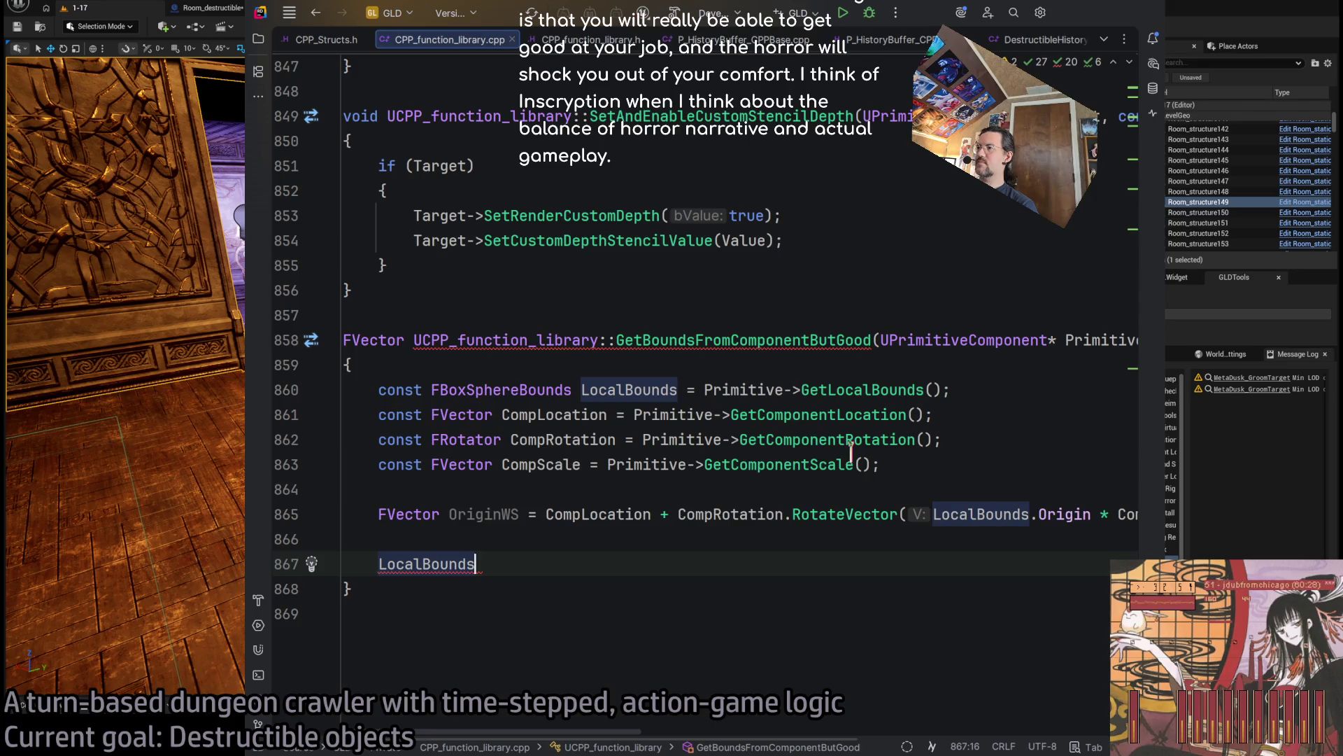
click(883, 468)
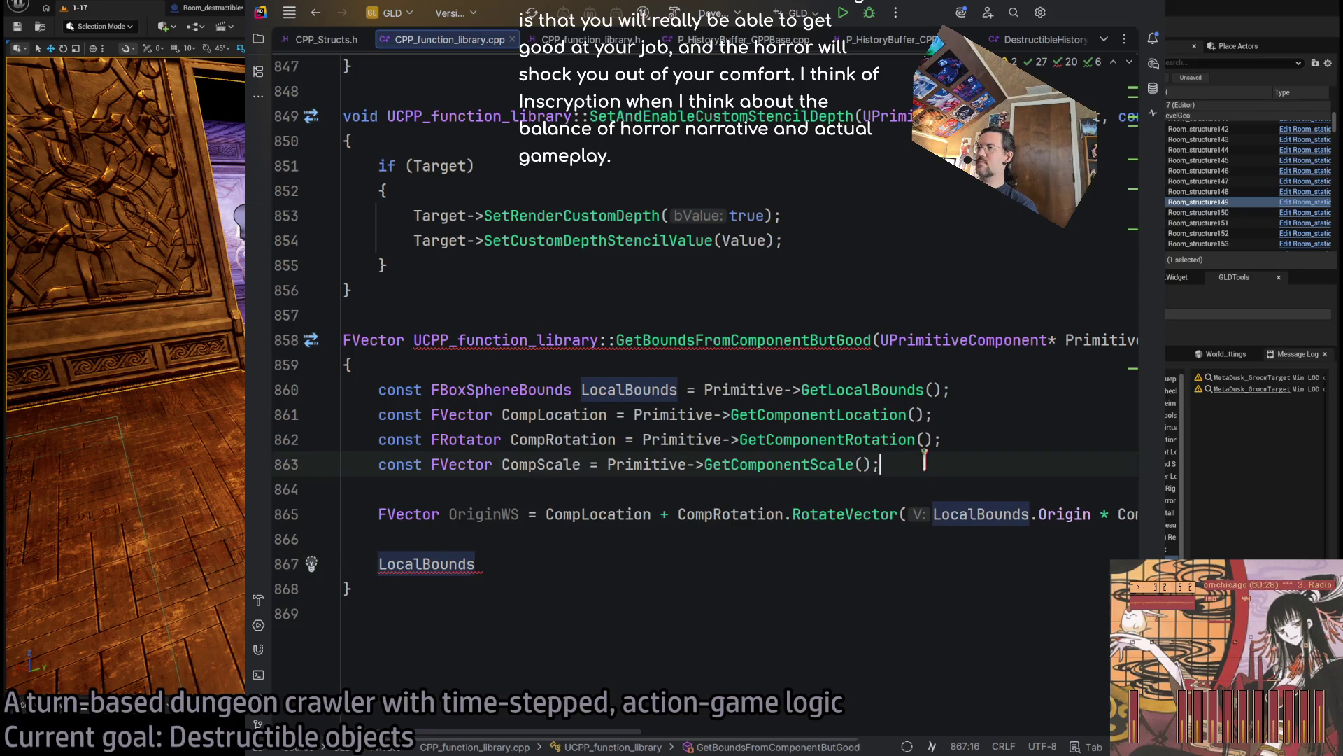
click(617, 566)
key(ctrl+shift+Left)
key(Return)
Copy Primitive from line 863 onto line 867 and try typing Primitive->extents, then erase it.
double_click(628, 466)
key(ctrl+c)
click(628, 583)
click(570, 565)
key(ctrl+v)
text(->)
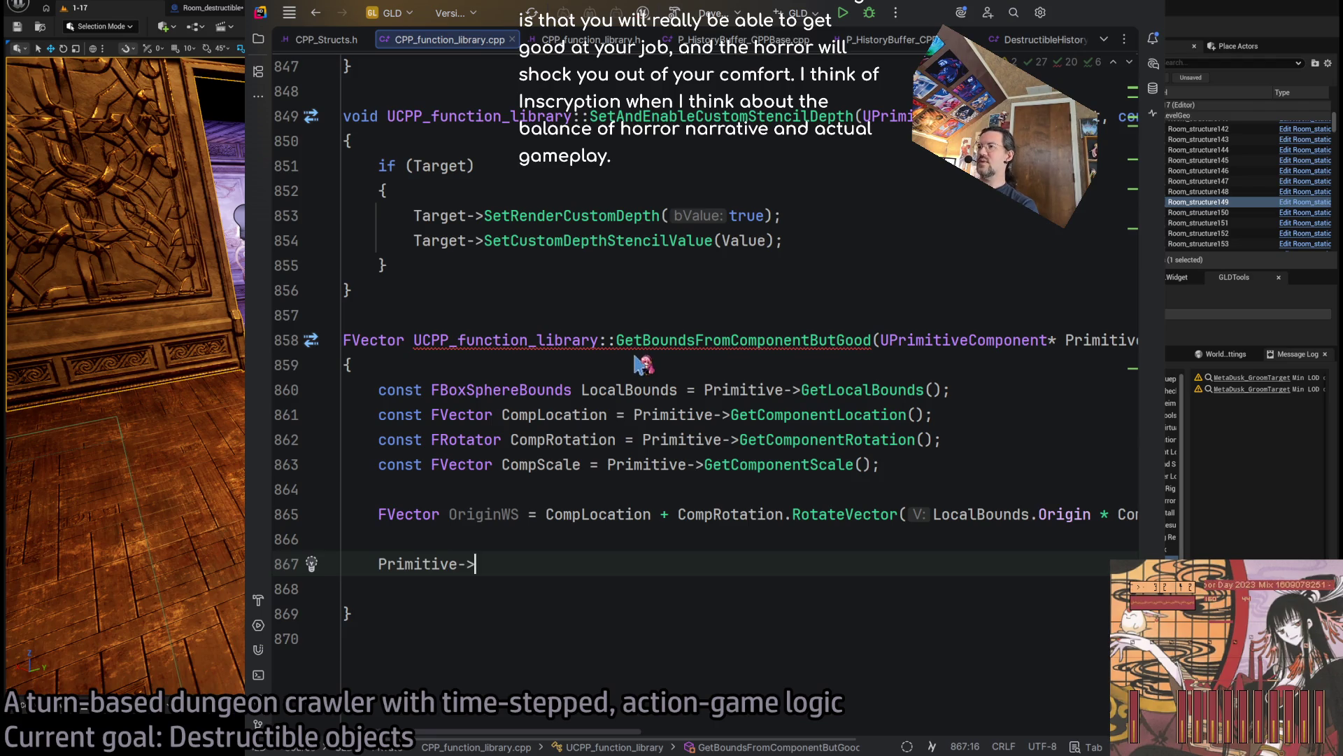
text(extent)
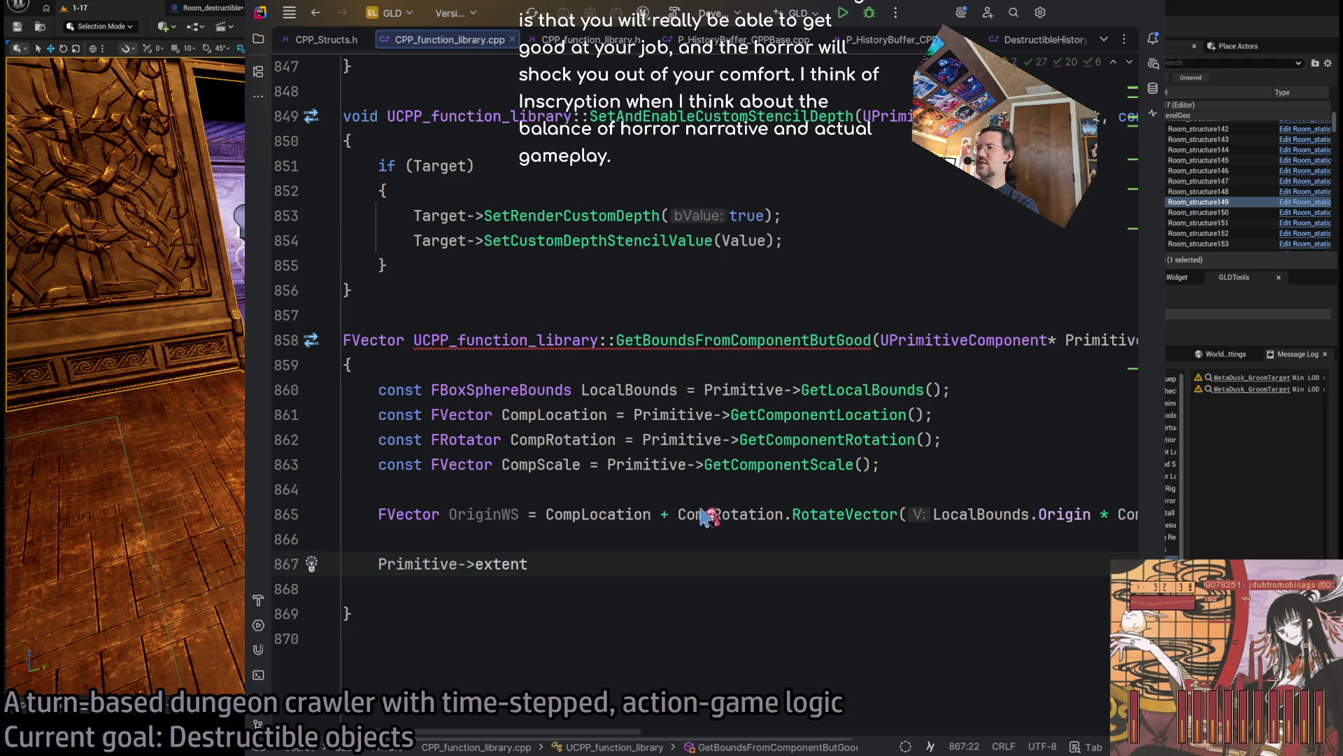
text(s)
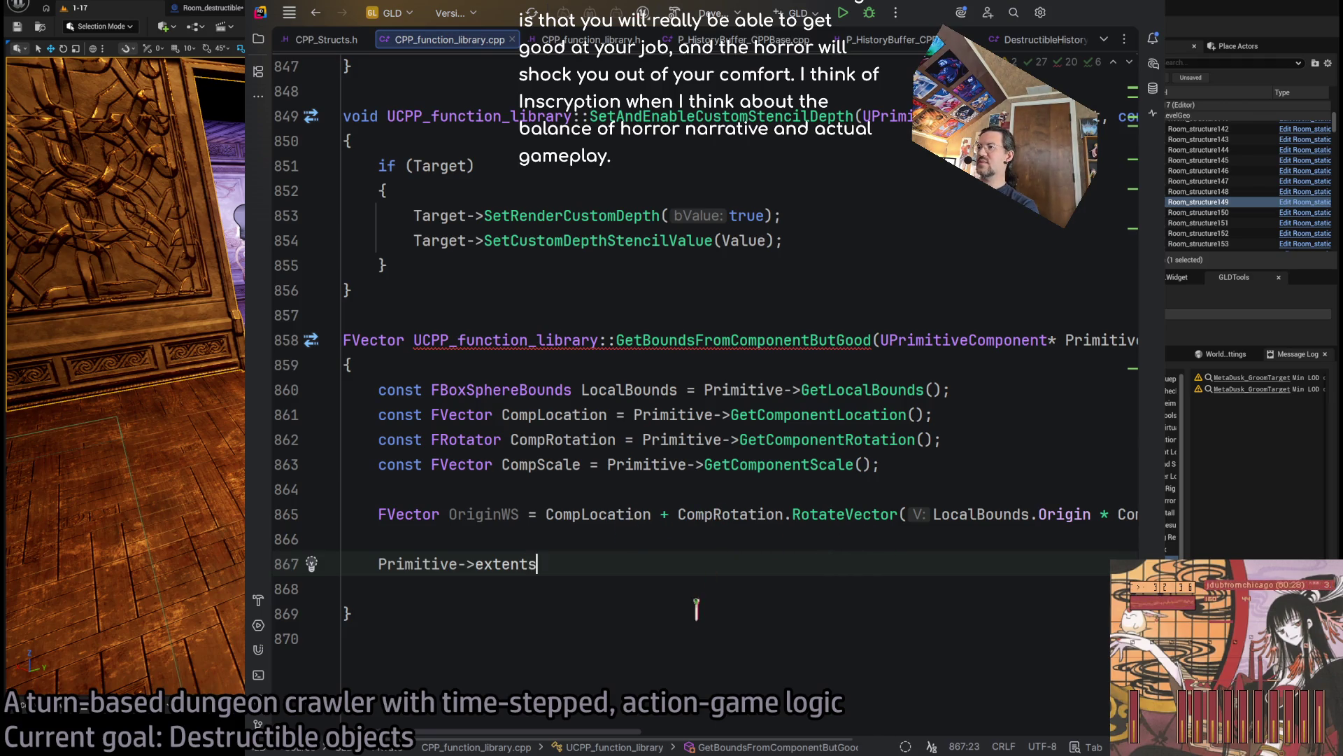
key(BackSpace)
key(BackSpace)
key(BackSpace)
key(BackSpace)
key(BackSpace)
click(464, 563)
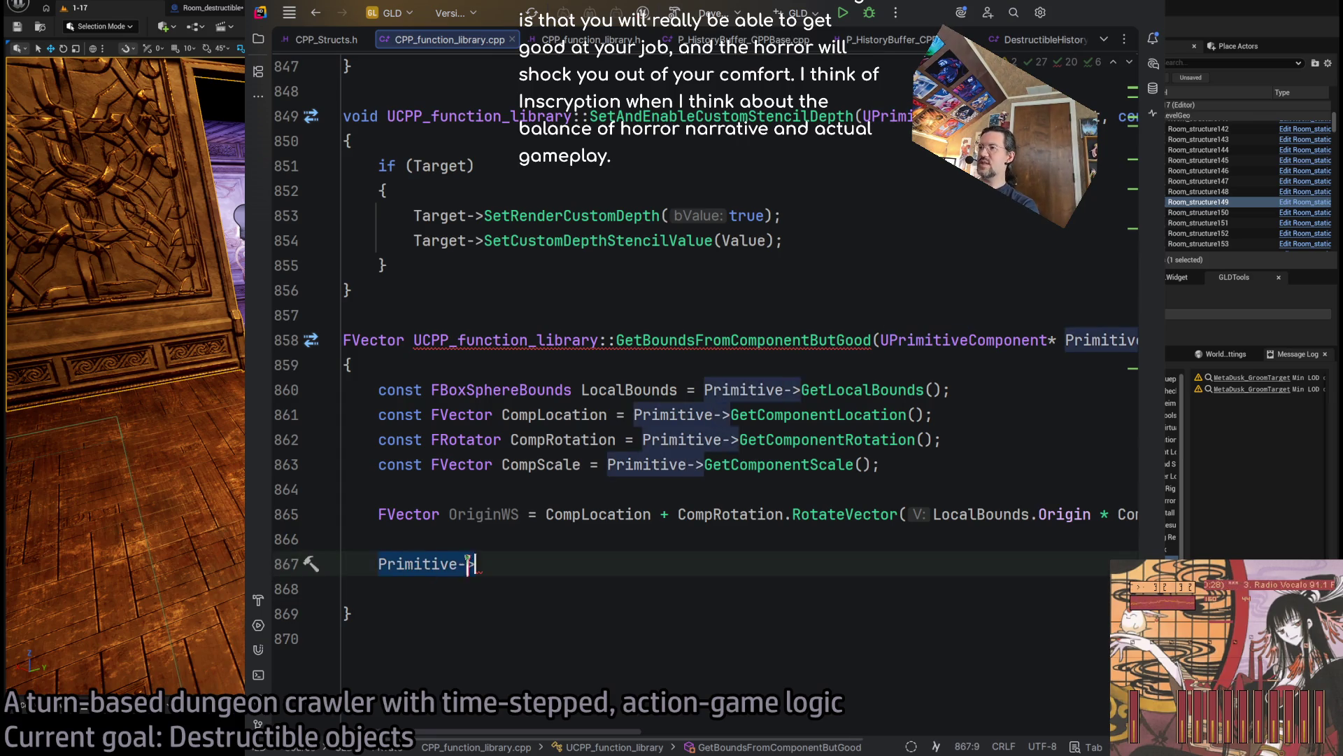
Check LocalBounds and the RotateVector call, then replace Primitive-> with LocalBounds.BoxExtent via autocomplete.
double_click(643, 389)
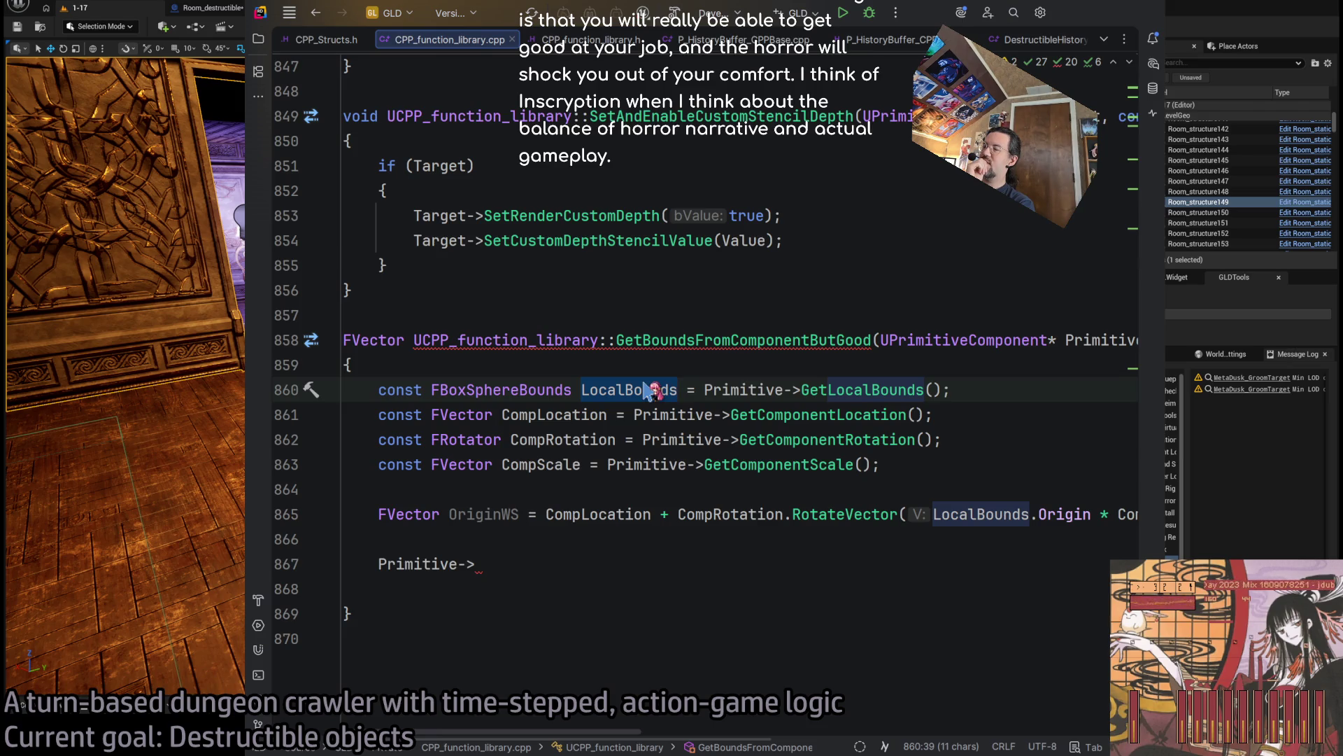
click(811, 514)
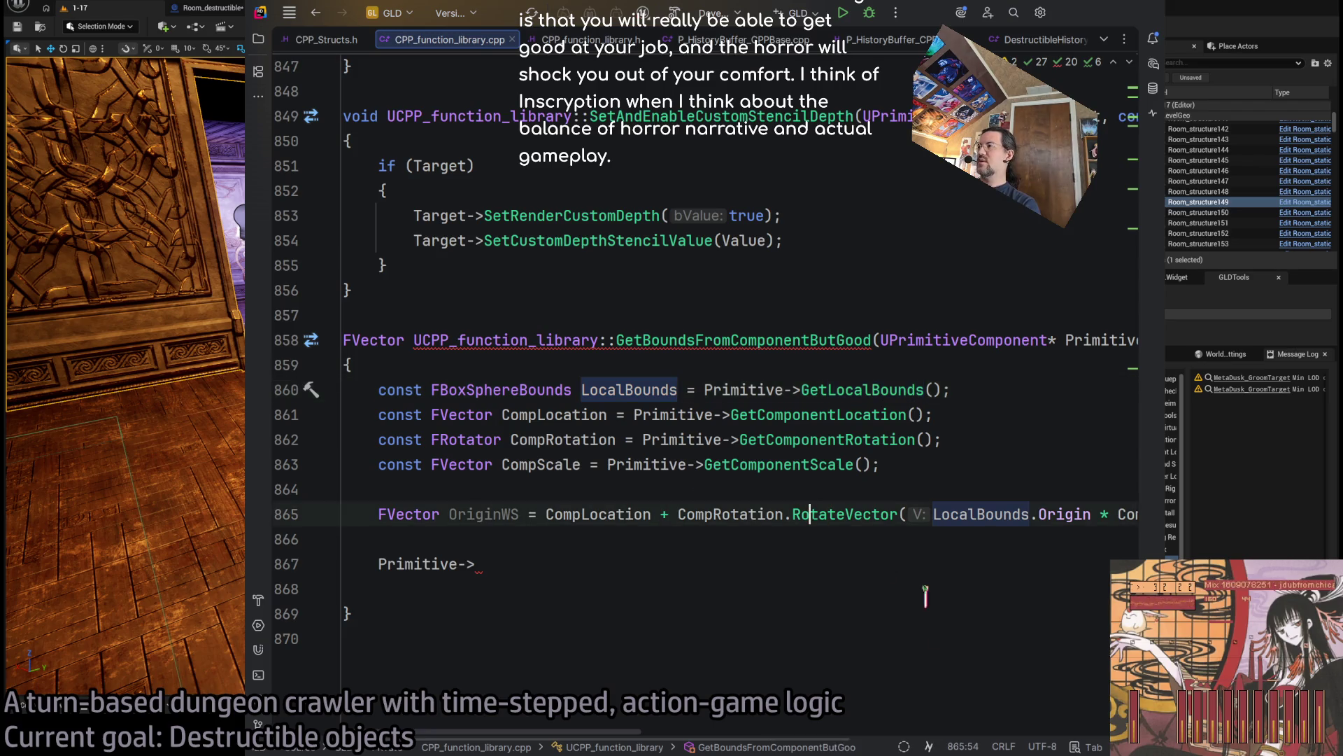
scroll(651, 735, right, 5)
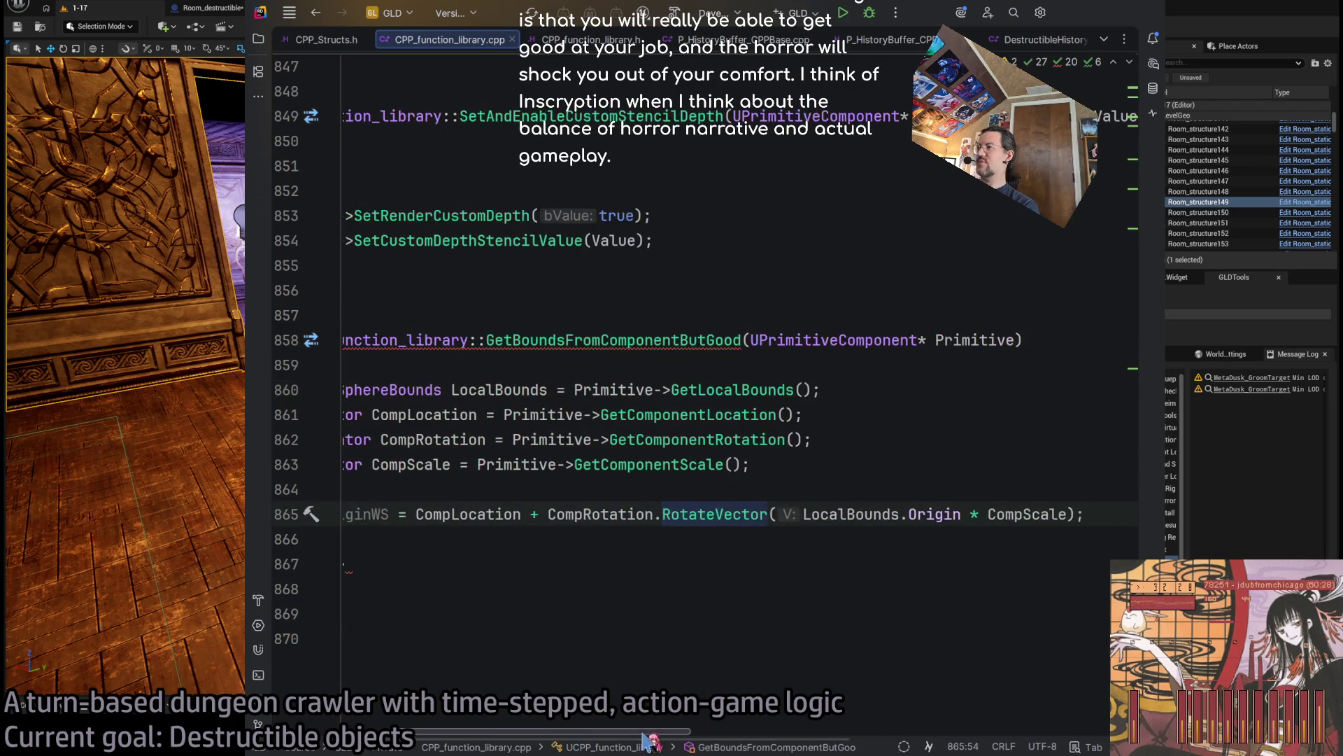
scroll(651, 738, left, 5)
click(451, 564)
key(BackSpace)
key(BackSpace)
key(BackSpace)
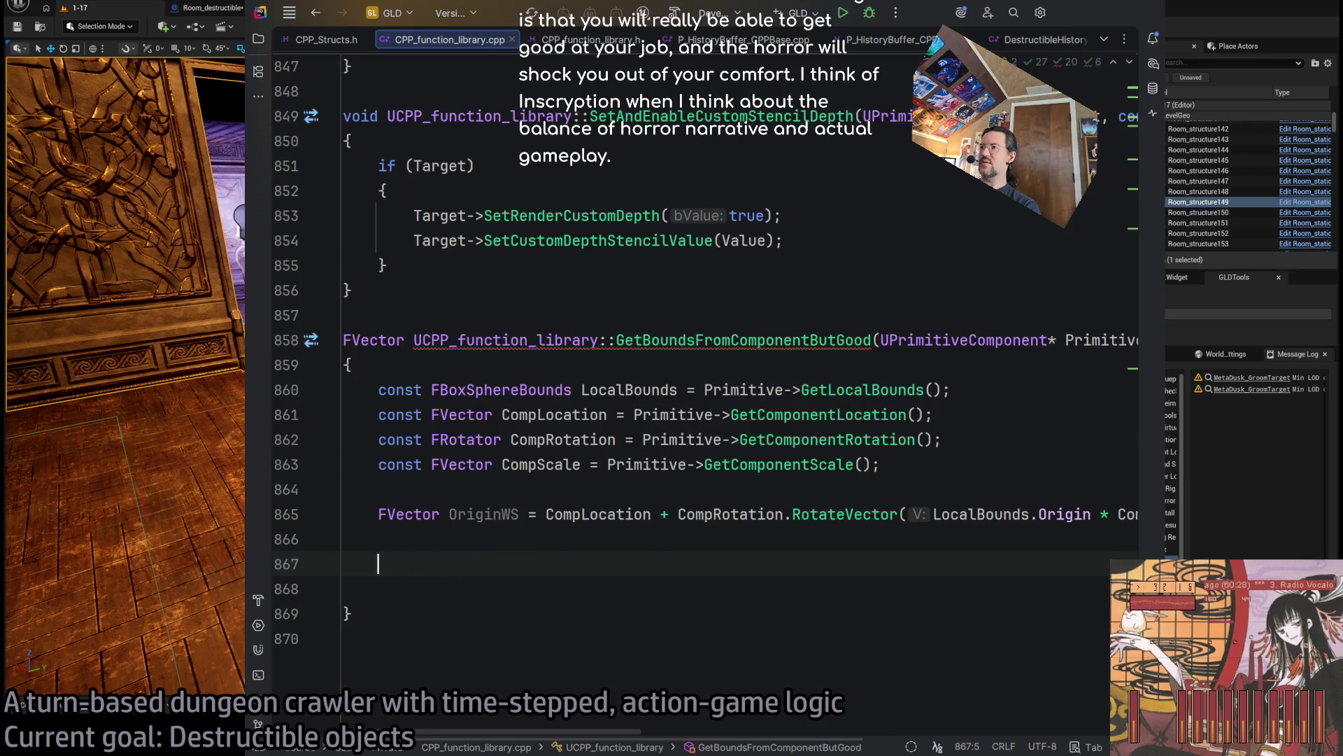
text(LocalBonunds.Exte)
key(Return)
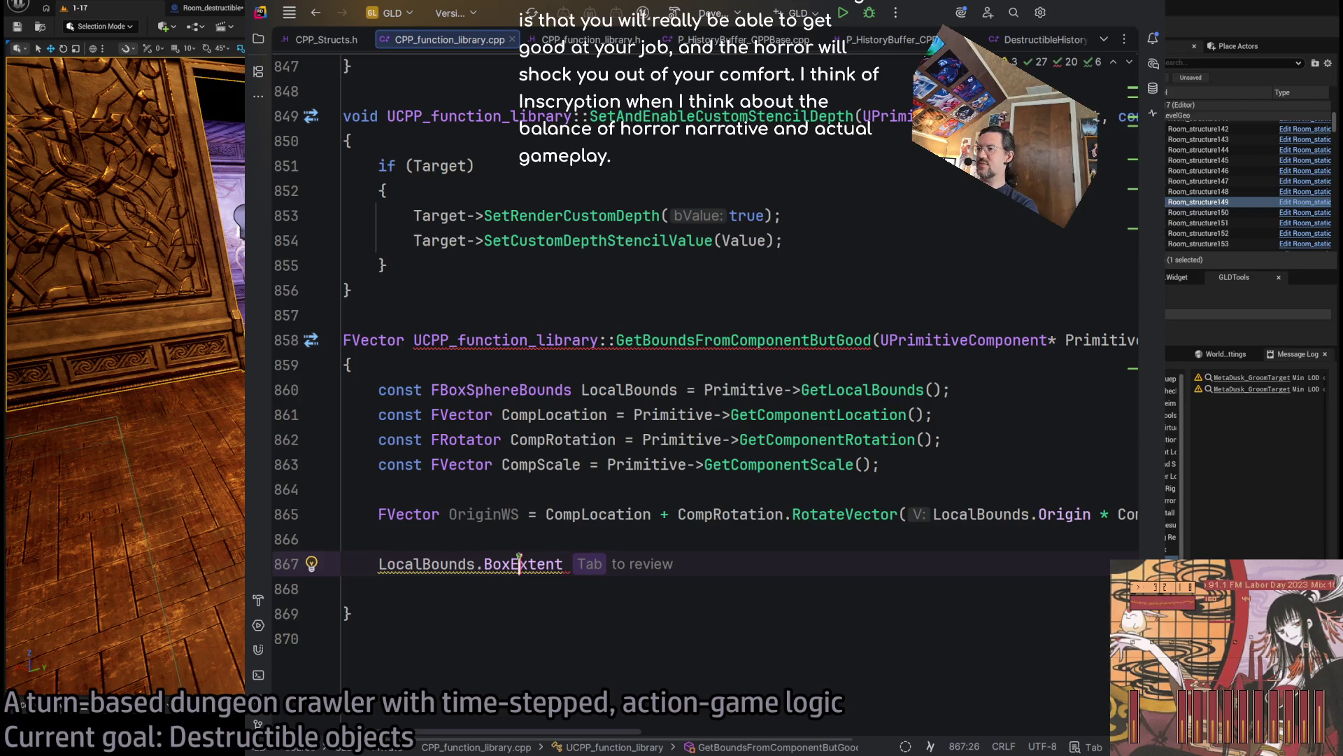
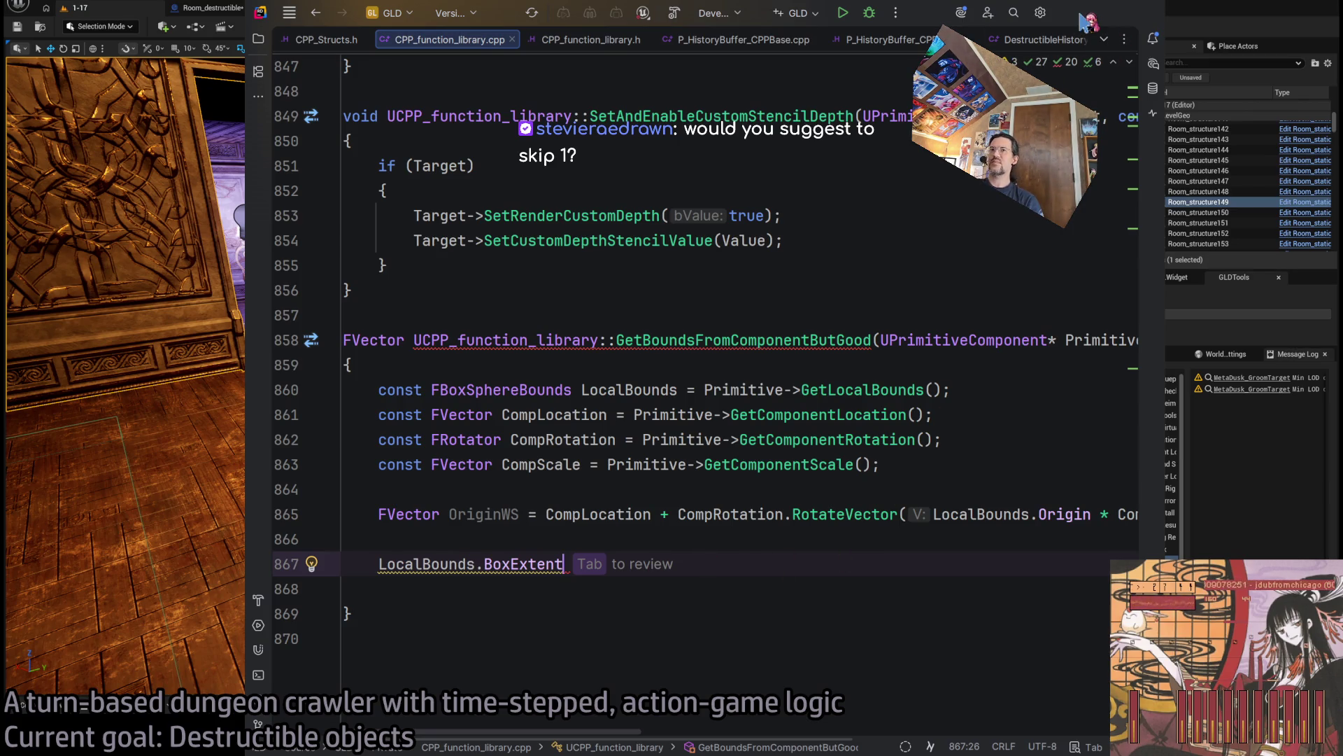
Minimize Rider to bring back the Unreal Editor's 1-17 level view.
click(1083, 16)
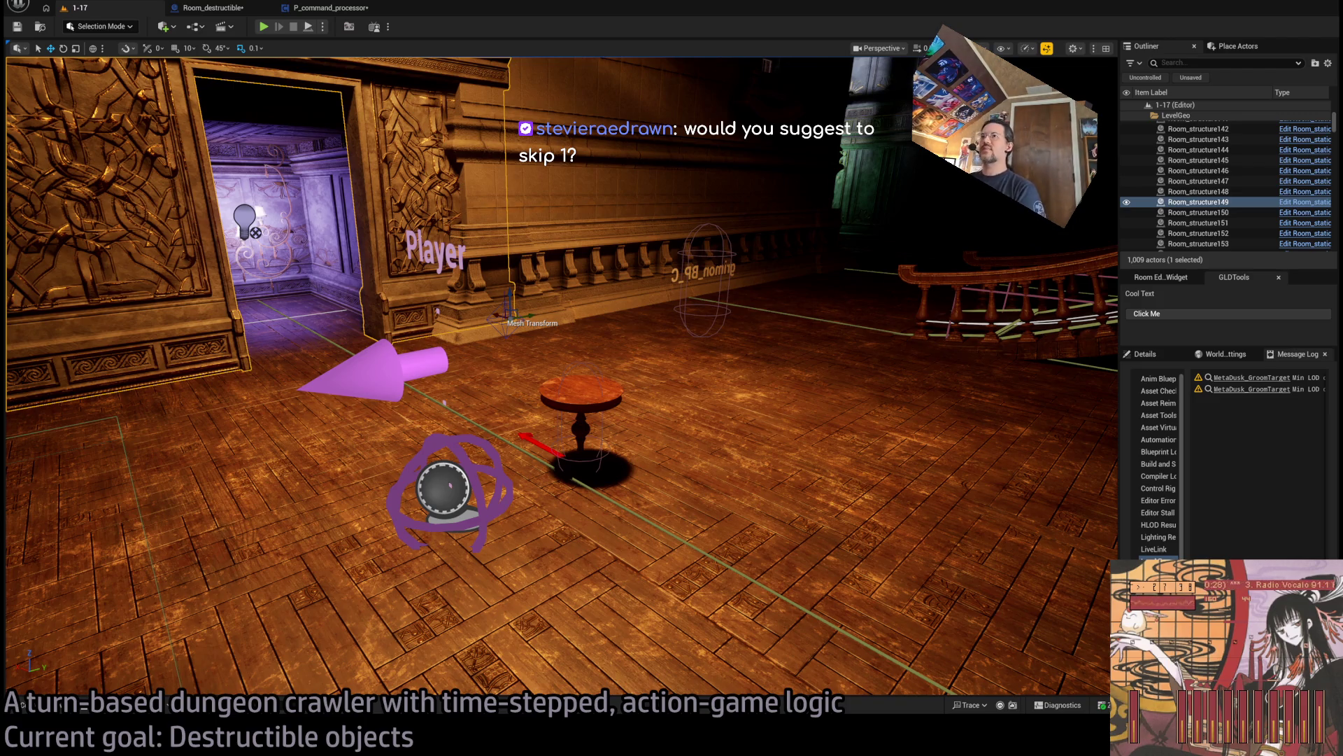
drag(699, 98, 784, 67)
drag(700, 336, 649, 350)
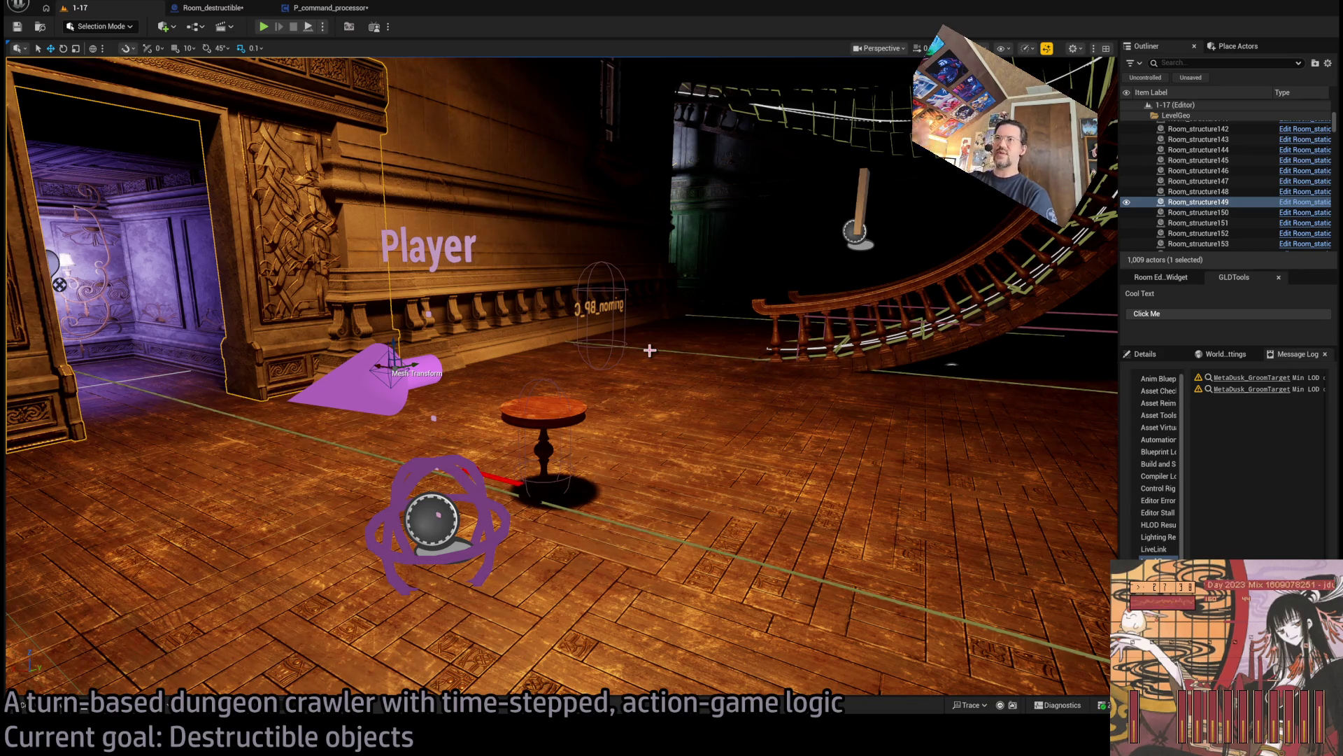
mouse_move(719, 374)
mouse_down()
mouse_move(690, 413)
mouse_move(682, 336)
mouse_up()
mouse_move(428, 462)
mouse_down()
mouse_move(413, 469)
mouse_move(427, 462)
mouse_up()
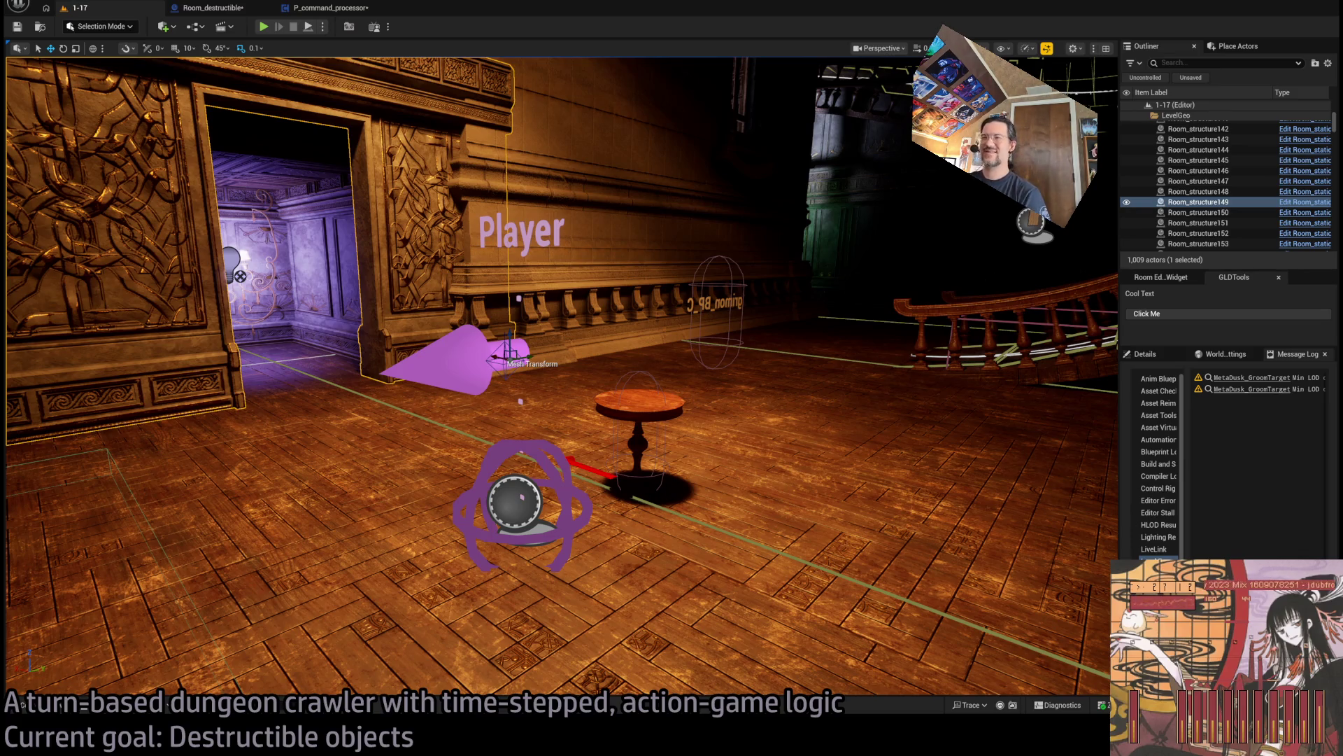
mouse_move(560, 350)
mouse_down()
mouse_move(490, 266)
mouse_move(587, 378)
mouse_up()
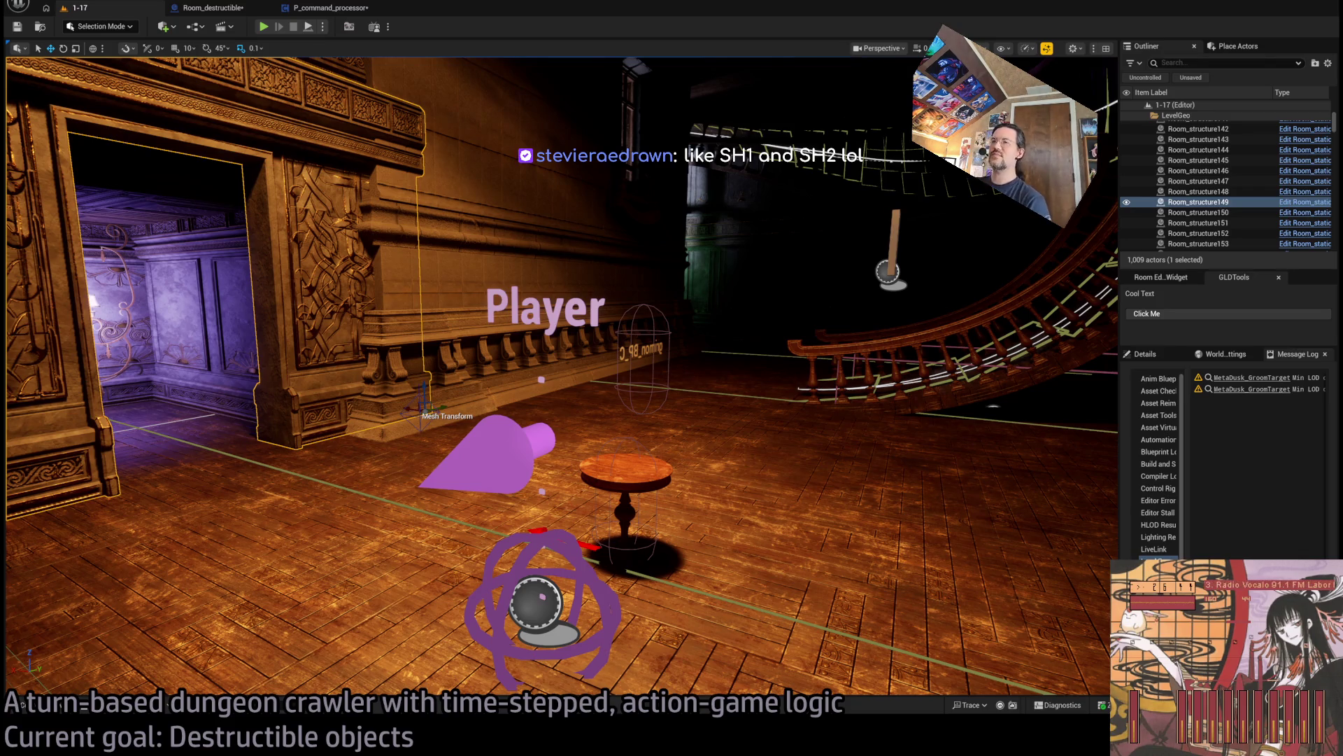
mouse_move(542, 350)
mouse_down()
mouse_move(542, 169)
mouse_move(468, 216)
mouse_move(579, 260)
mouse_move(718, 404)
mouse_move(630, 315)
mouse_move(545, 300)
mouse_move(764, 487)
mouse_up()
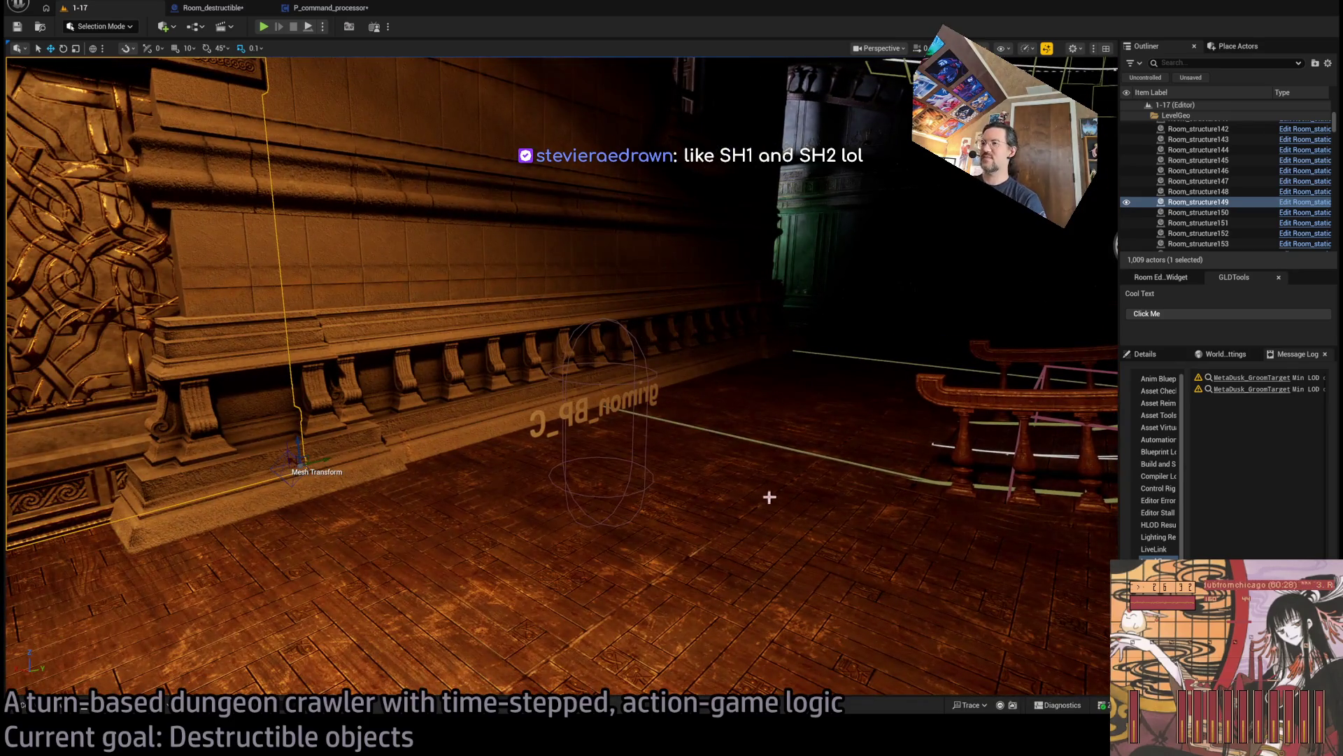
mouse_move(758, 429)
mouse_down()
mouse_move(721, 406)
mouse_move(672, 403)
mouse_move(672, 421)
mouse_up()
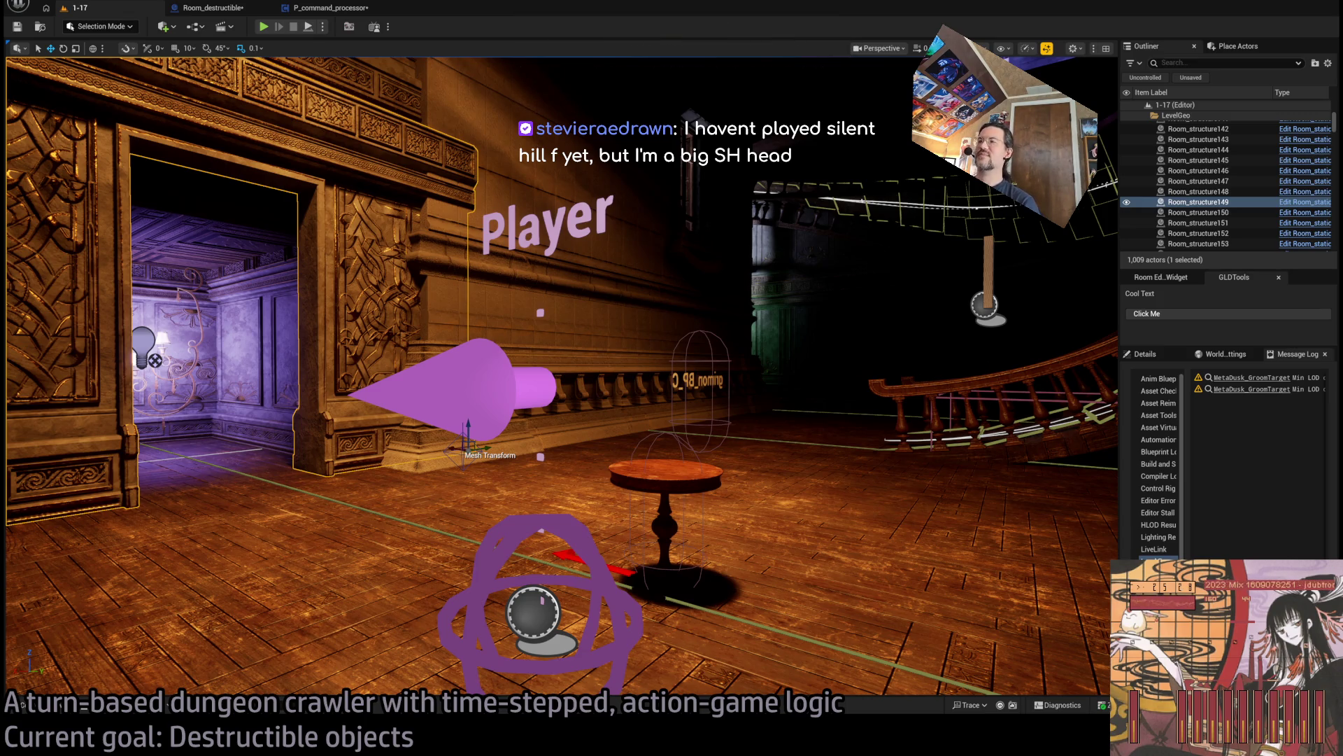
mouse_move(694, 235)
mouse_down()
mouse_move(839, 231)
mouse_move(560, 315)
mouse_move(448, 231)
mouse_move(448, 315)
mouse_move(679, 261)
mouse_move(567, 315)
mouse_move(539, 230)
mouse_move(490, 294)
mouse_move(518, 273)
mouse_move(643, 279)
mouse_move(578, 275)
mouse_up()
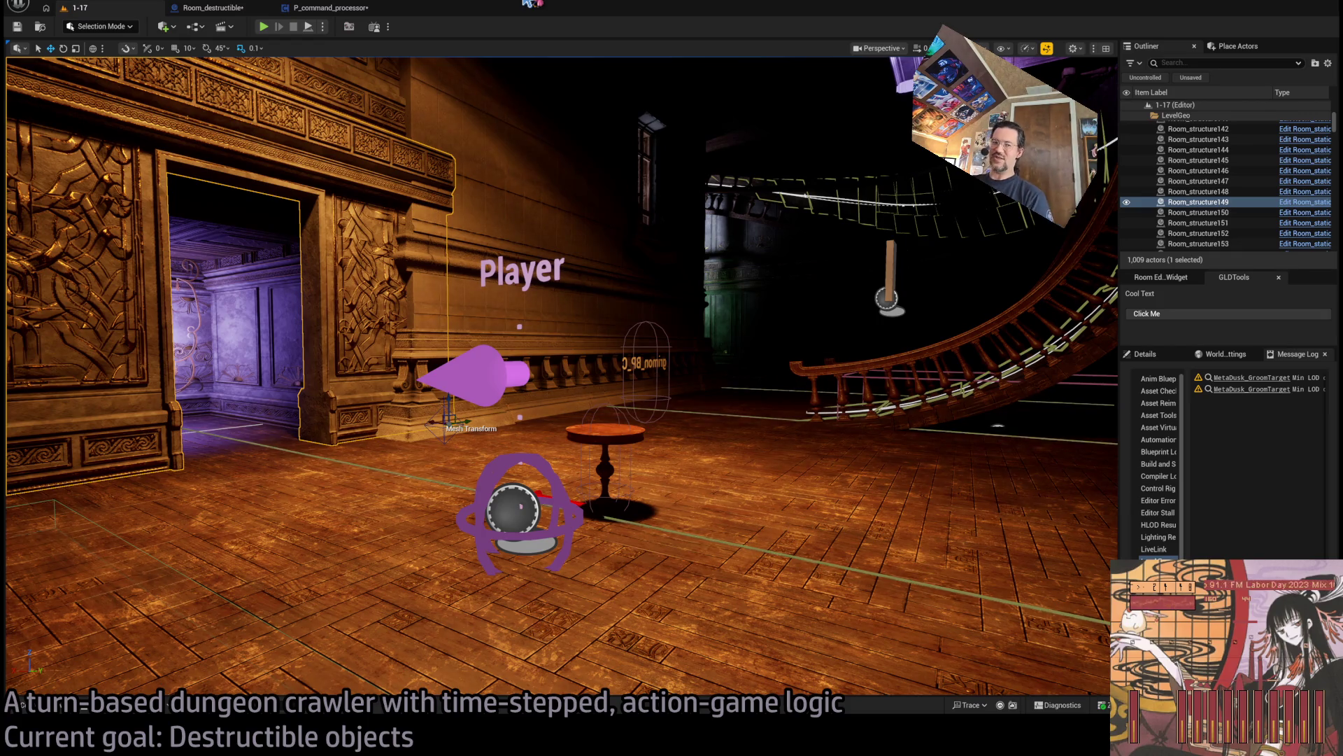
drag(560, 350, 481, 350)
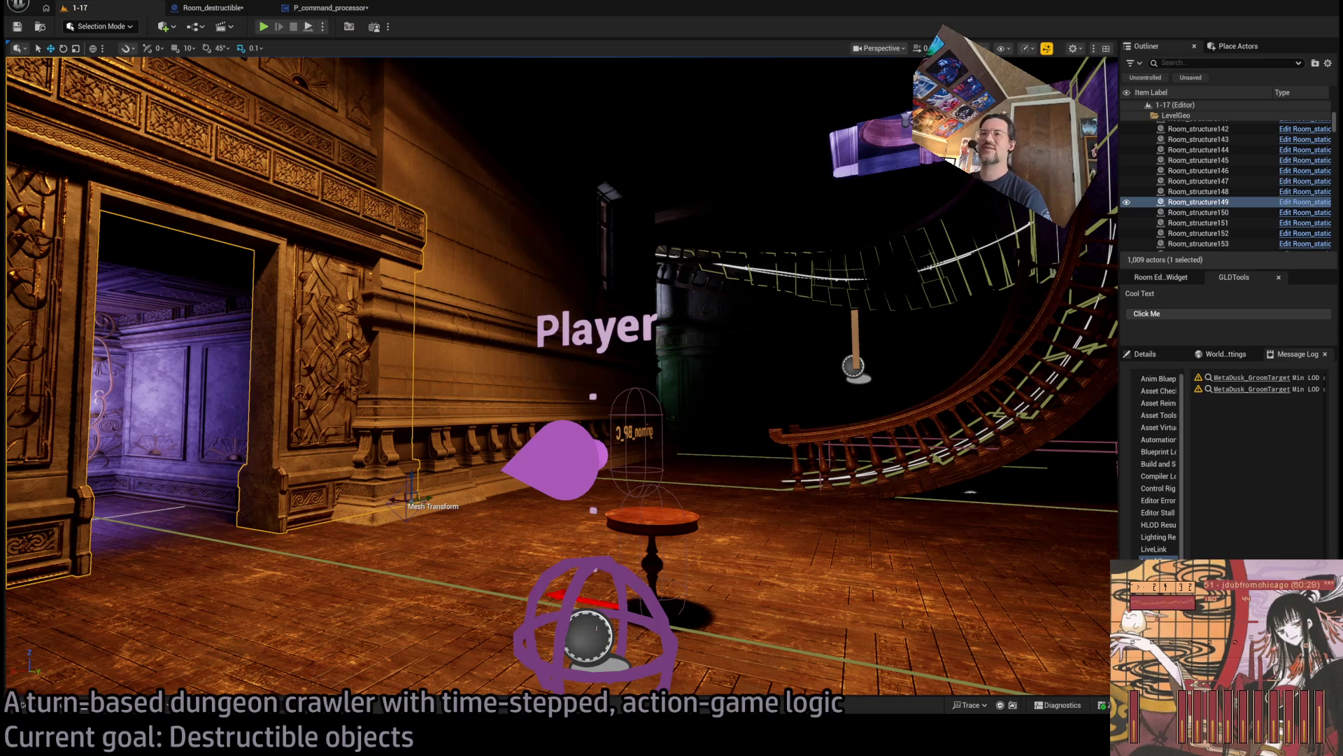
drag(481, 350, 434, 349)
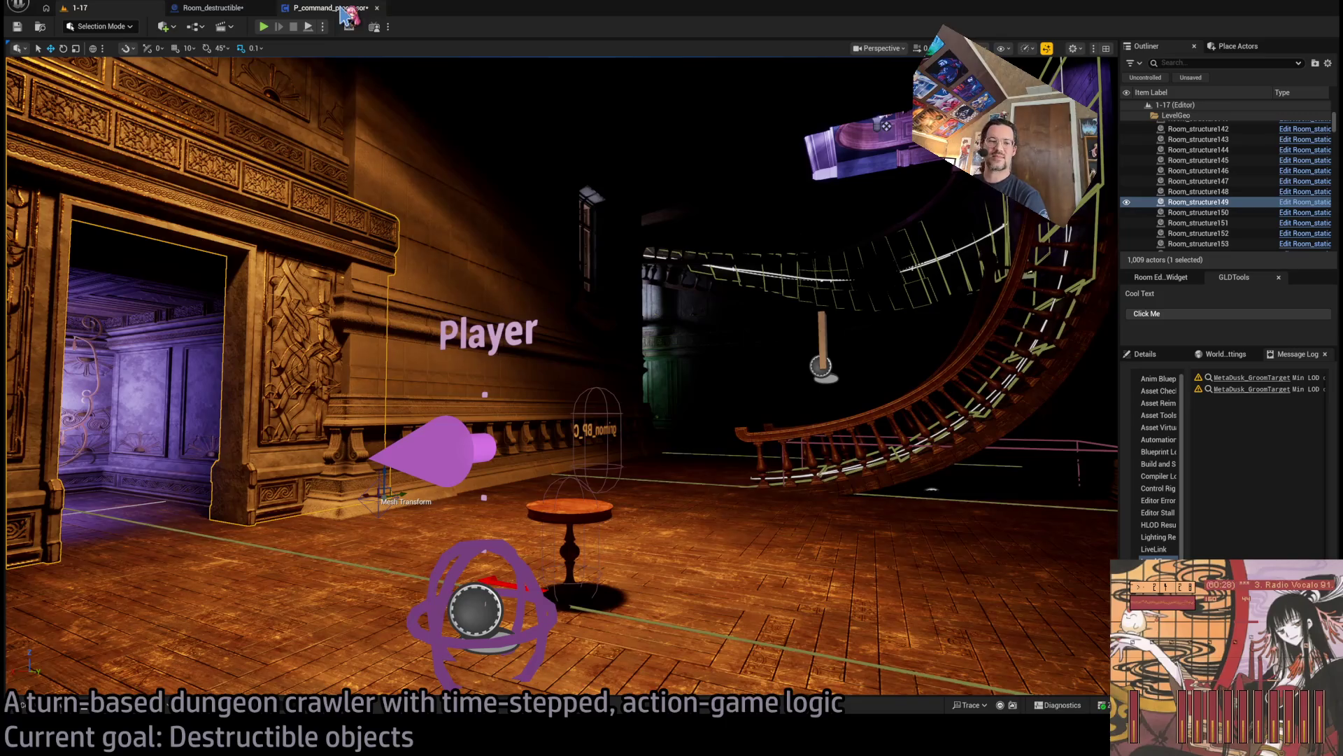
click(343, 13)
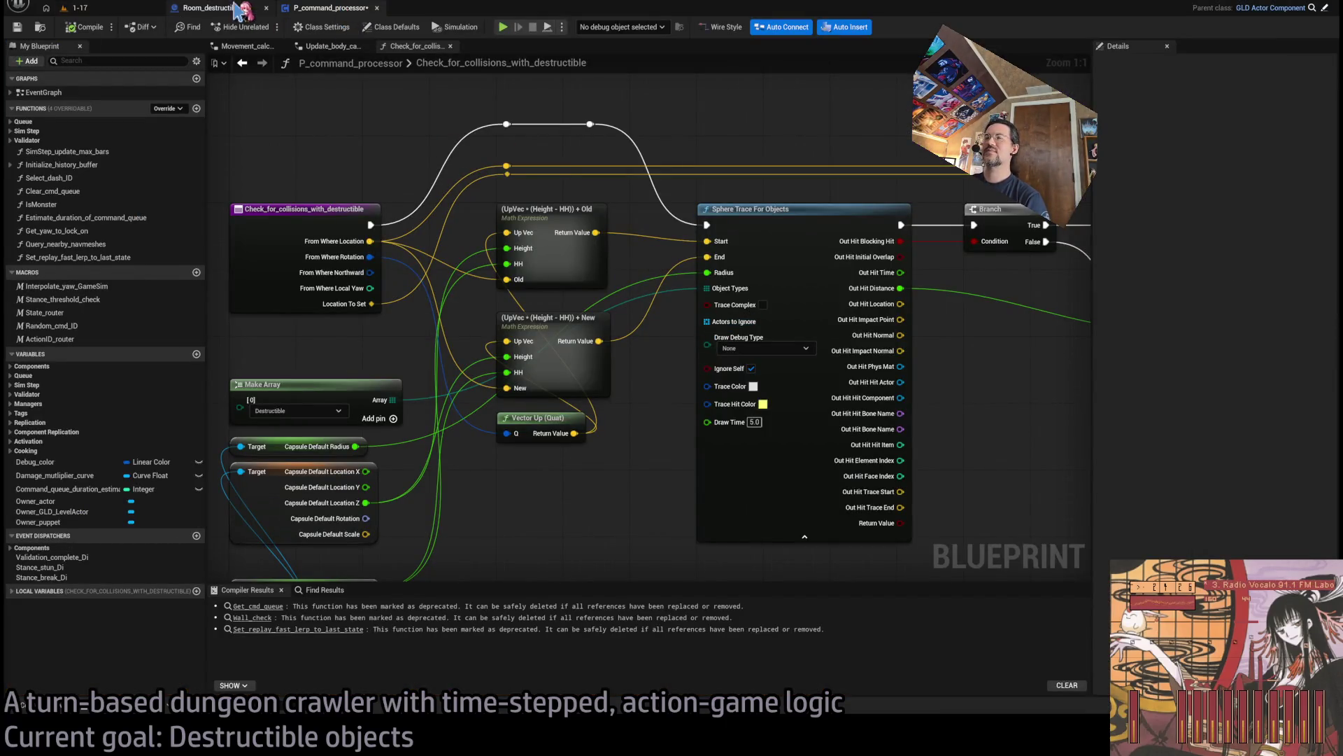
Switch to the Room_destructible Construction Script and pan around its graph.
click(231, 8)
mouse_move(734, 270)
mouse_down()
mouse_move(910, 280)
mouse_move(797, 371)
mouse_up()
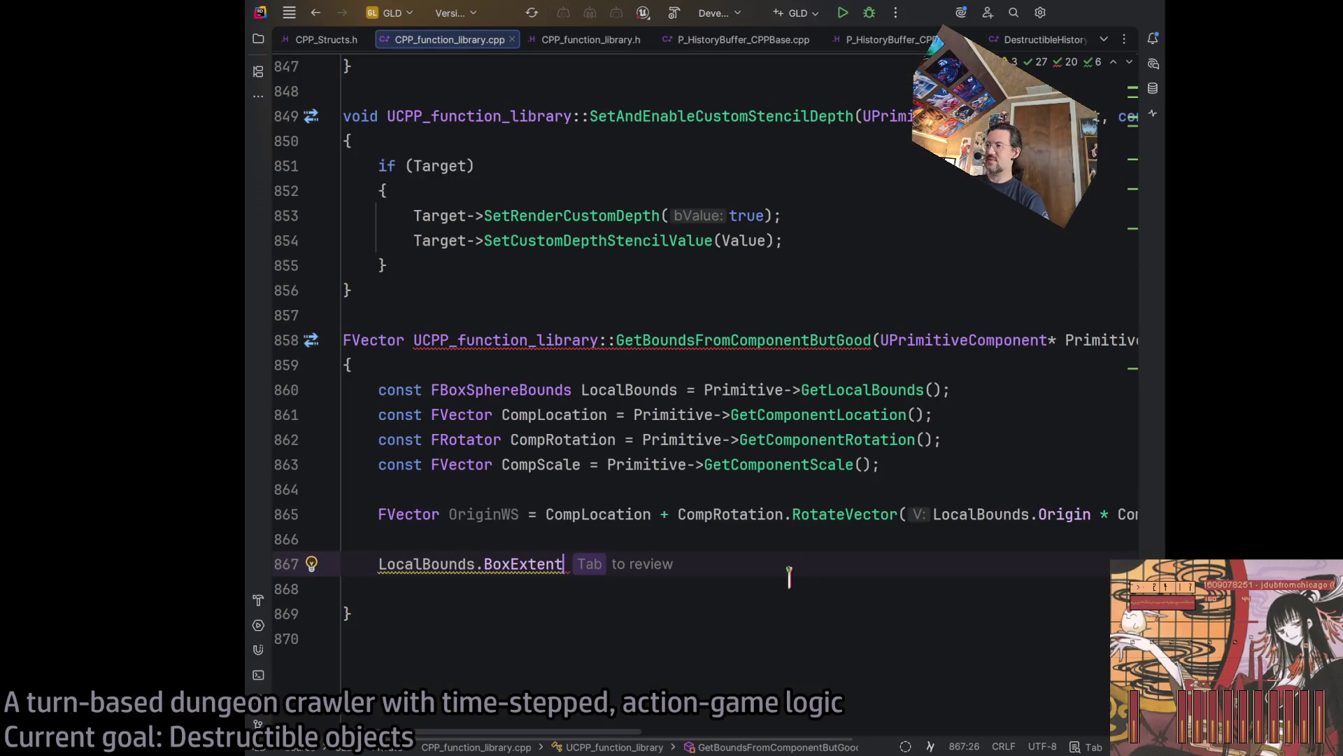
click(790, 579)
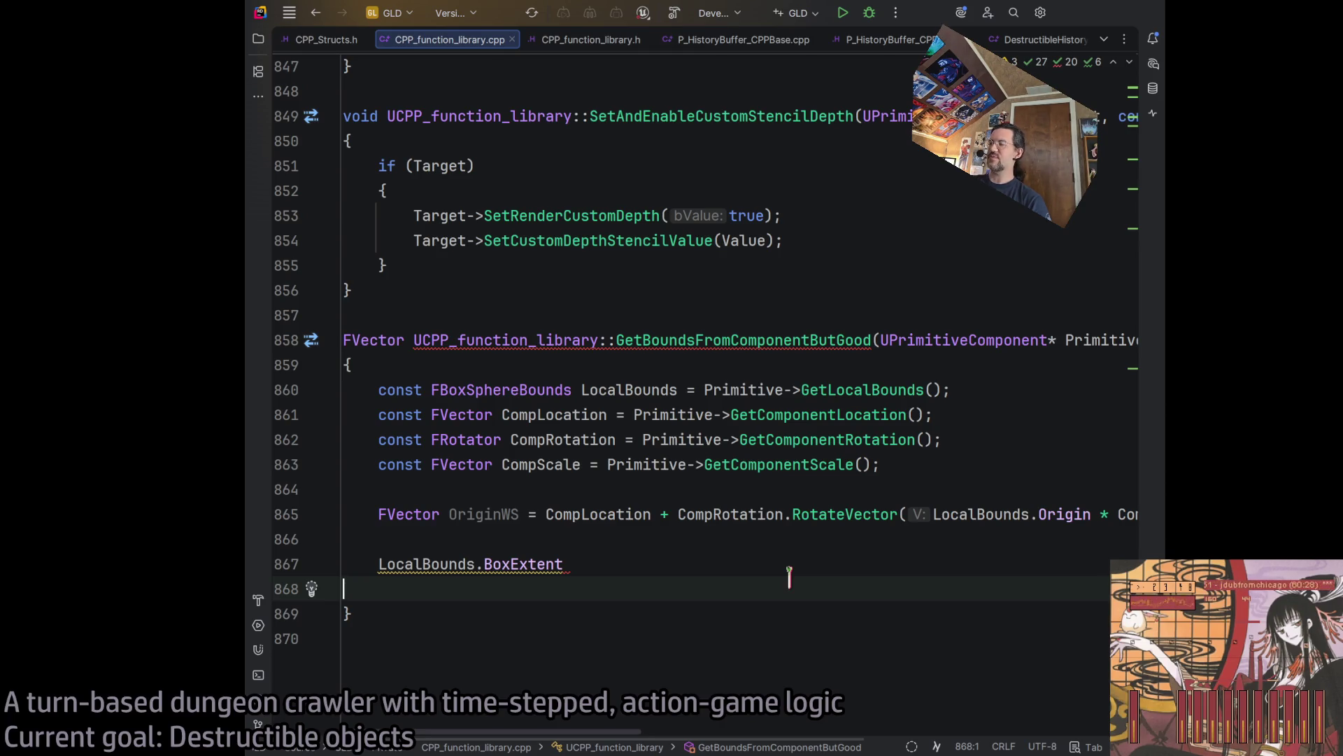
click(697, 340)
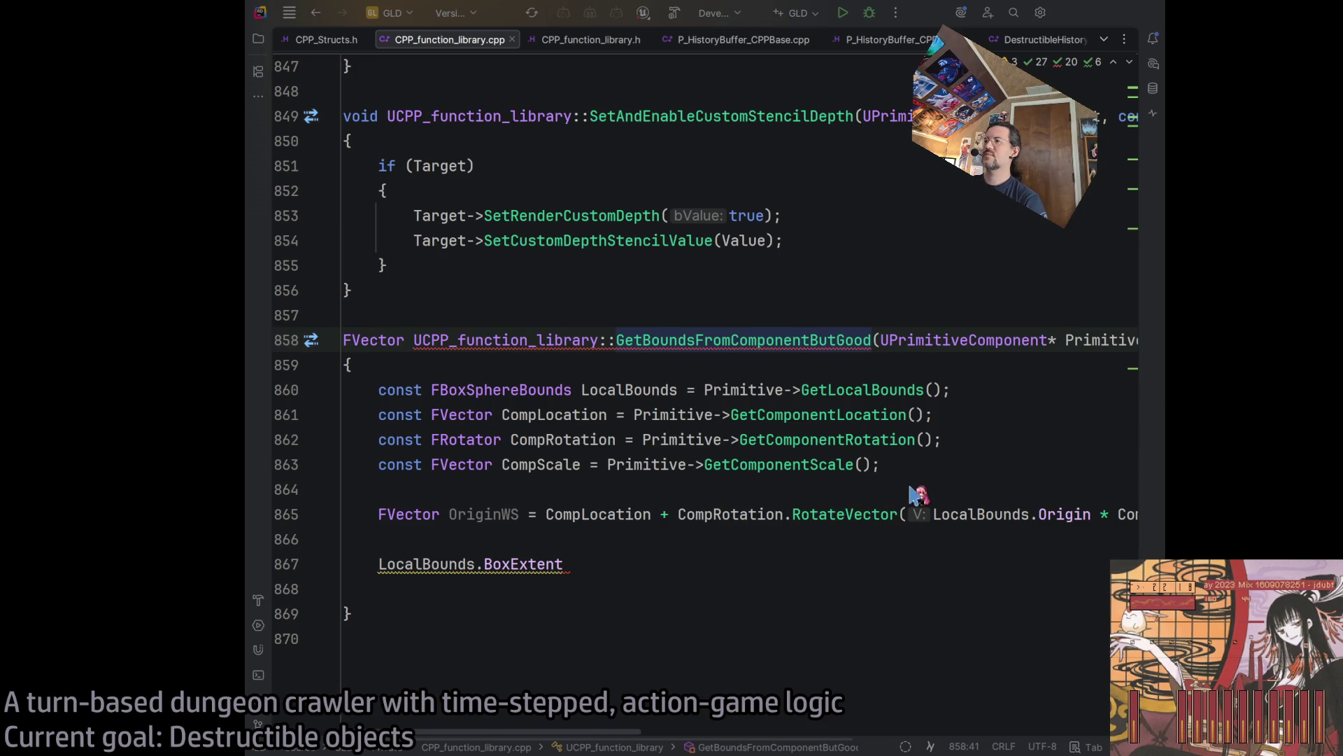
Rename the function to PositionBoxOverComponent and locate its declaration in CPP_function_library.h.
text(PositionBoxOverComponent)
key(ctrl+b)
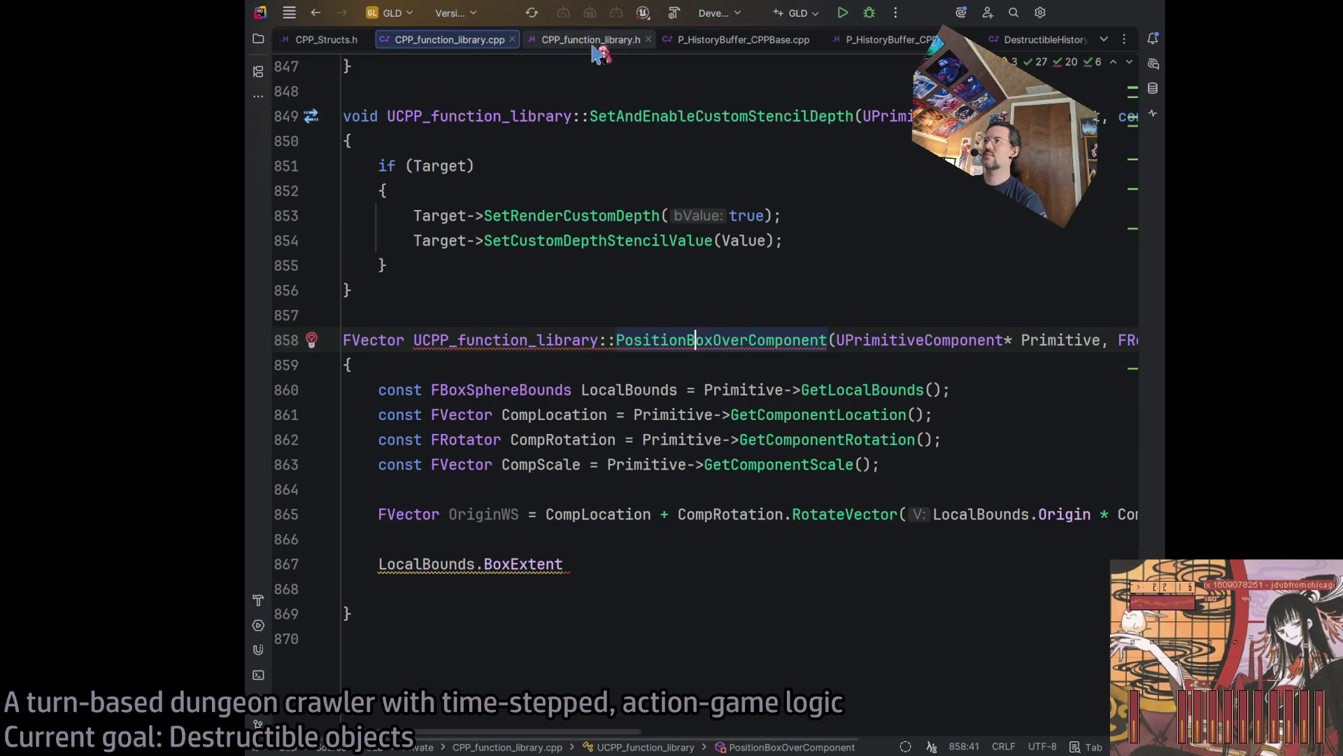
click(678, 563)
scroll(673, 736, right, 3)
scroll(594, 742, left, 5)
scroll(564, 749, right, 10)
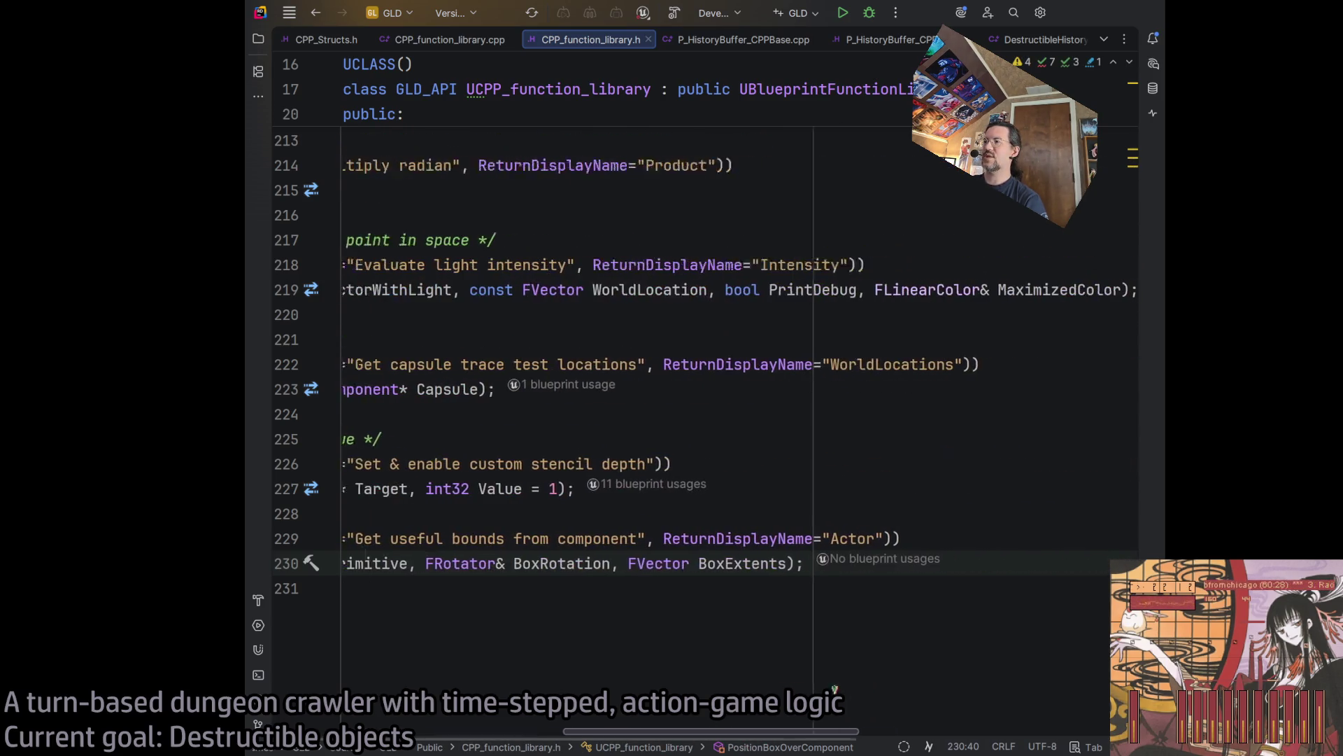
scroll(736, 419, up, 10)
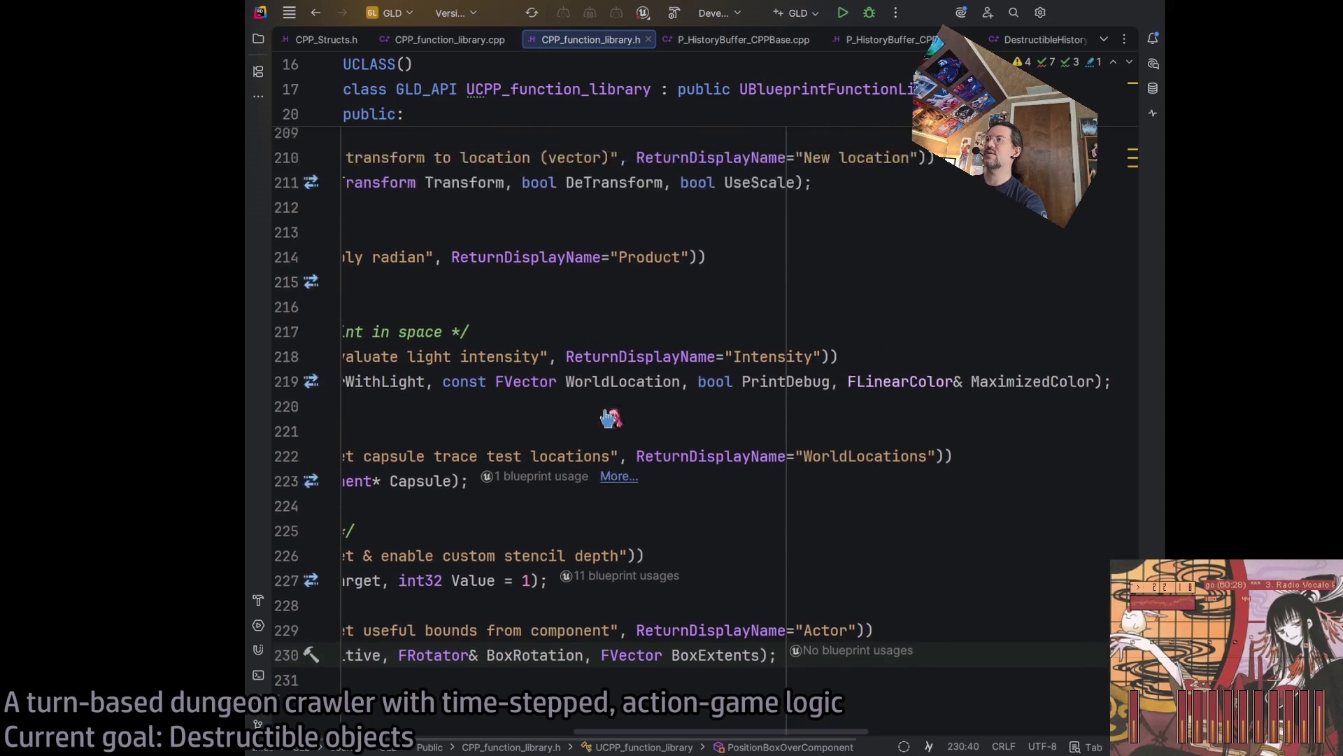
scroll(736, 444, up, 9)
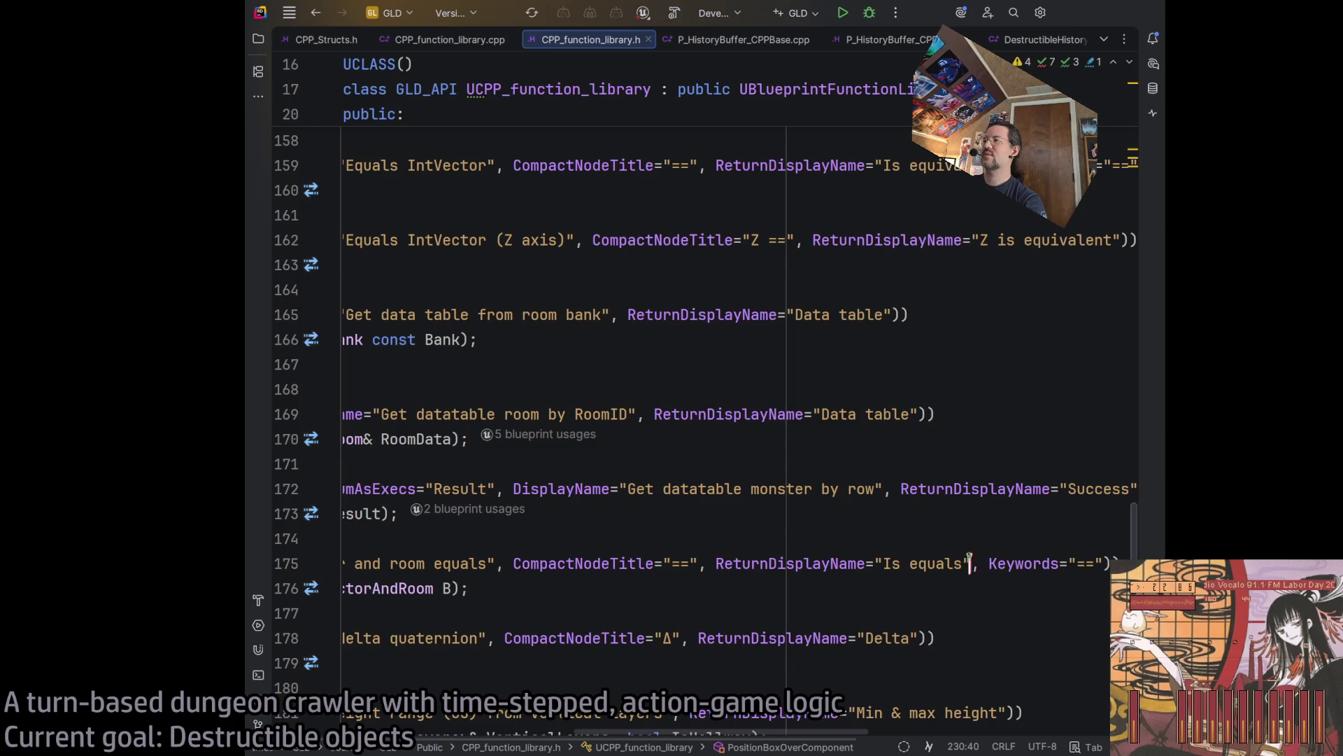
drag(974, 563, 1111, 564)
scroll(740, 658, down, 7)
scroll(740, 658, down, 10)
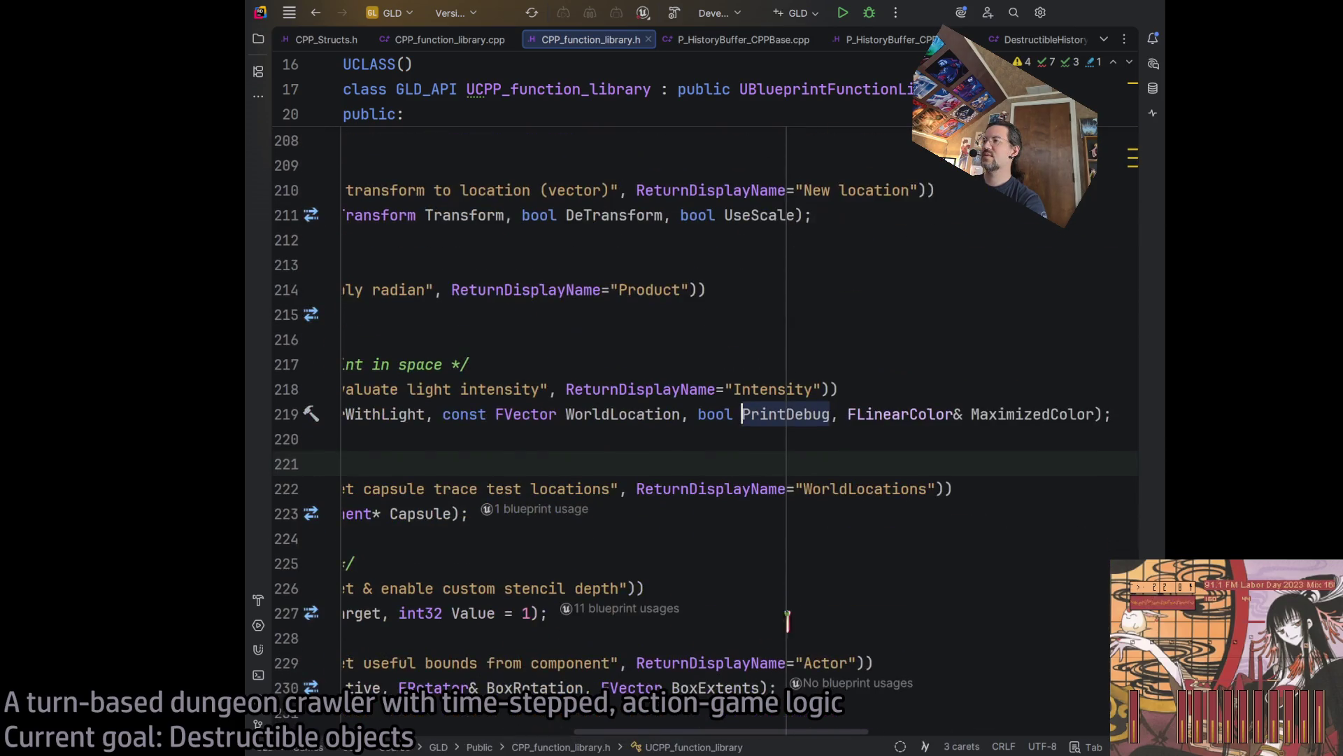
Add a Keywords specifier 'Bounds' after the Actor display name and remove the stray comma.
click(858, 538)
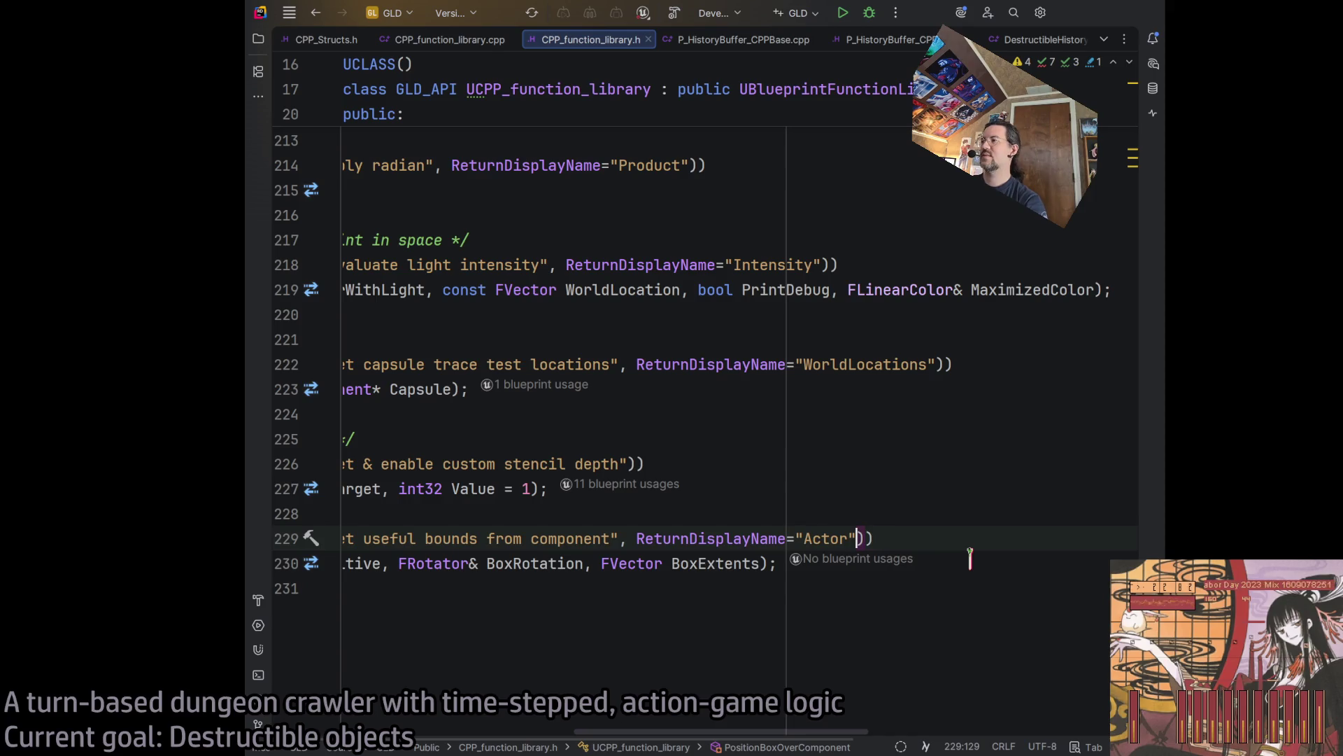
text(,)
text(, Keywords="==")
key(Left)
key(BackSpace)
text(Bounds)
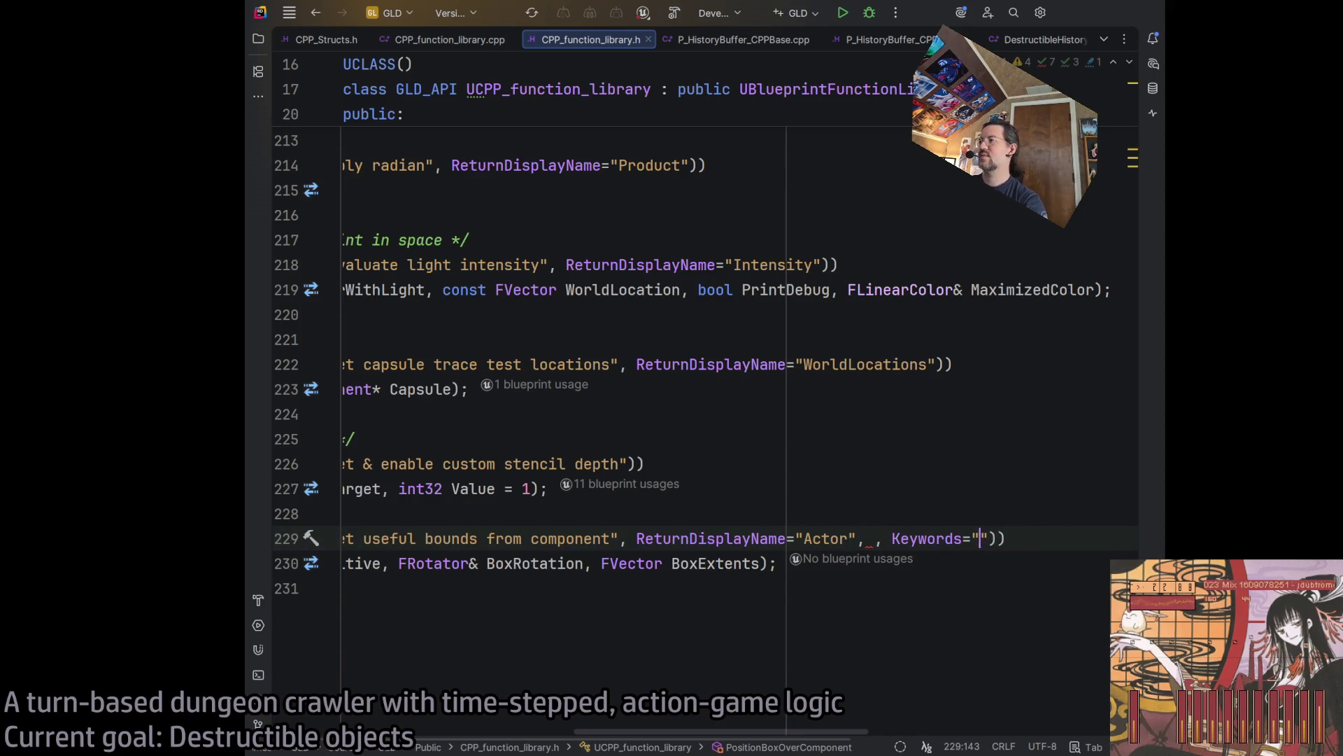
click(867, 538)
key(Delete)
key(Delete)
Change the ReturnDisplayName from Actor to BoxLocationWS.
double_click(826, 538)
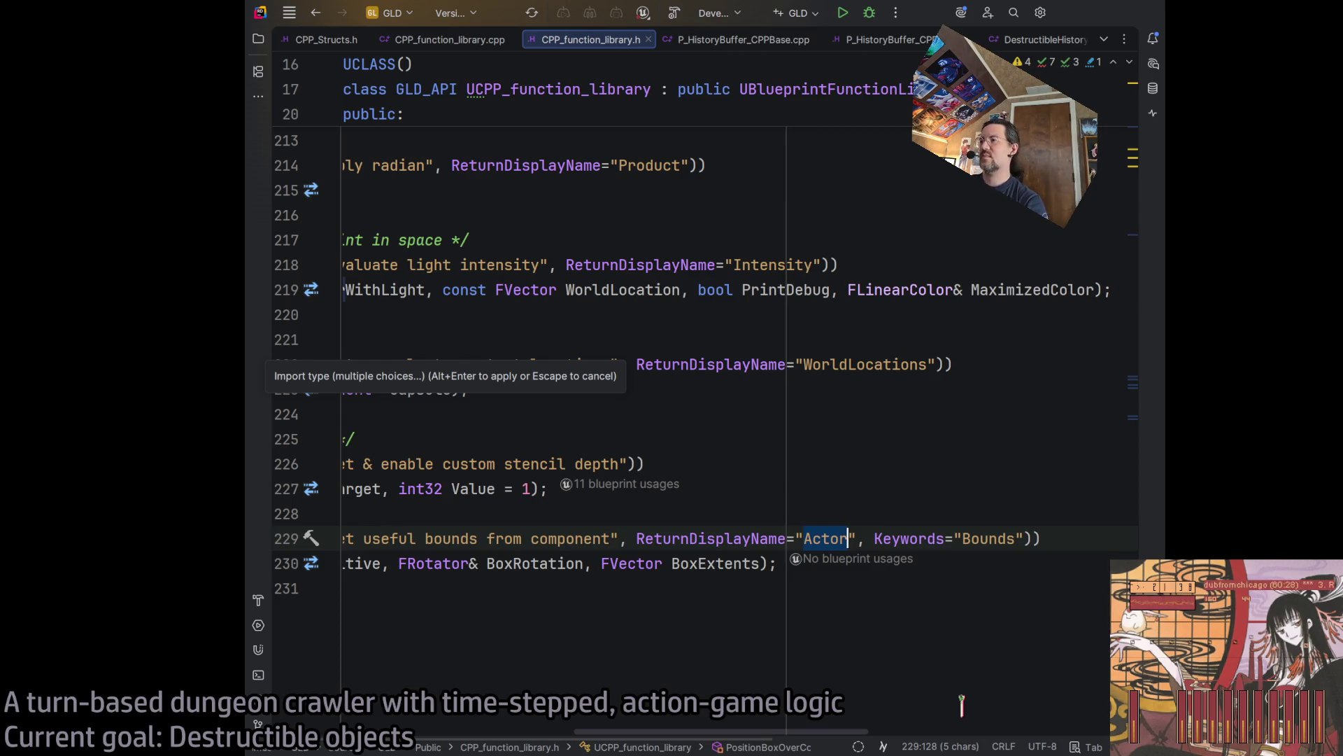
text(LocationWS)
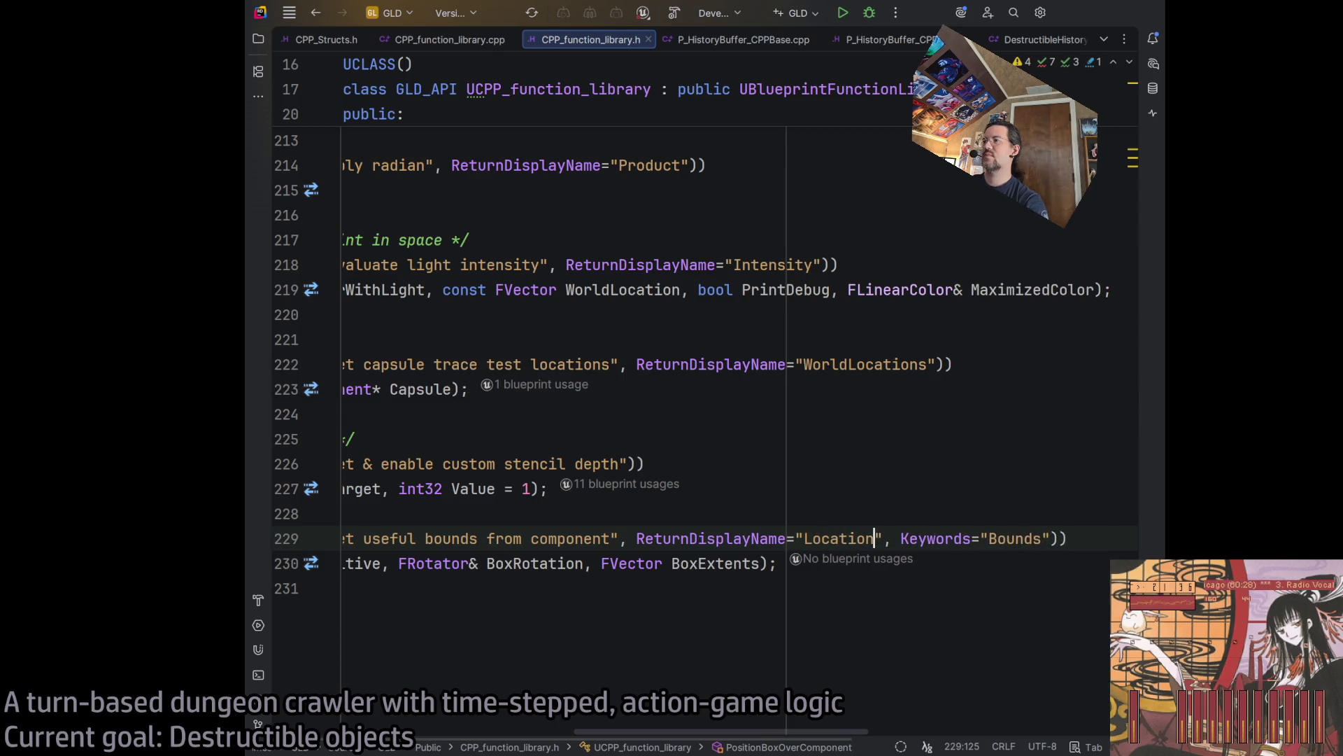
scroll(763, 616, left, 5)
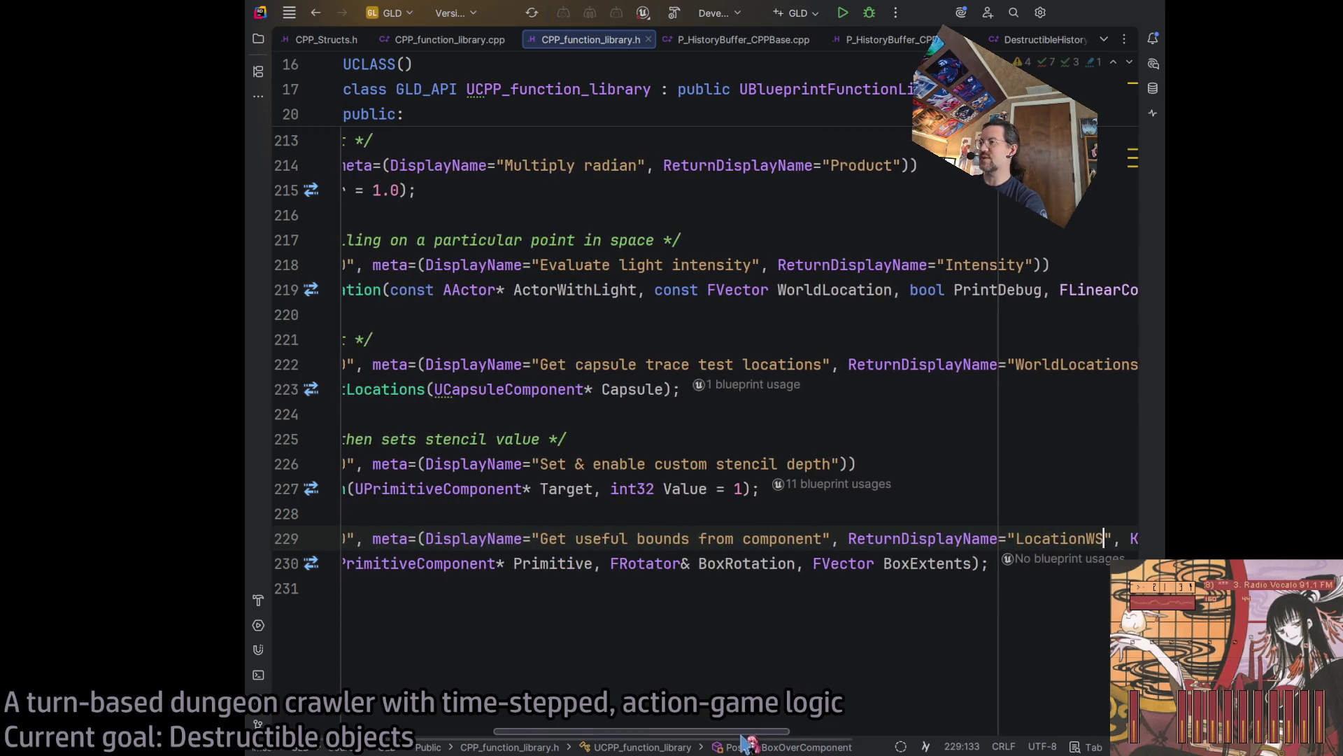
double_click(1019, 539)
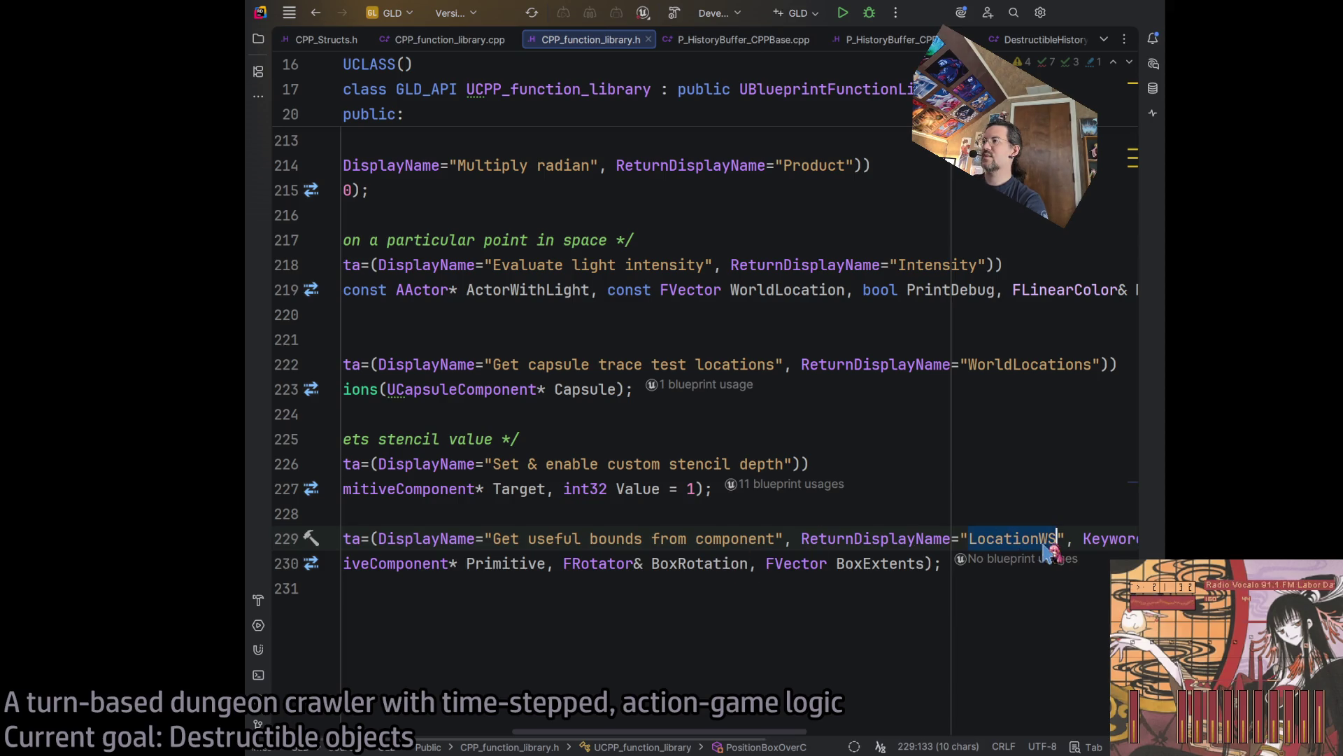
text(BoxL)
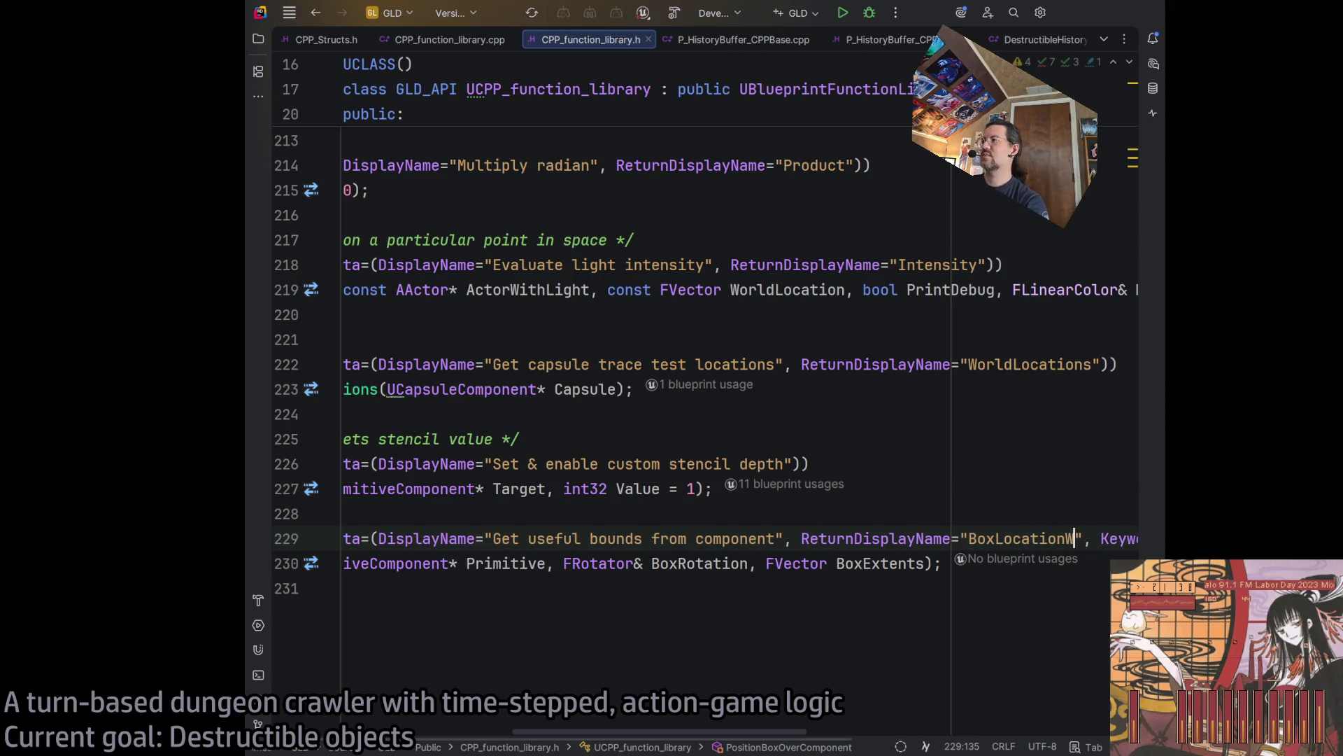
text(S)
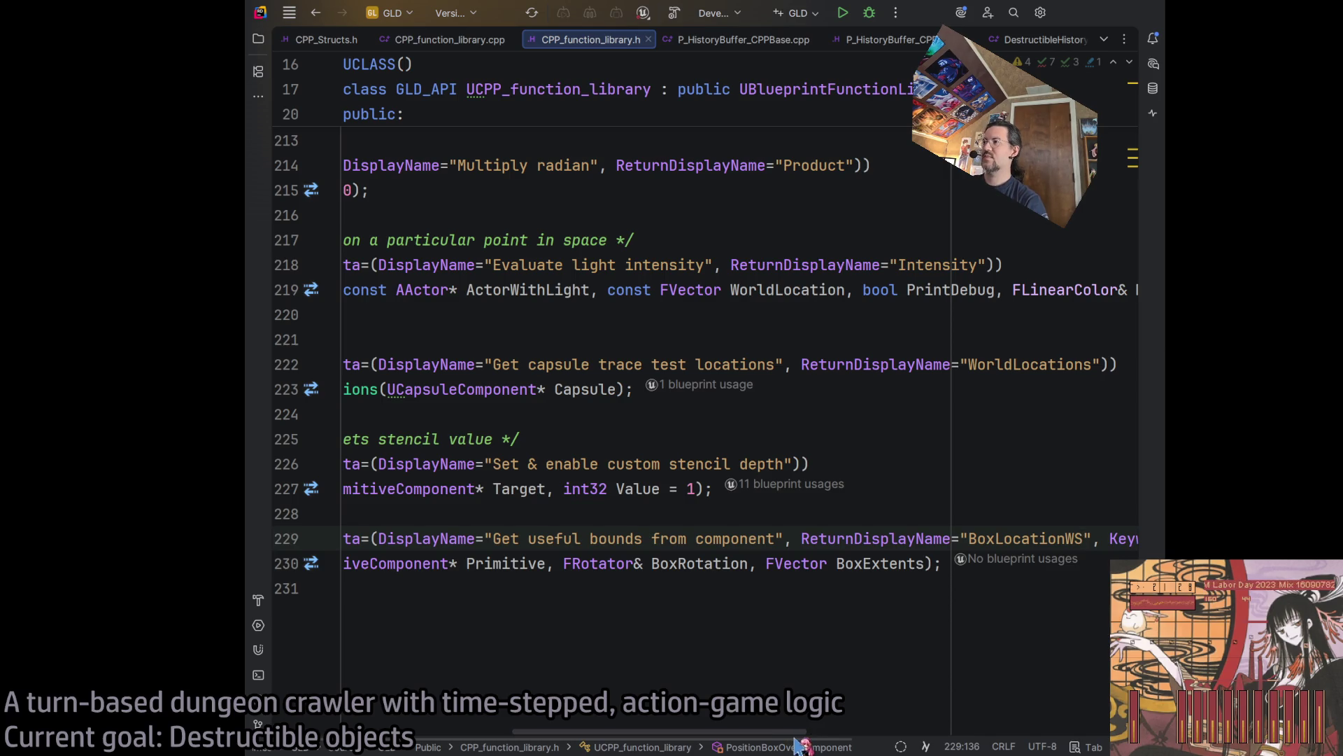
mouse_move(796, 739)
mouse_down()
mouse_move(709, 738)
mouse_move(913, 738)
mouse_move(538, 736)
mouse_up()
drag(873, 539, 1078, 536)
Set the function's DisplayName to PositionBoxOverComponent.
text(PositionBoxOverCo)
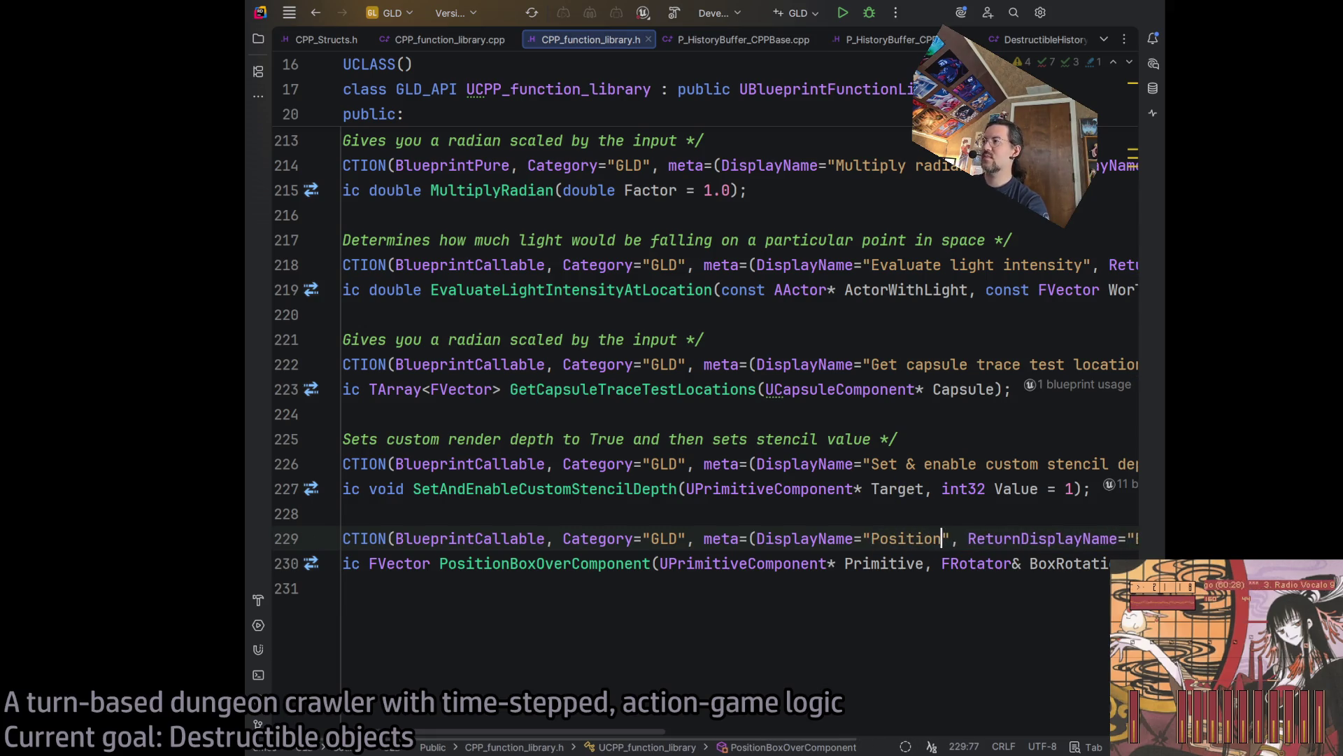
text(mponent)
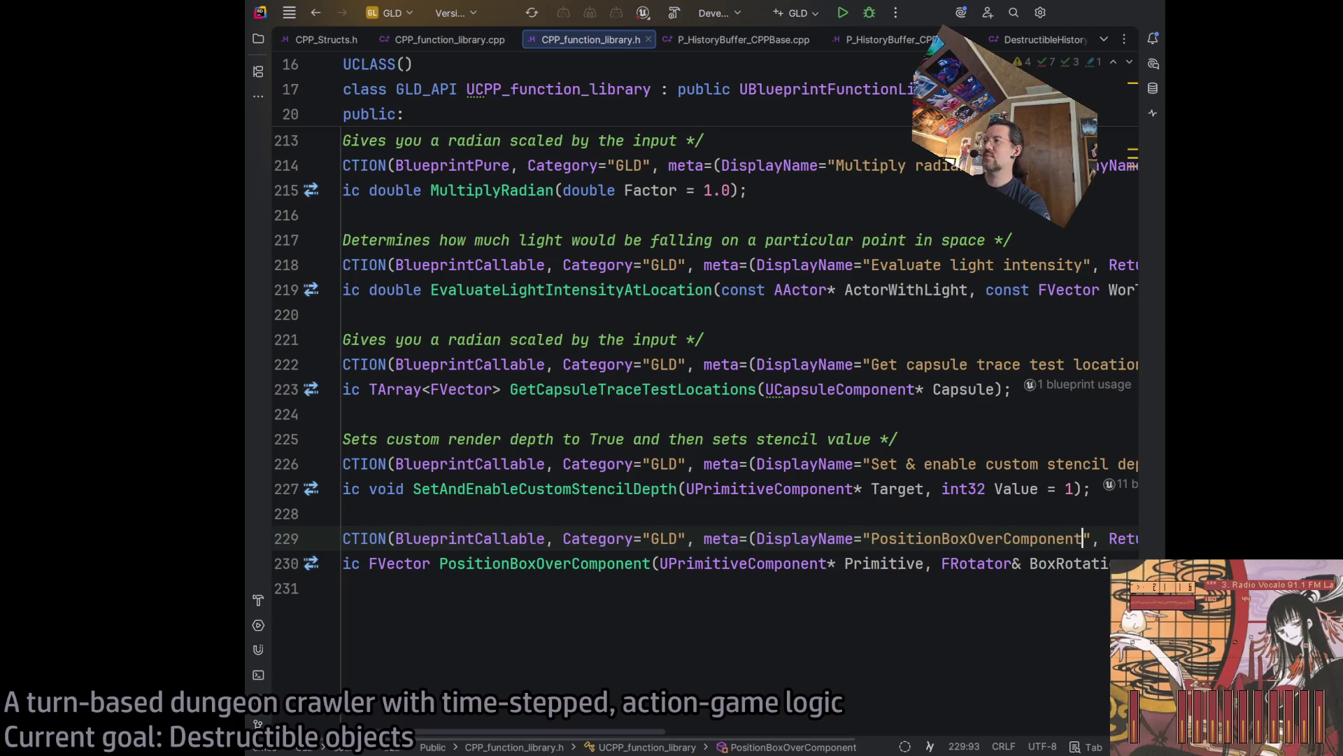
mouse_move(633, 740)
mouse_down()
mouse_move(887, 717)
mouse_move(651, 739)
mouse_up()
scroll(728, 629, right, 3)
Rename the Primitive parameter to Component everywhere and jump to the .cpp definition.
double_click(825, 565)
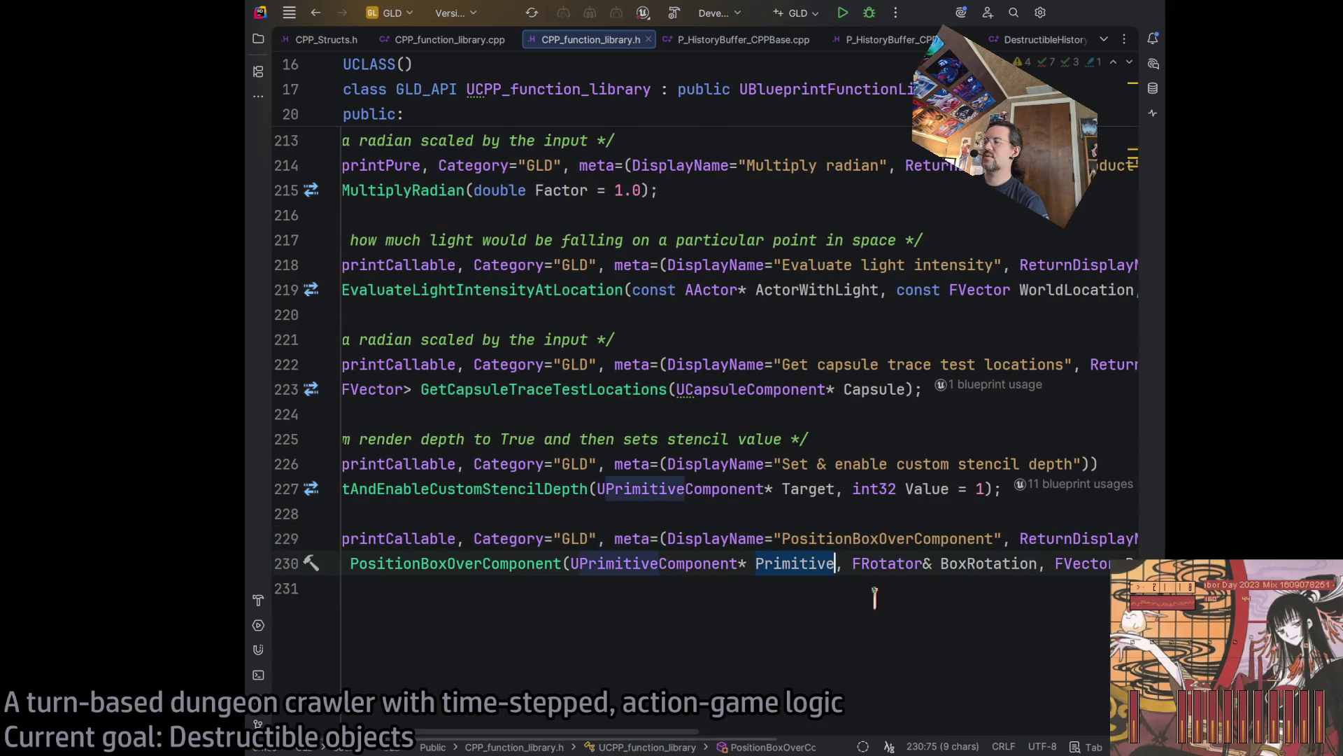
text(Component)
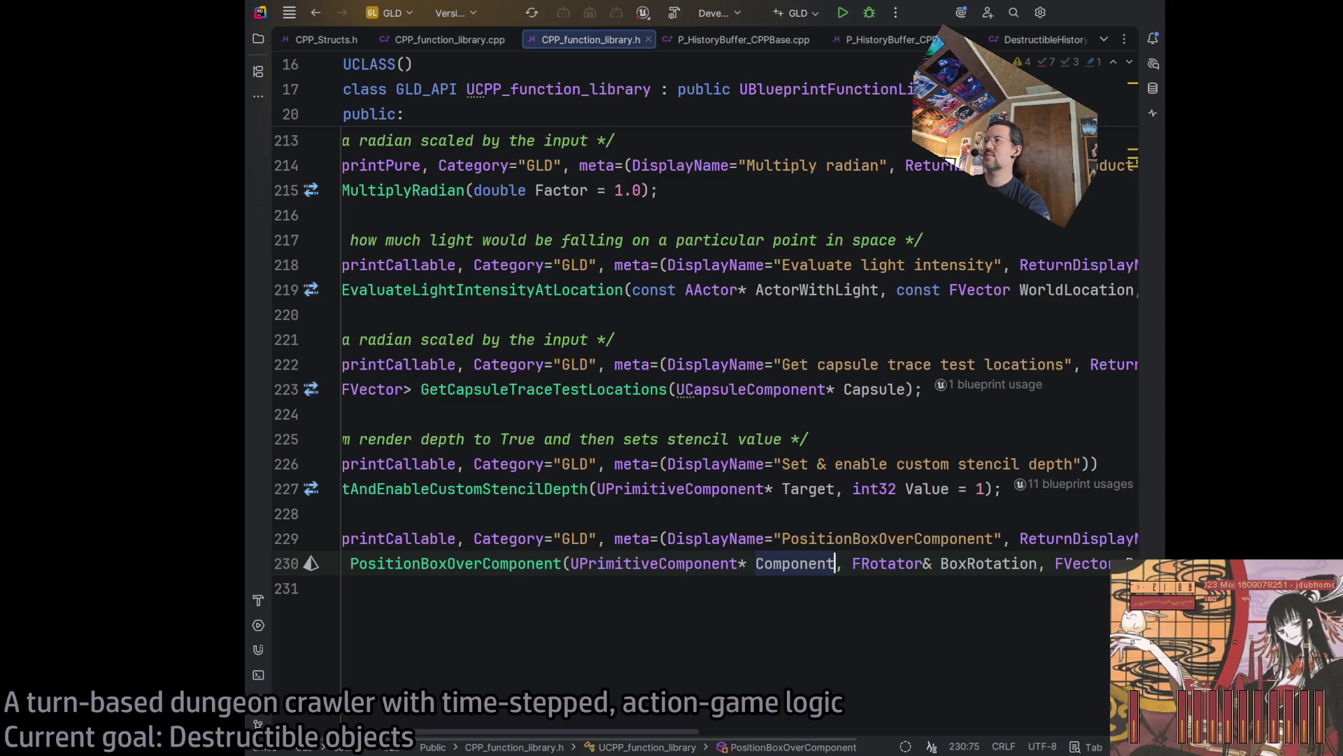
click(948, 566)
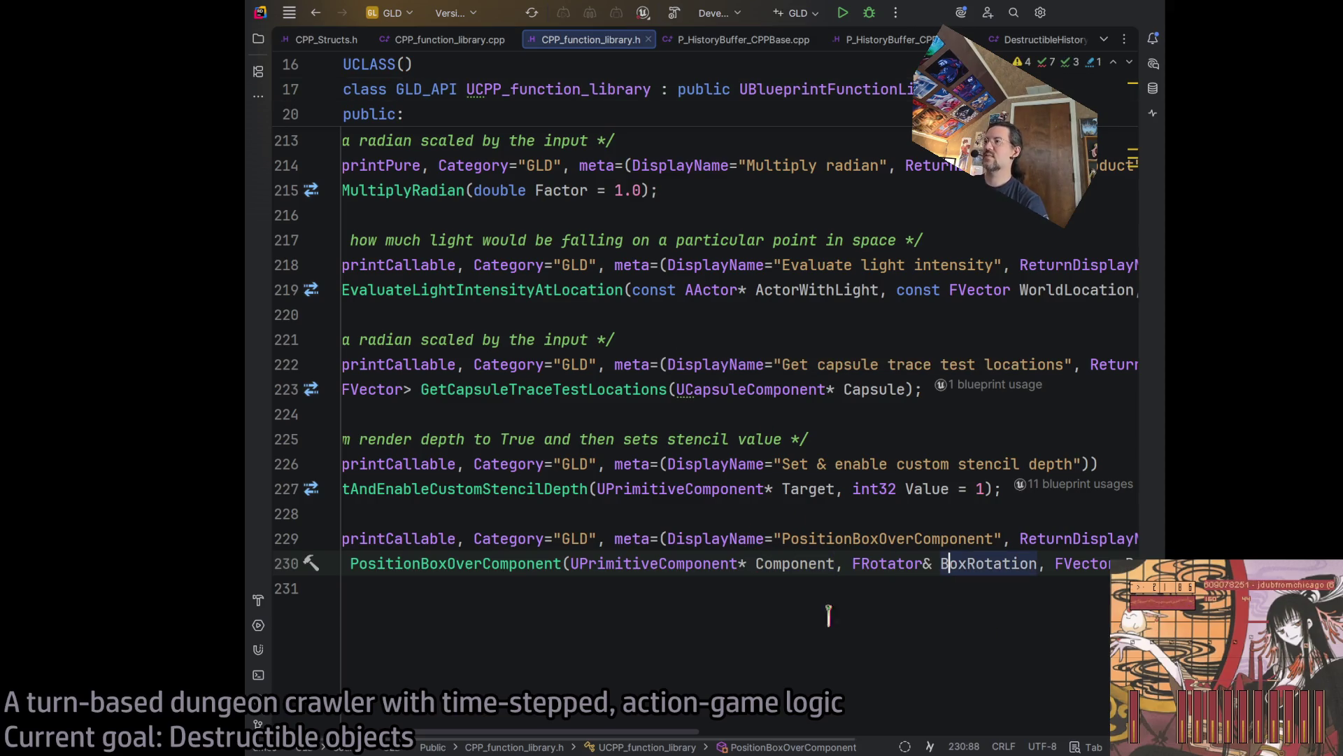
double_click(796, 564)
key(ctrl+z)
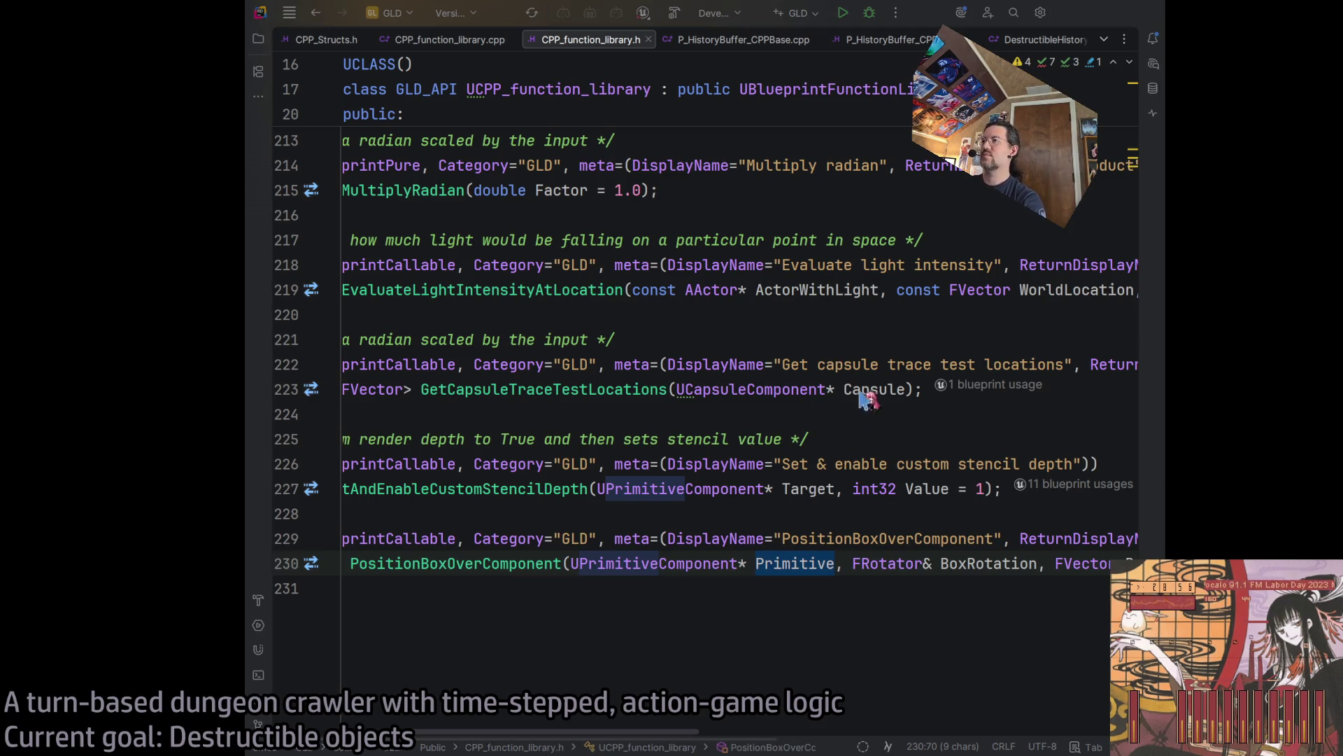
key(Return)
key(ctrl+b)
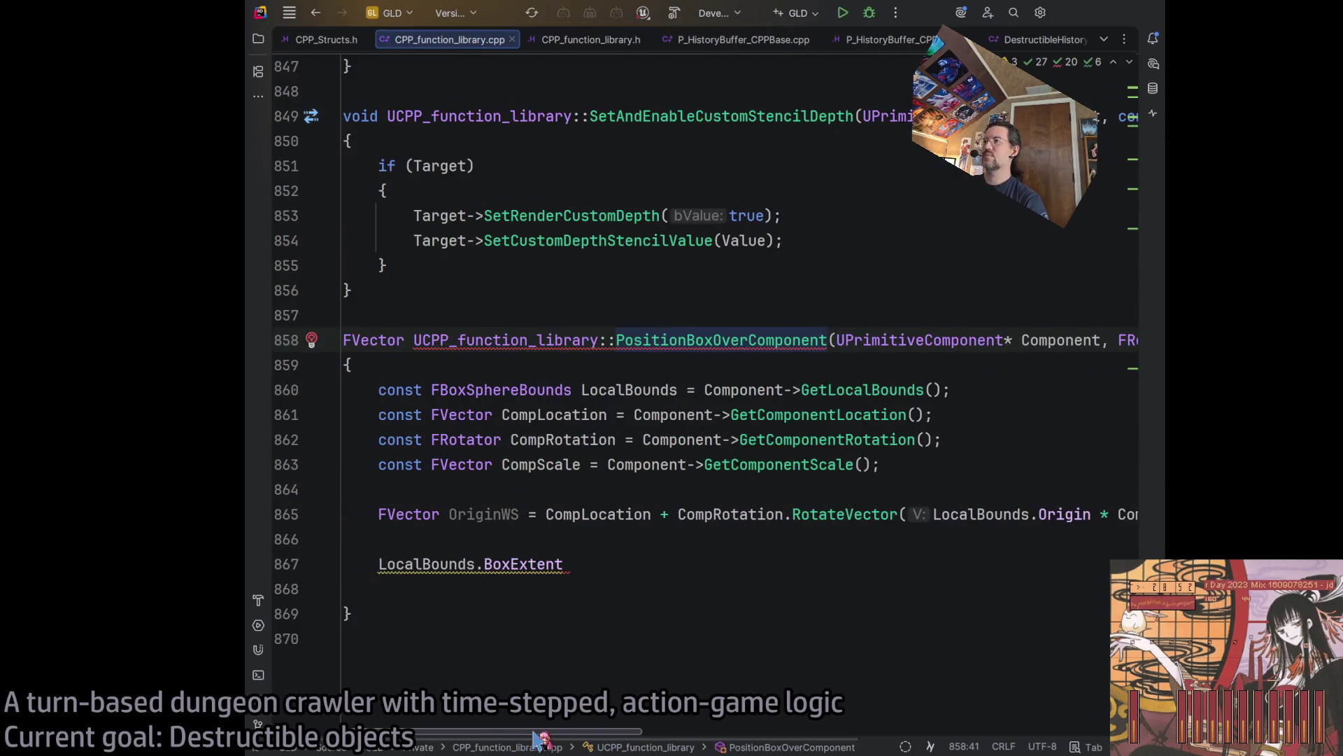
Replace the unfinished LocalBounds.BoxExtent line with 'return OriginWS;'.
click(618, 565)
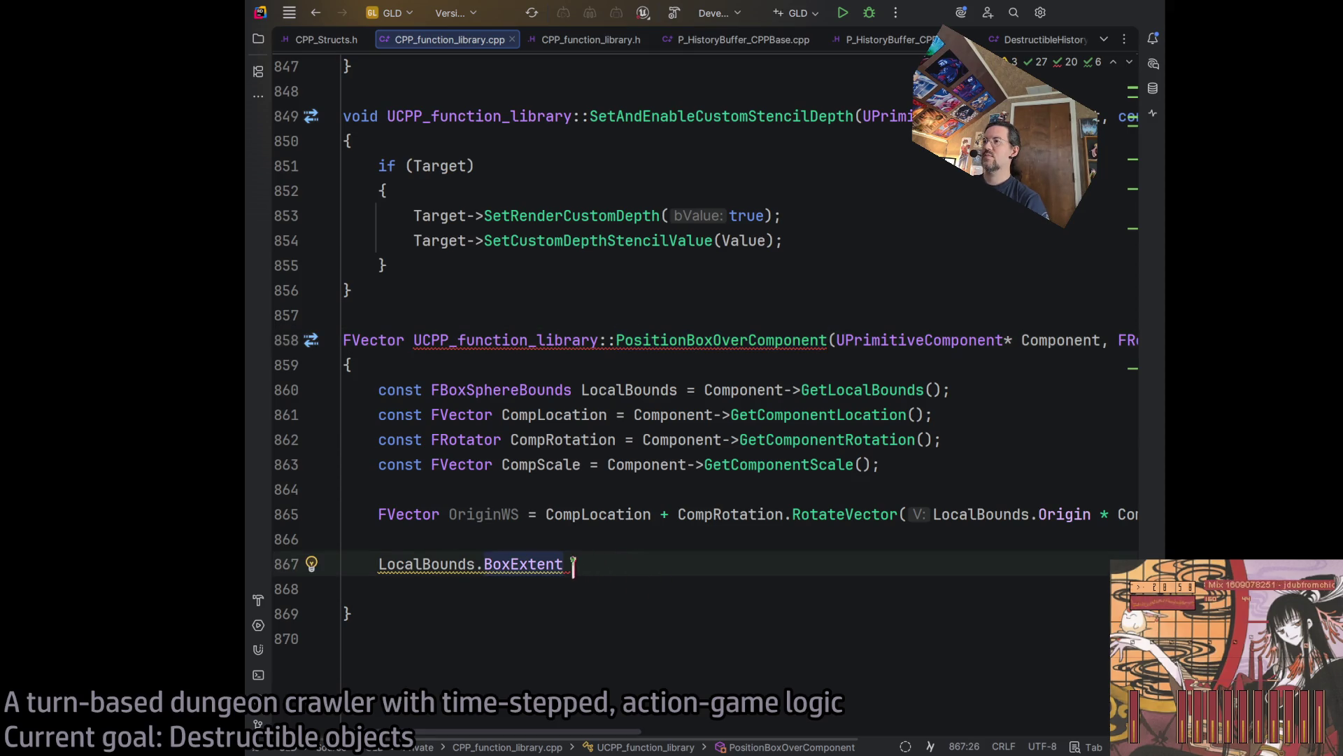
drag(613, 560, 269, 563)
key(BackSpace)
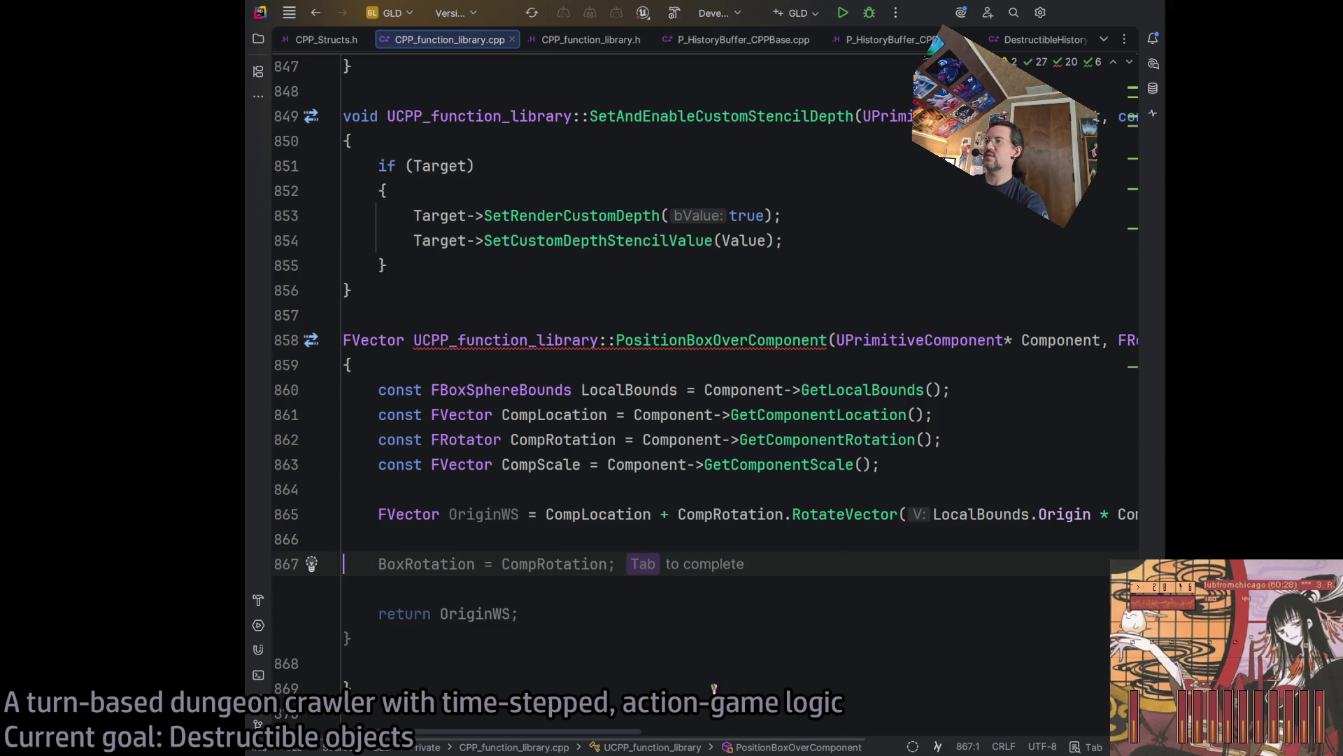
key(Escape)
key(Return)
key(Return)
text(ret)
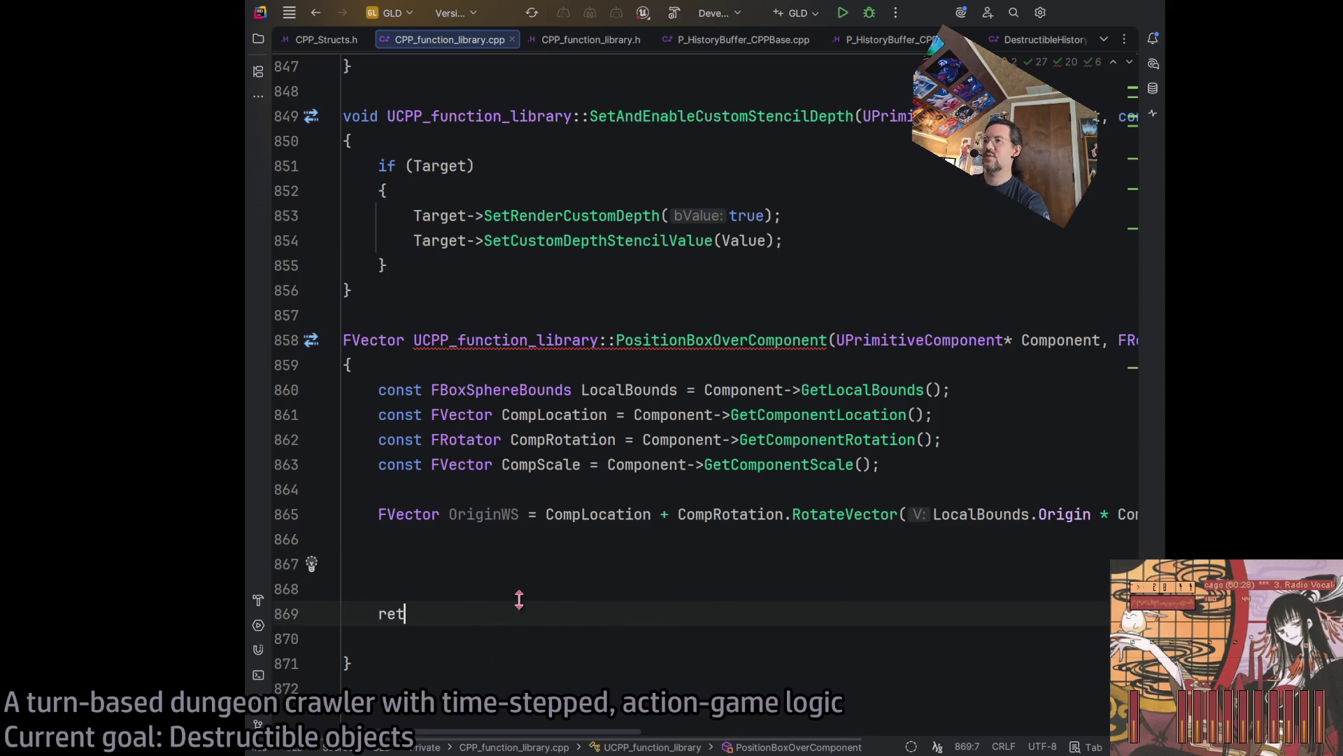
text(urn OriginWS;)
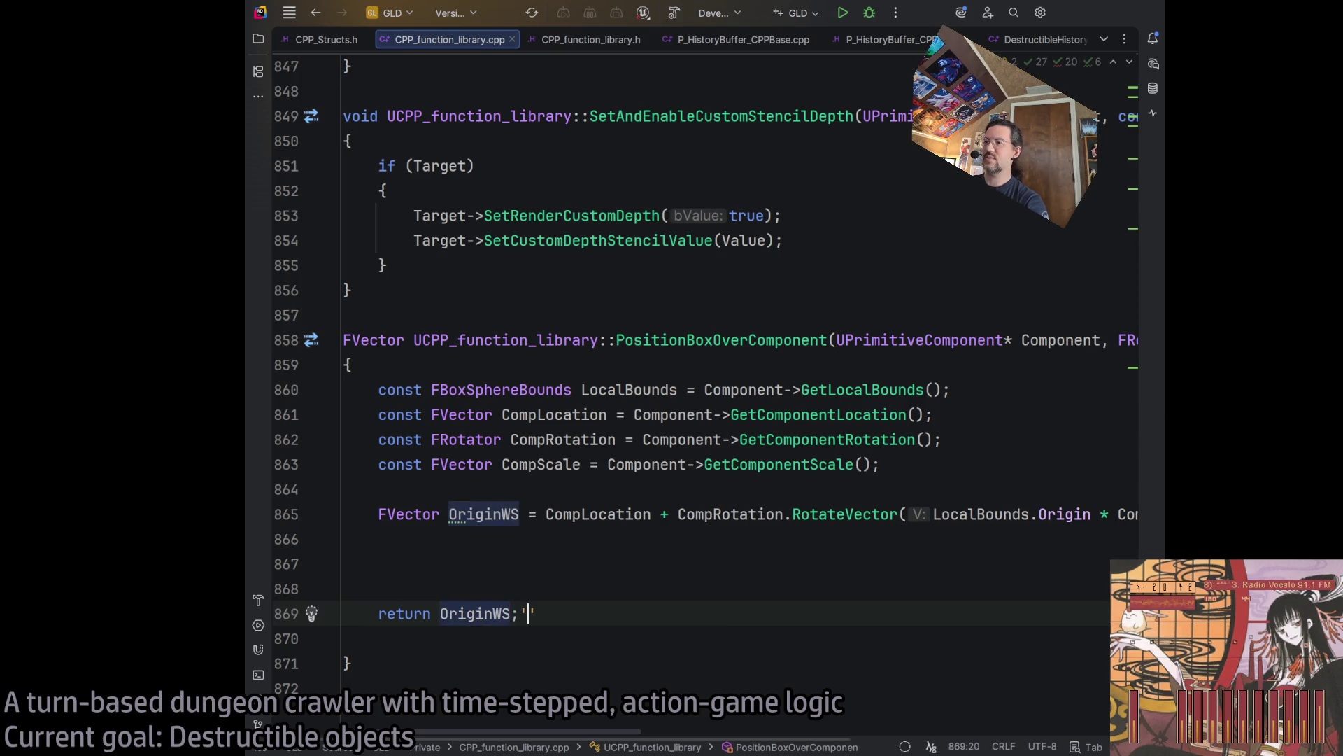
key(Up)
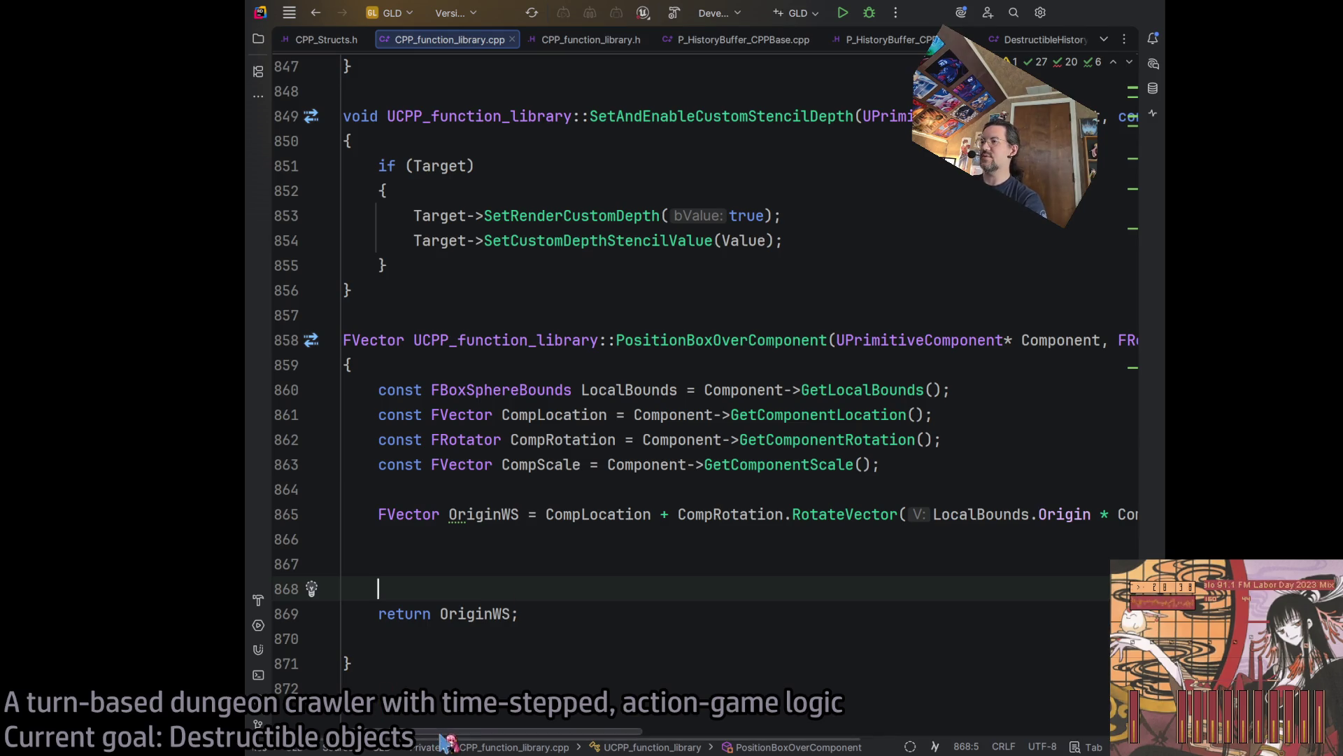
Add placeholder lines 'BoxRotation = ?' and 'BoxExtents = ??;' above the return, copying BoxRotation from the signature.
scroll(392, 718, right, 10)
double_click(532, 343)
key(ctrl+c)
scroll(671, 728, left, 10)
click(459, 592)
key(ctrl+v)
text(= )
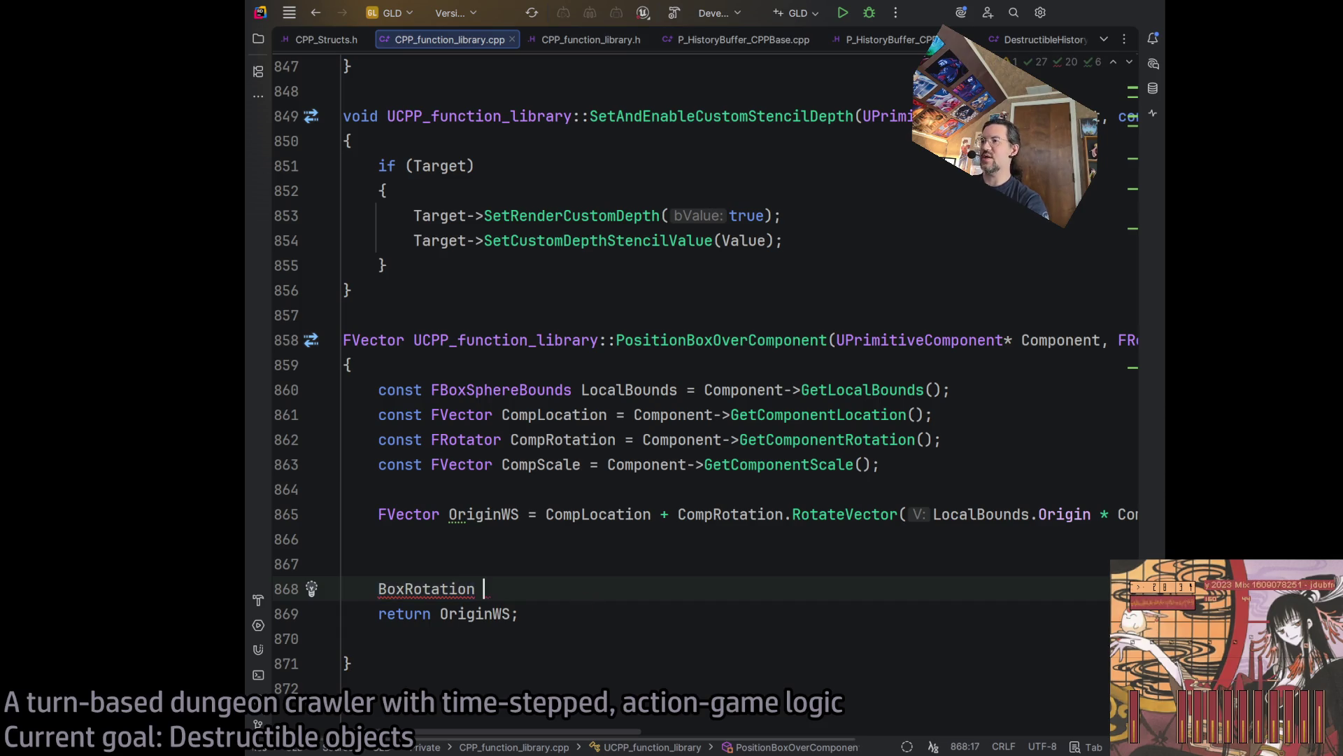
text(??)
key(Return)
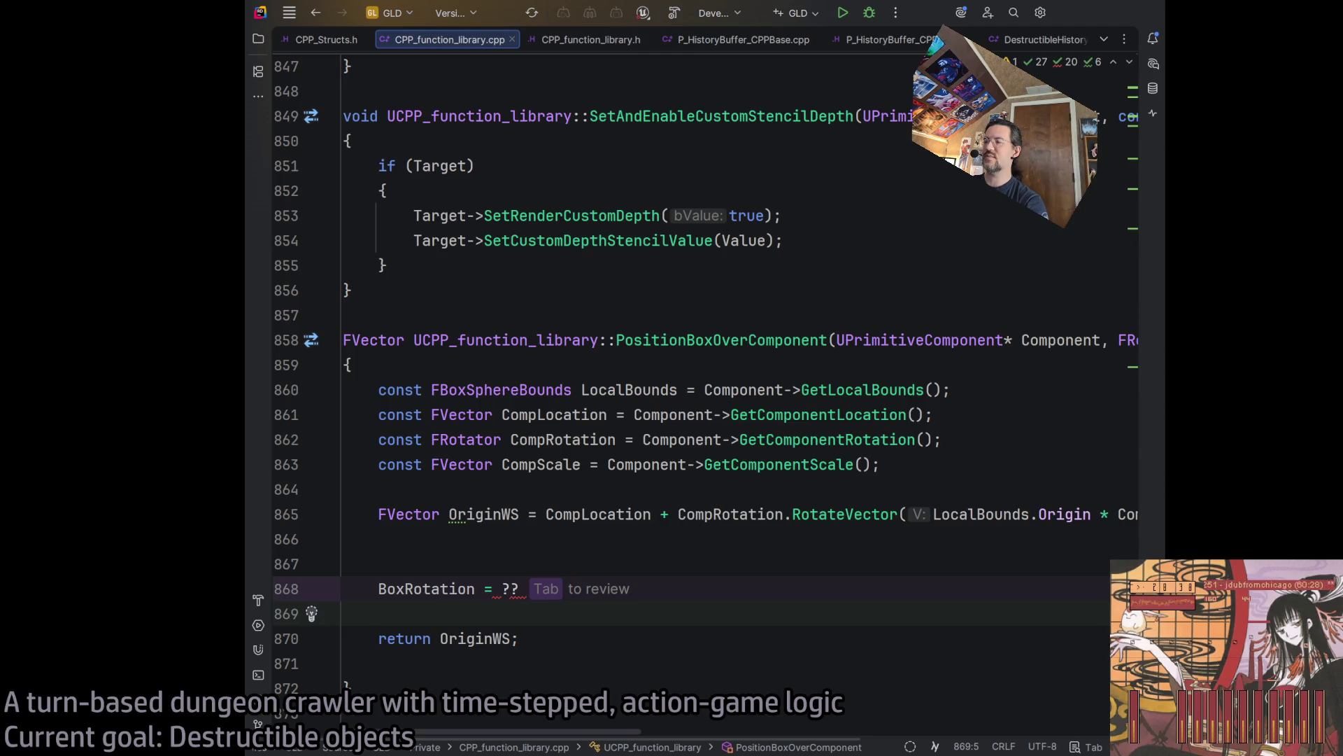
text(BoxExtents = )
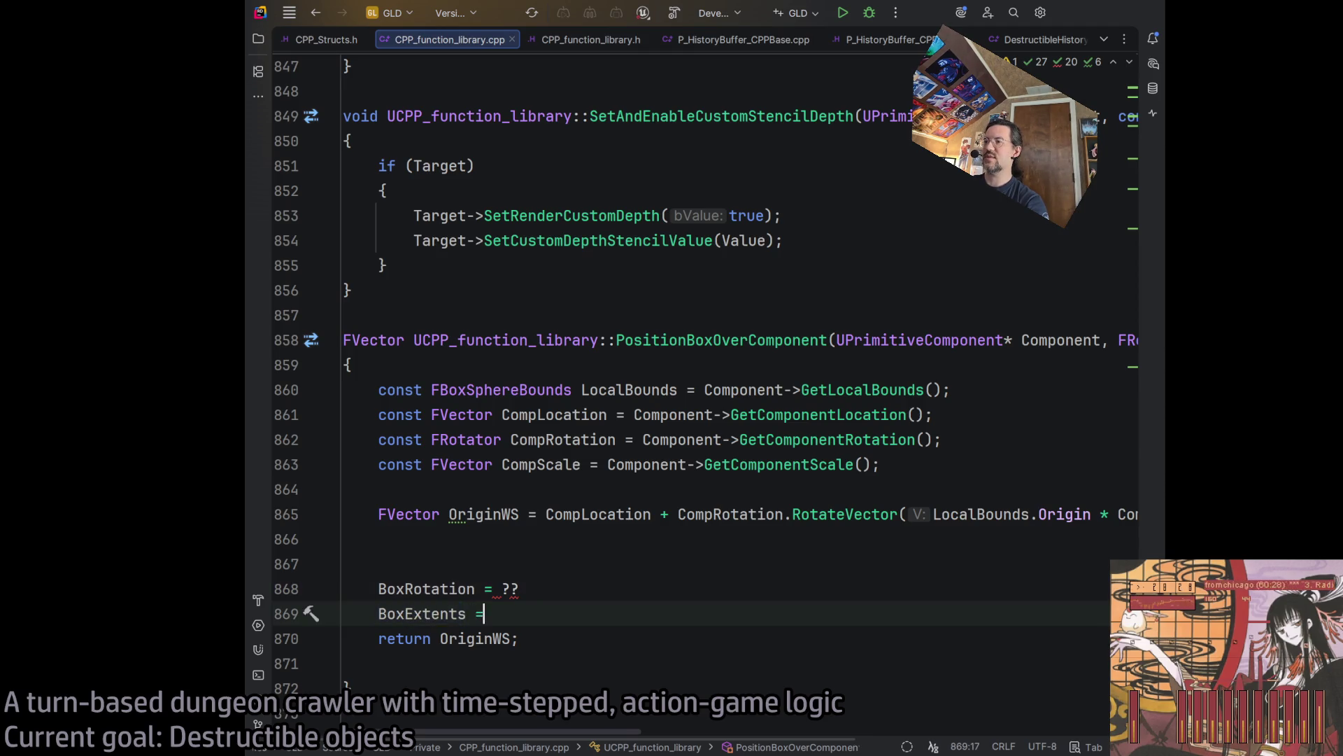
text(??;)
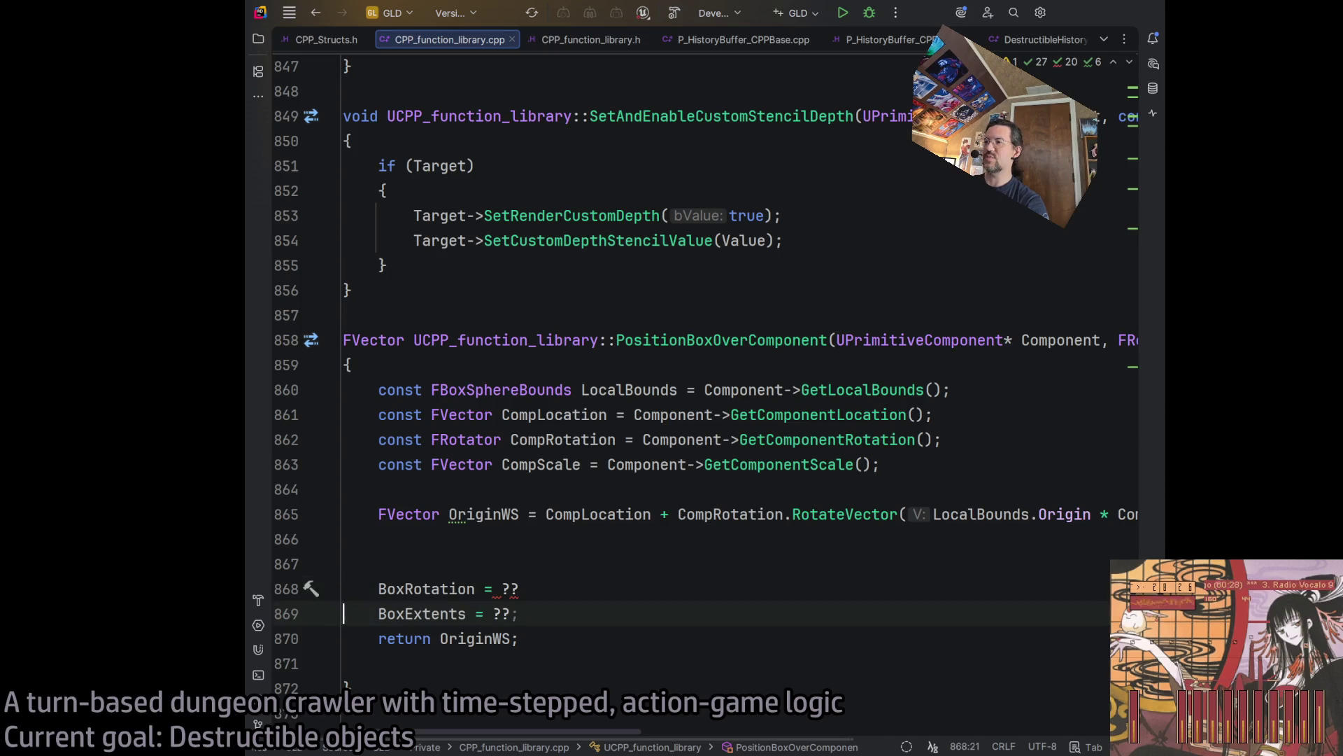
Terminate the BoxRotation placeholder with a semicolon and place the cursor on OriginWS.
key(Up)
key(End)
text(;)
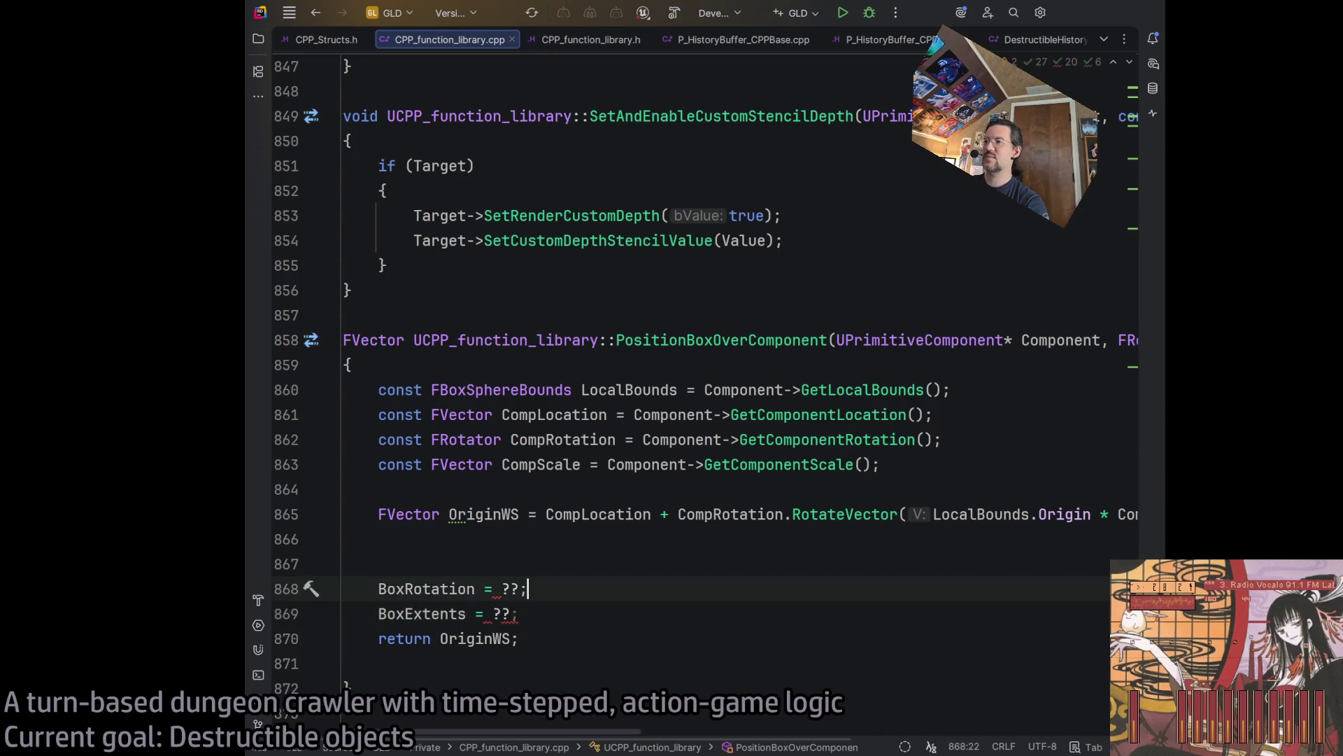
key(Up)
key(Up)
scroll(700, 349, right, 10)
scroll(700, 349, left, 10)
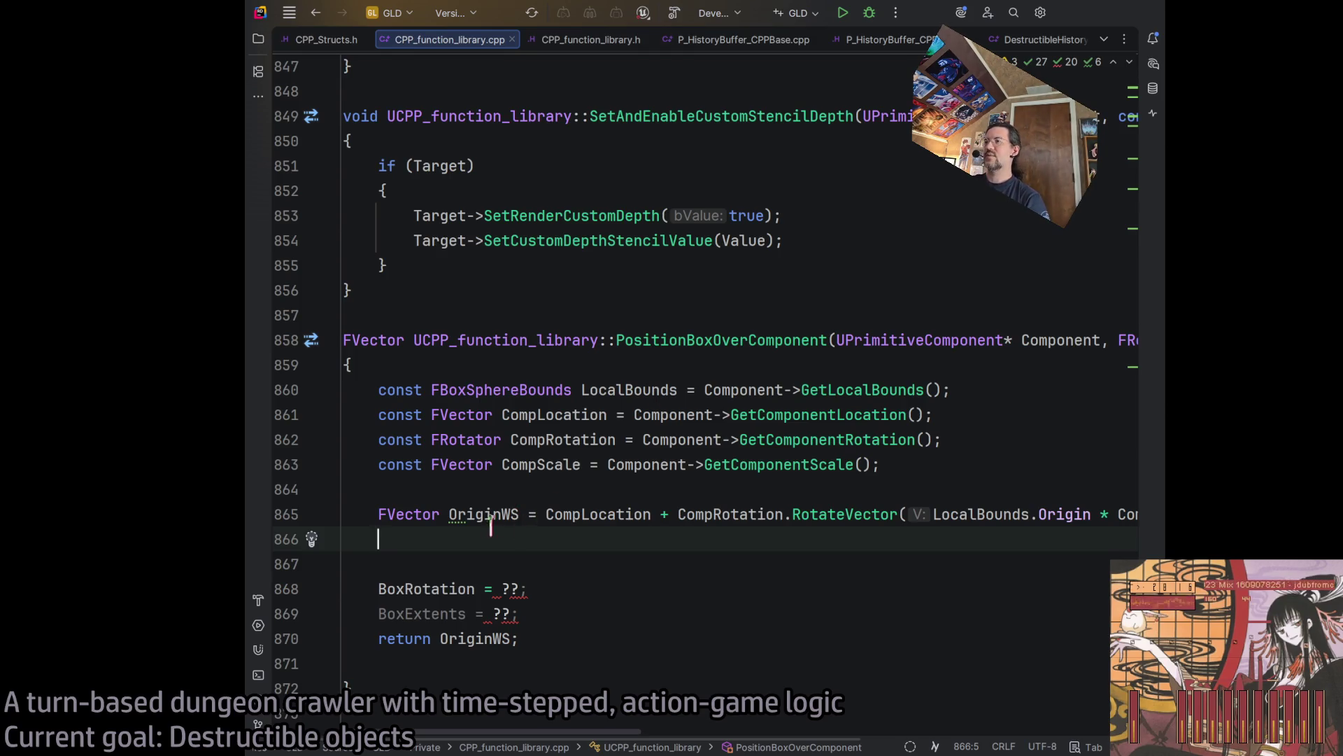
click(454, 516)
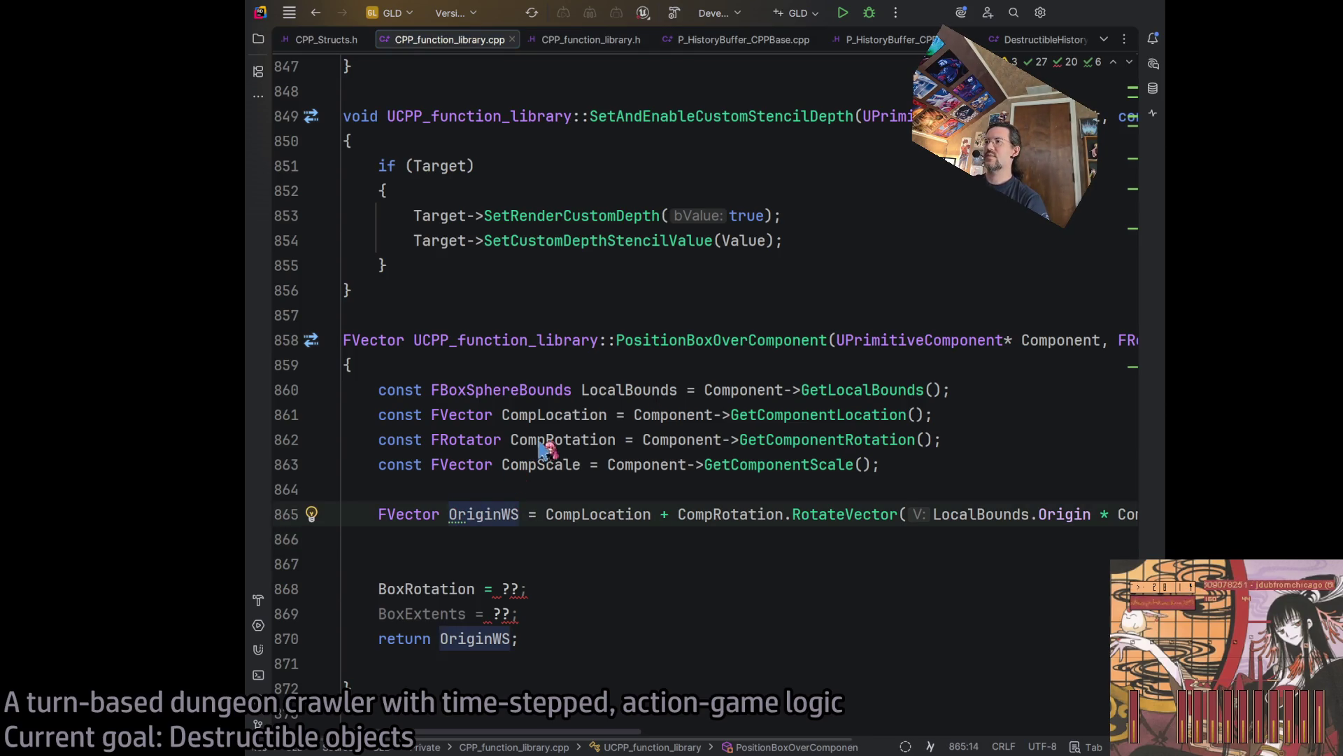
Make OriginWS a const variable and tidy the empty line below it.
key(alt+Return)
key(Return)
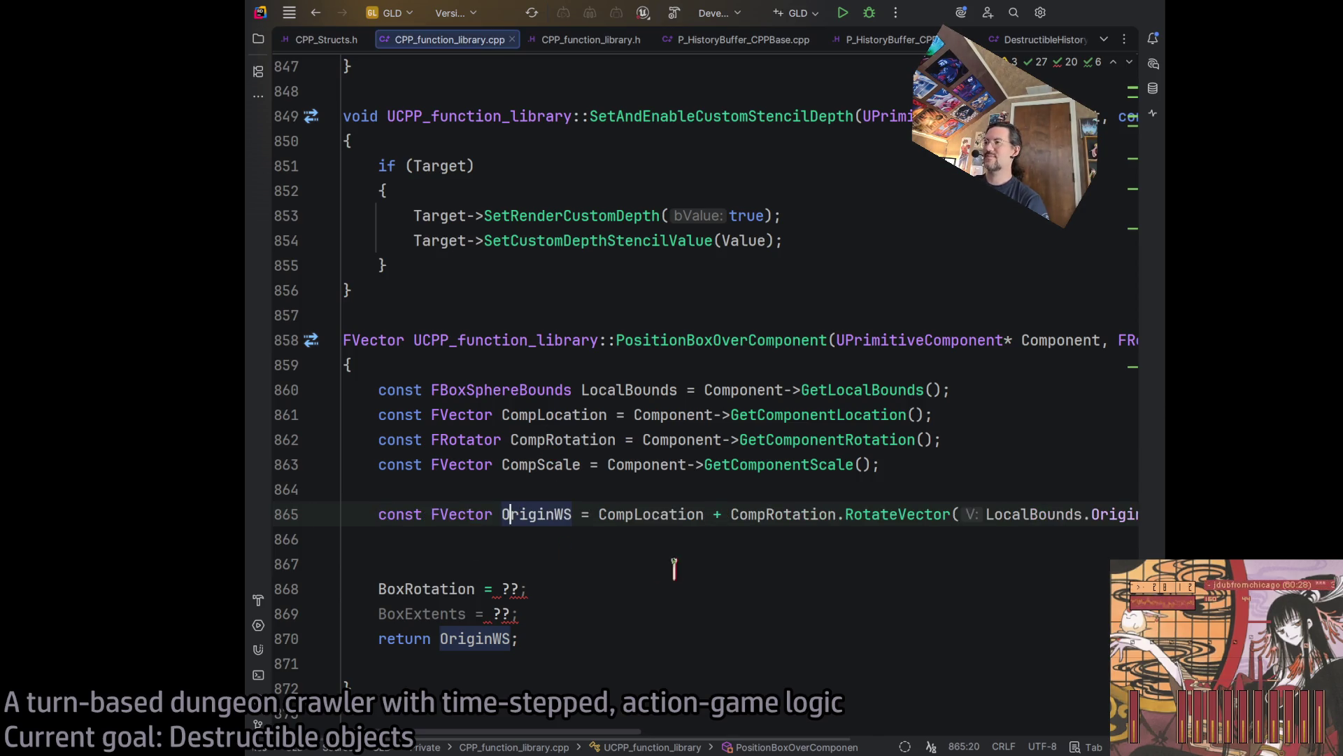
click(543, 538)
key(BackSpace)
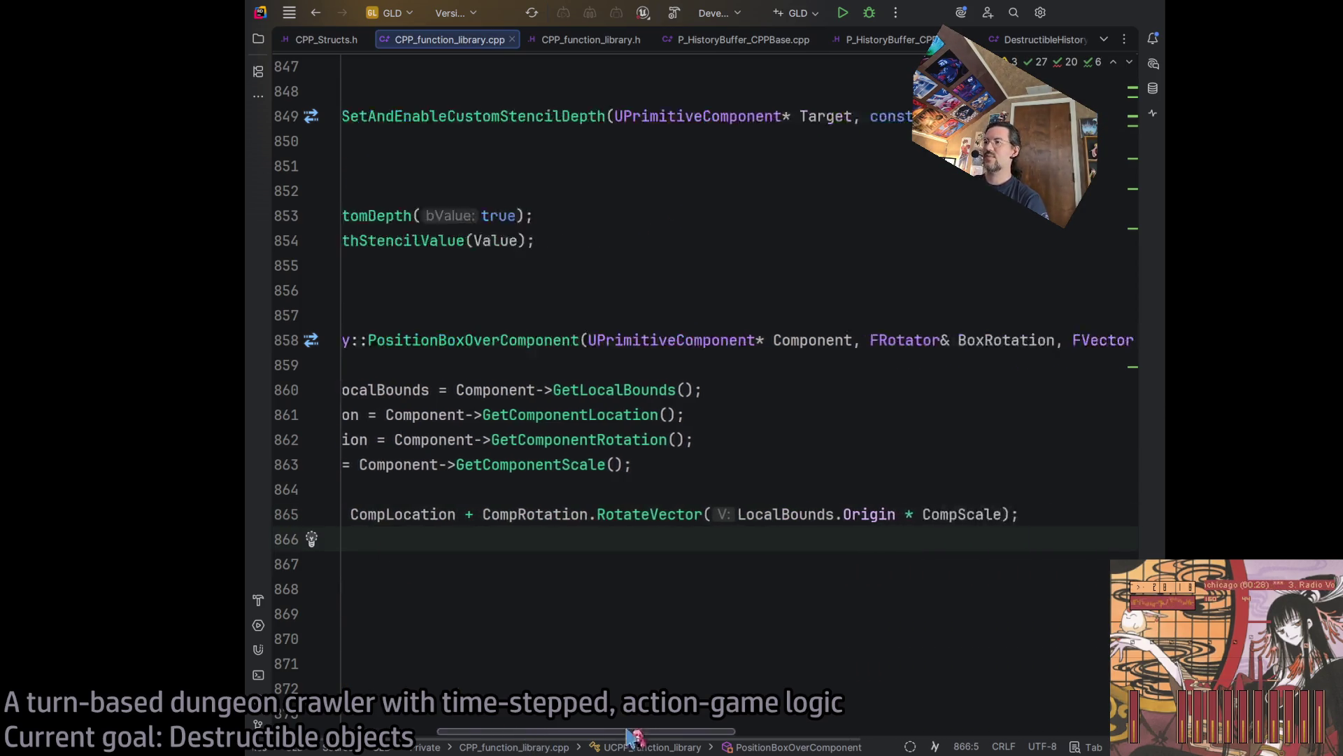
key(Return)
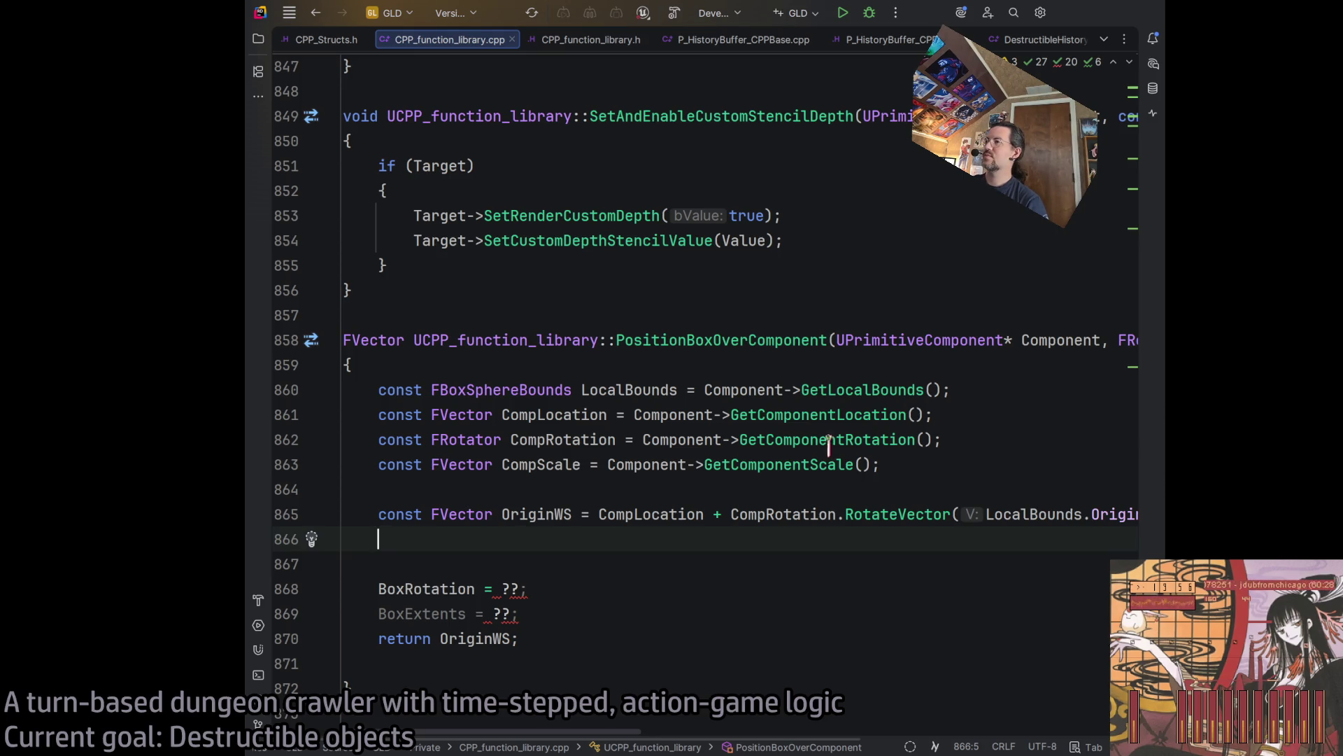
Replace CompRotation with BoxRotation on lines 862 and 865.
double_click(536, 440)
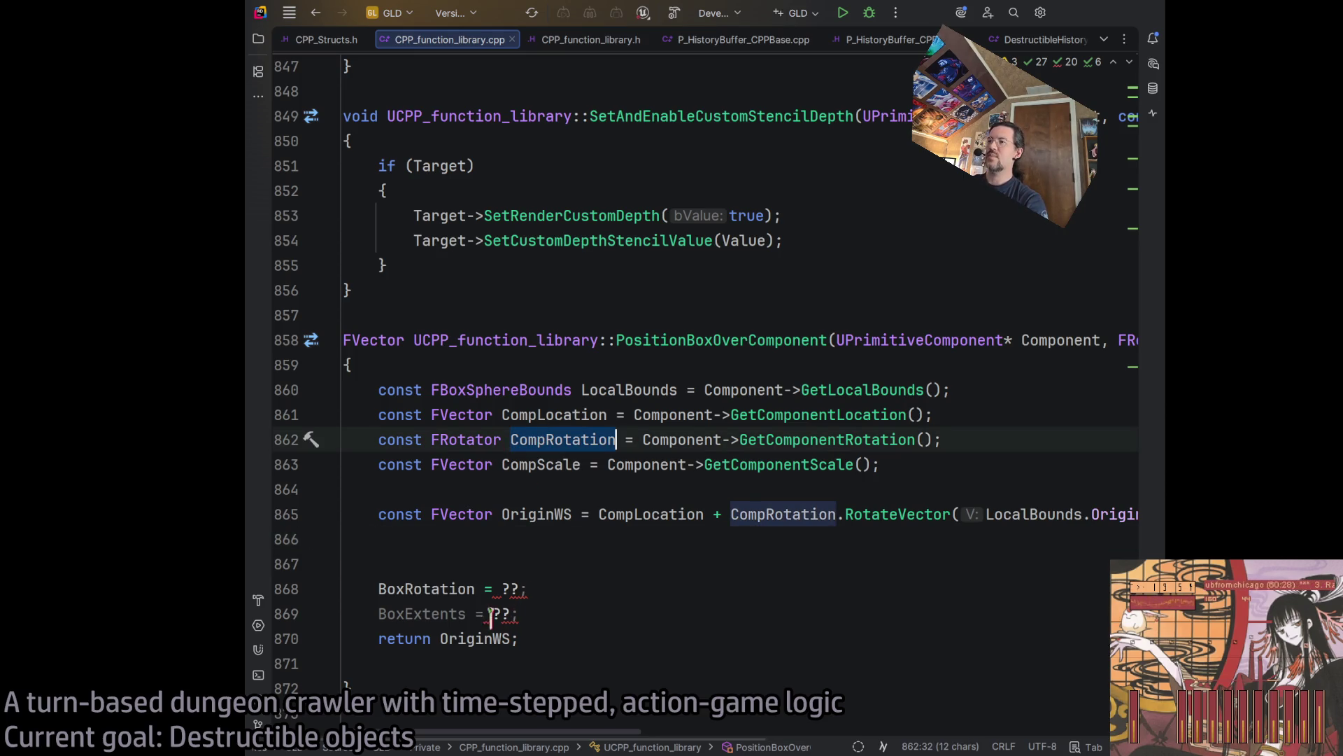
double_click(434, 591)
key(ctrl+c)
double_click(535, 439)
key(ctrl+v)
click(635, 564)
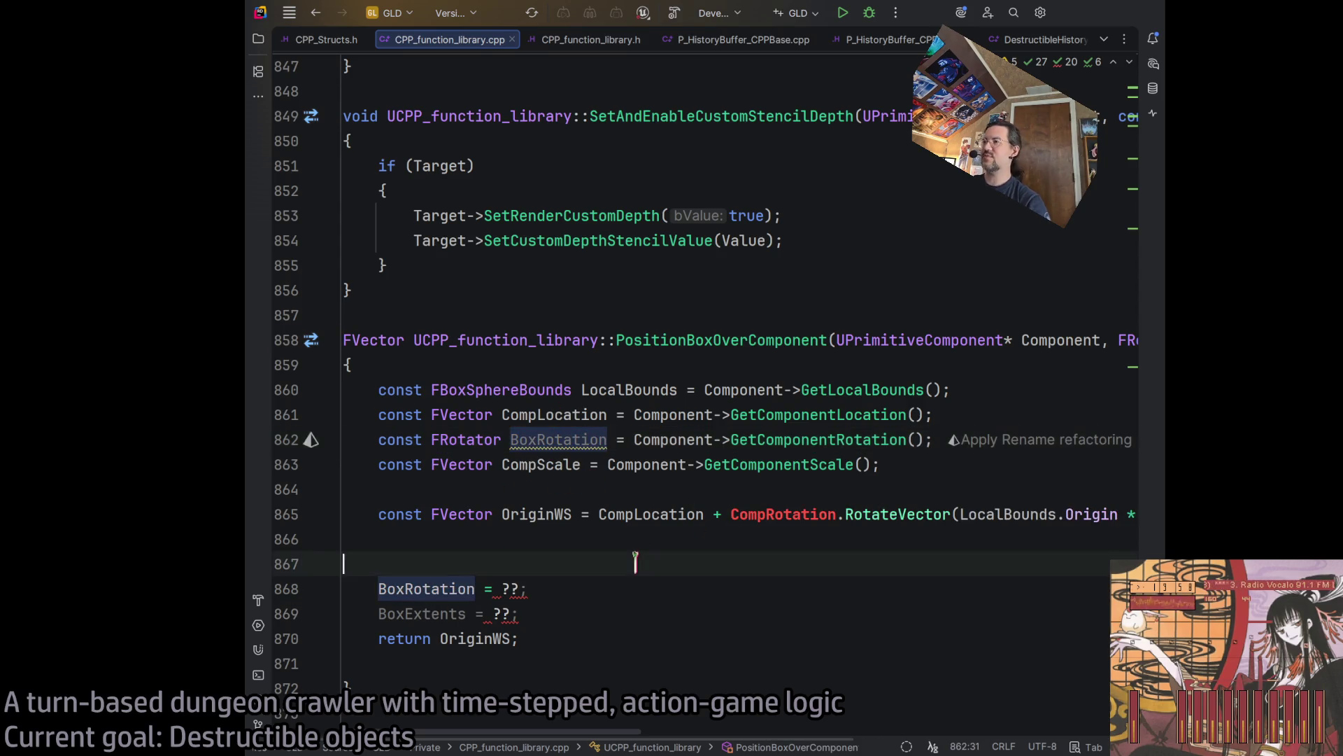
click(683, 438)
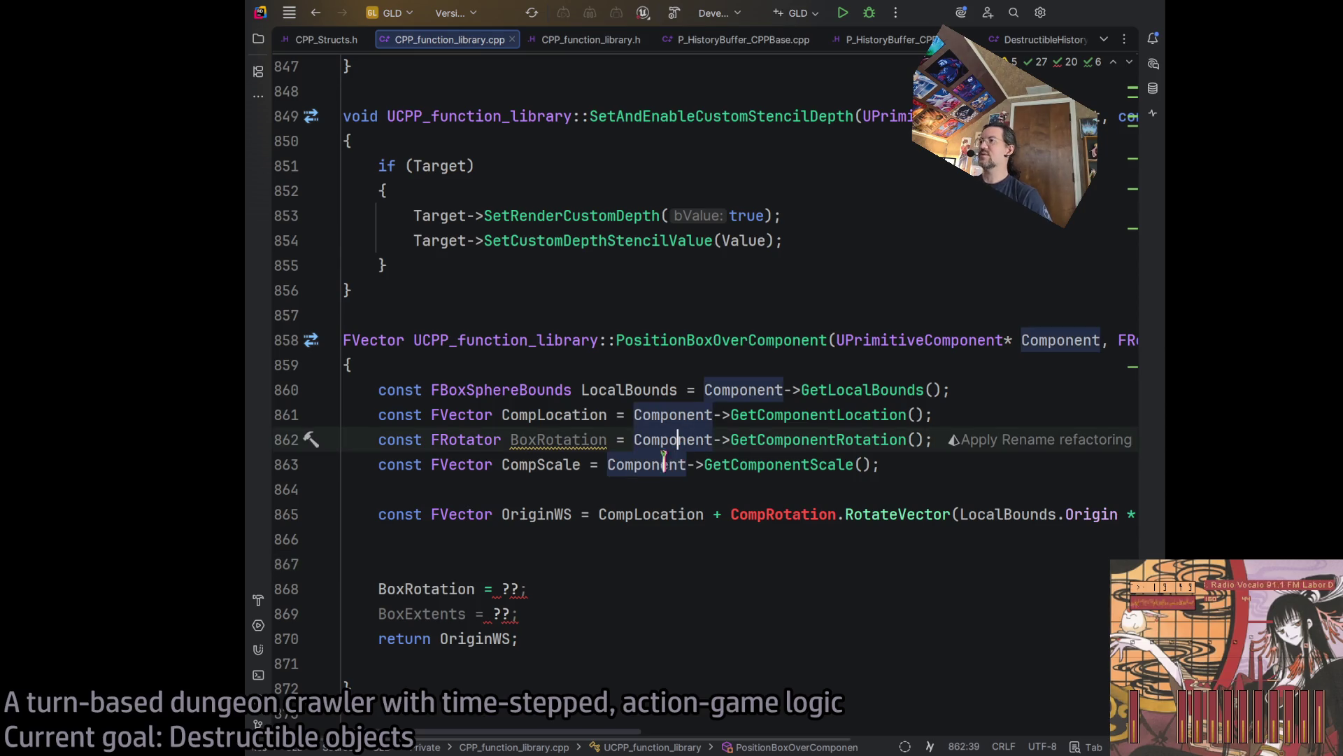
click(588, 439)
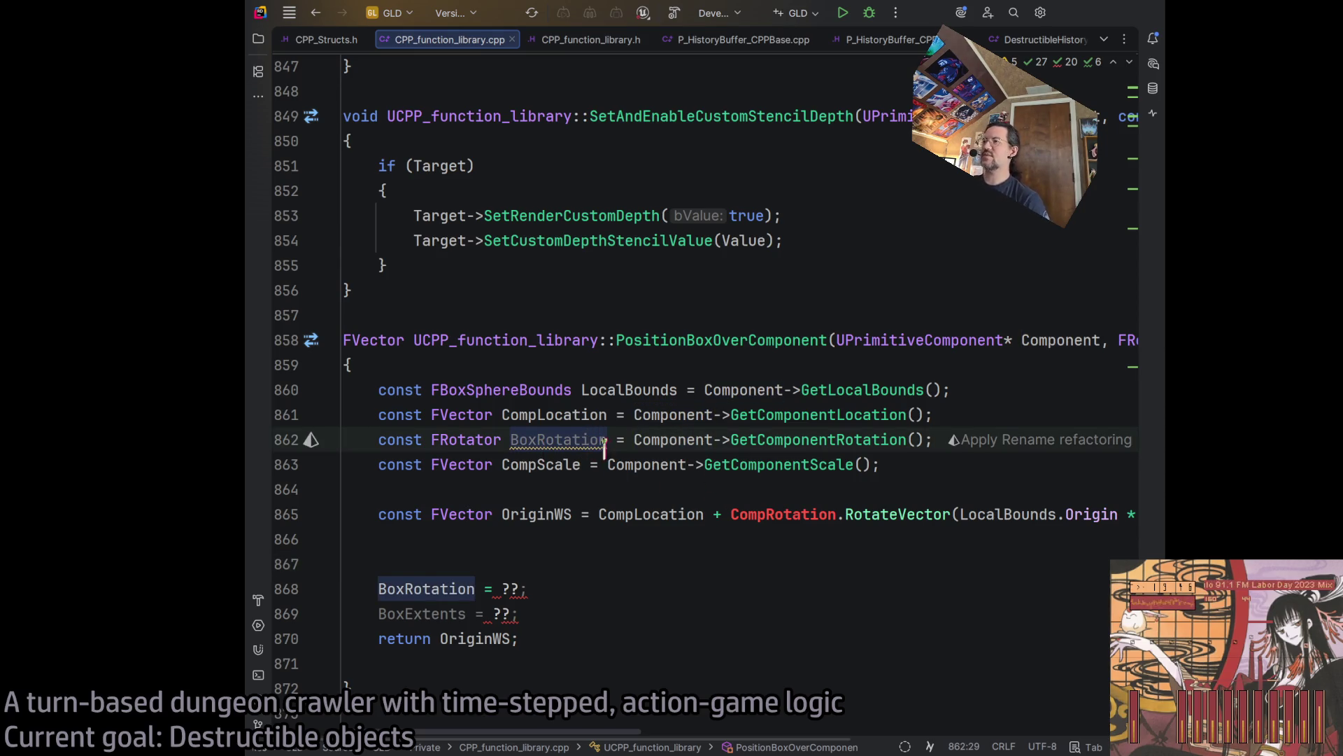
double_click(784, 515)
key(ctrl+v)
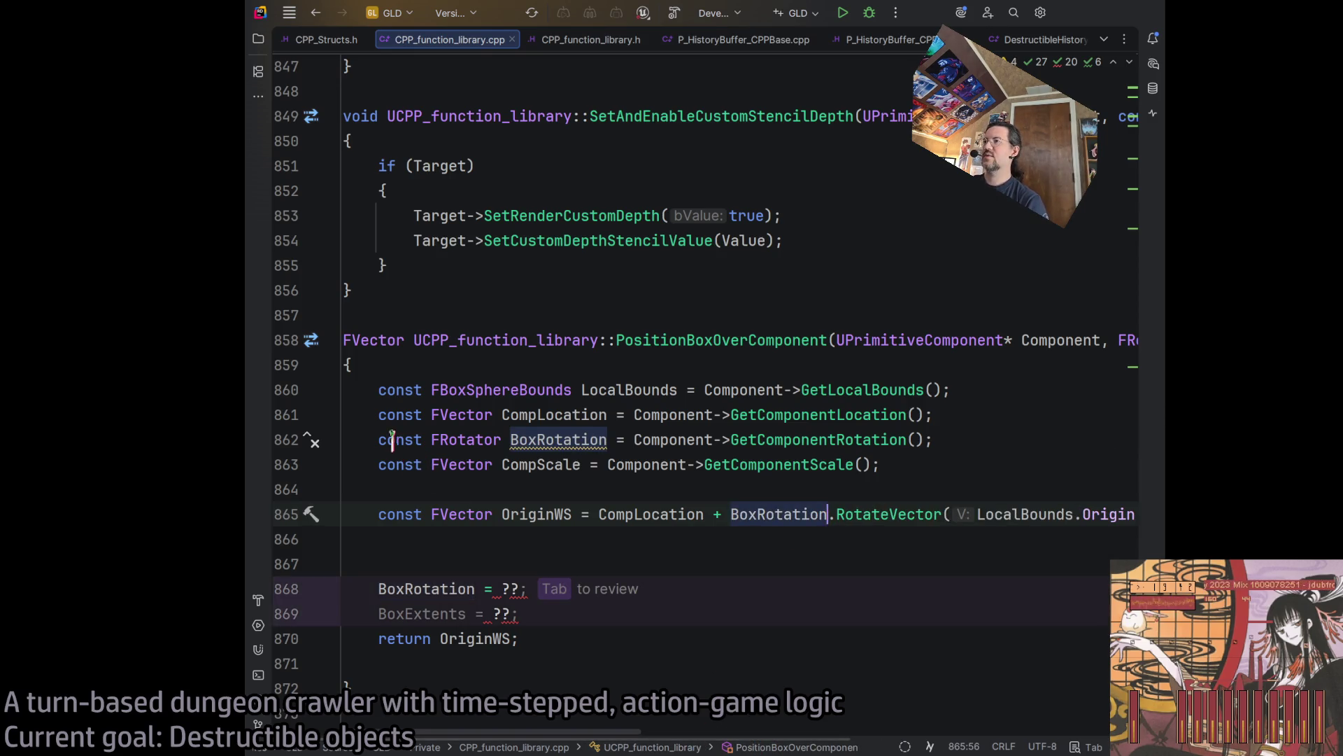
Assign BoxRotation directly from GetComponentRotation() and delete the redundant BoxRotation placeholder line.
drag(379, 440, 502, 440)
key(BackSpace)
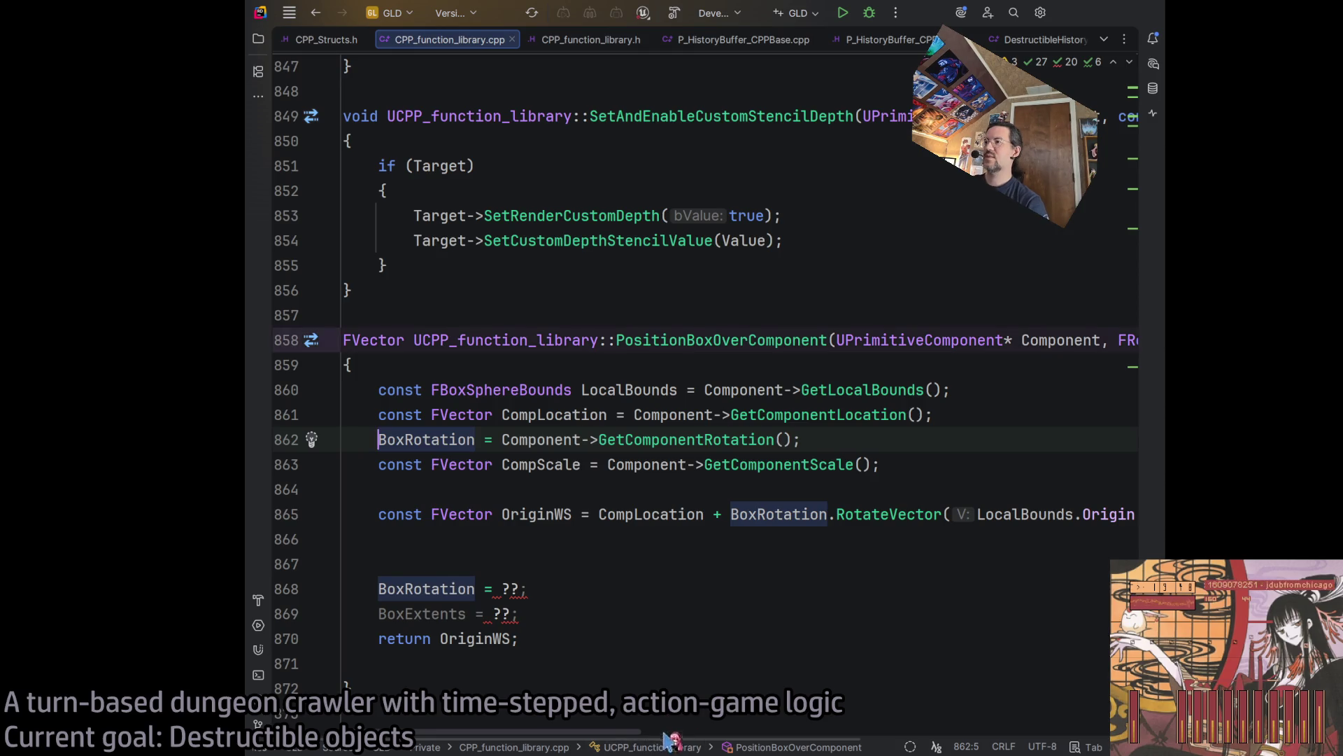
scroll(532, 630, right, 2)
scroll(490, 601, left, 2)
click(451, 589)
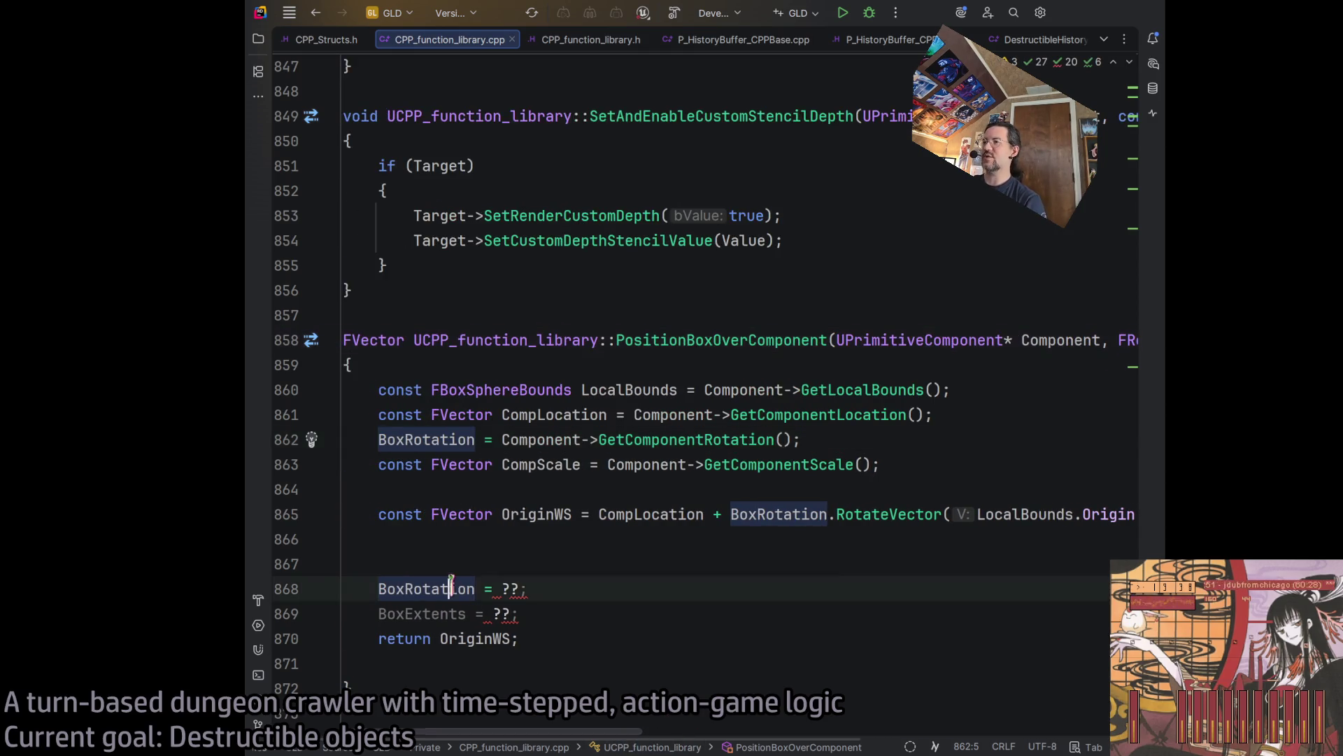
click(451, 589)
key(ctrl+x)
click(810, 514)
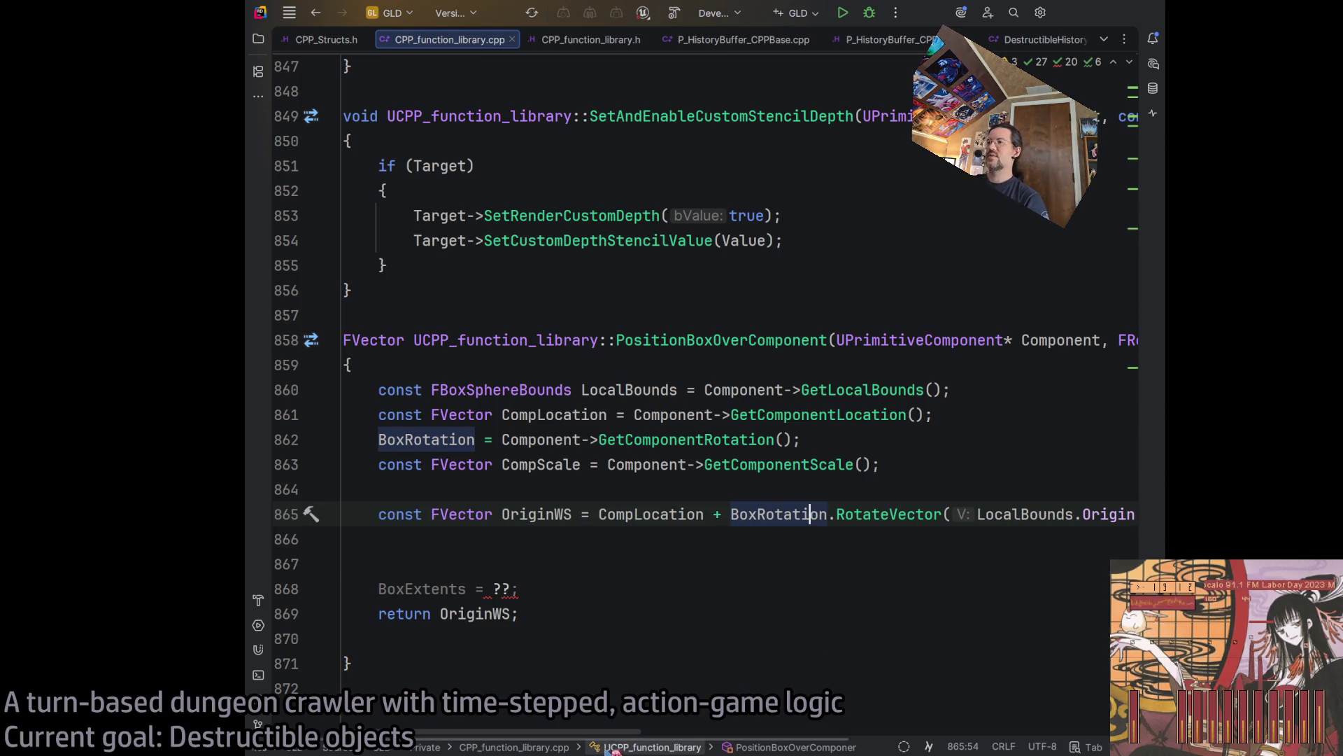
Remove the ?? placeholder, leaving 'BoxExtents =' above the return.
mouse_move(625, 736)
mouse_down()
mouse_move(850, 715)
mouse_move(637, 738)
mouse_up()
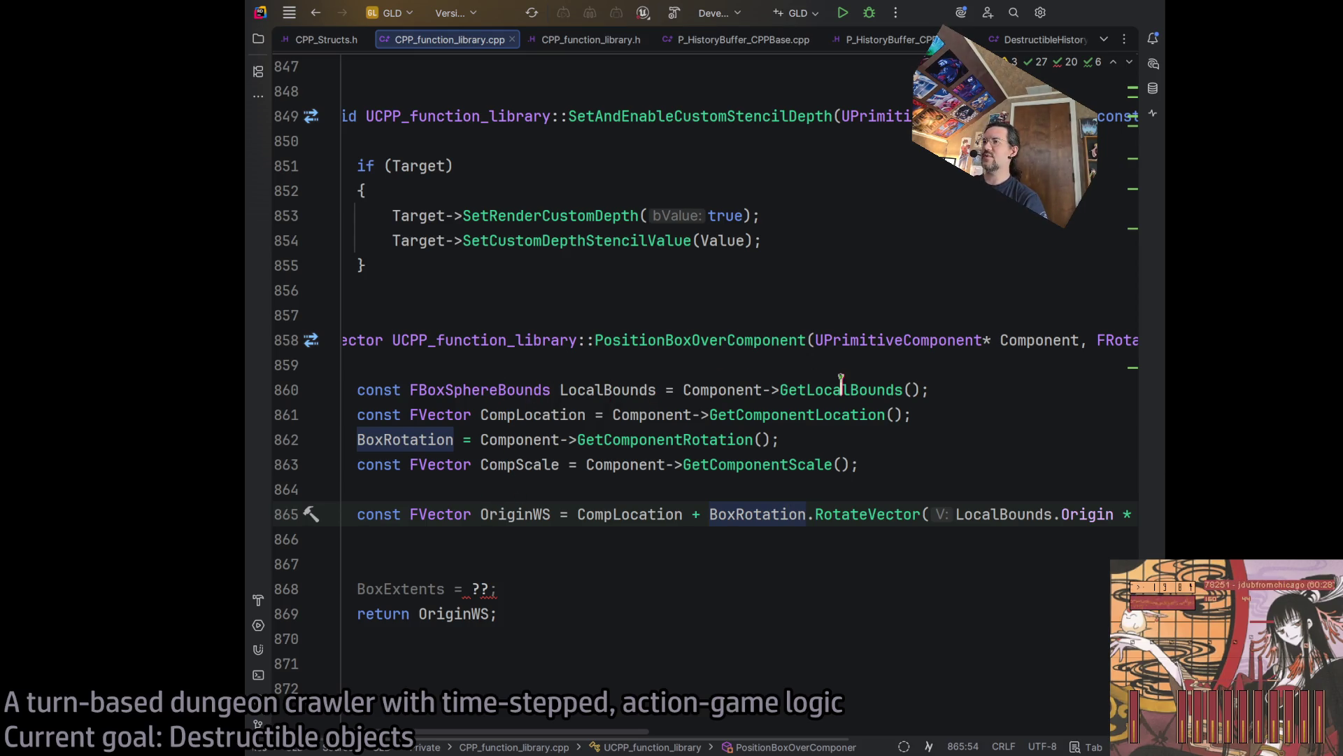
click(465, 543)
click(471, 591)
key(Delete)
key(Delete)
key(Delete)
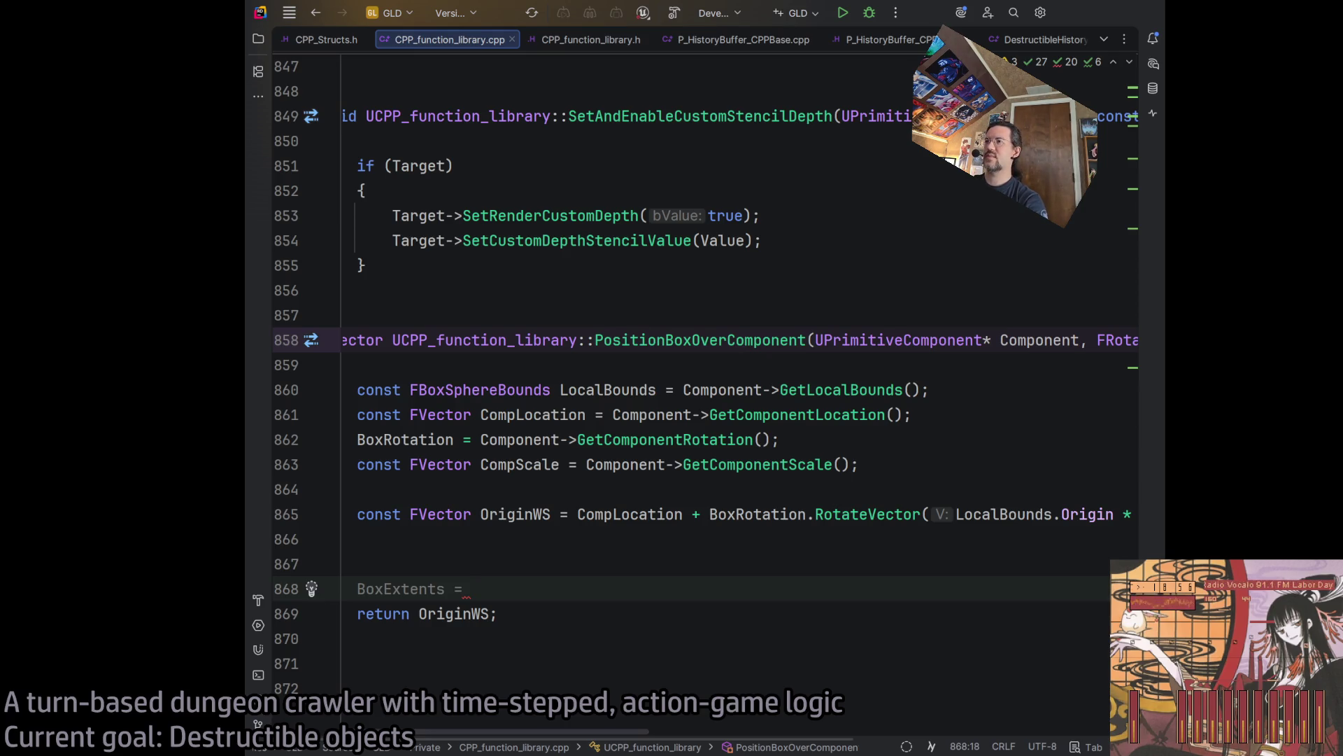
Restore the BoxExtents ?? placeholder and start a new line above it with LocalBounds.BoxExtent.
text(Box)
key(BackSpace)
key(BackSpace)
key(BackSpace)
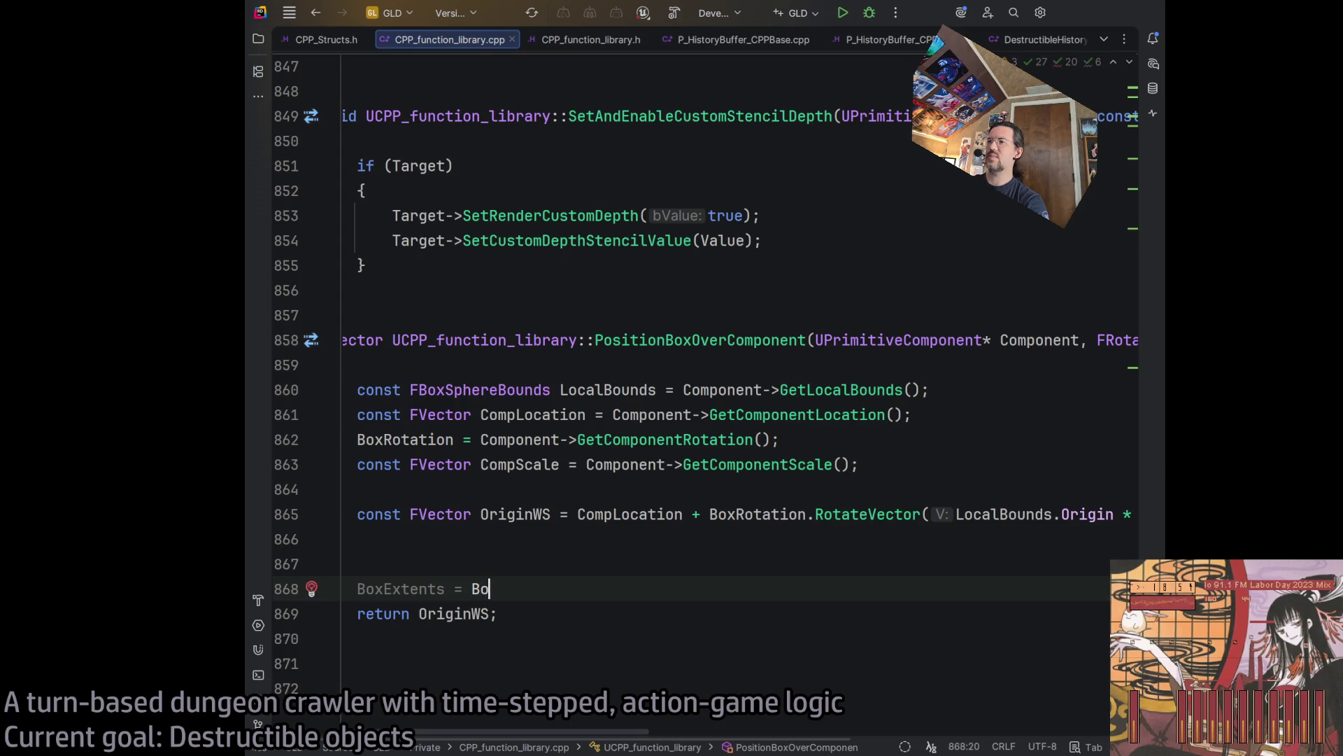
key(ctrl+z)
click(580, 537)
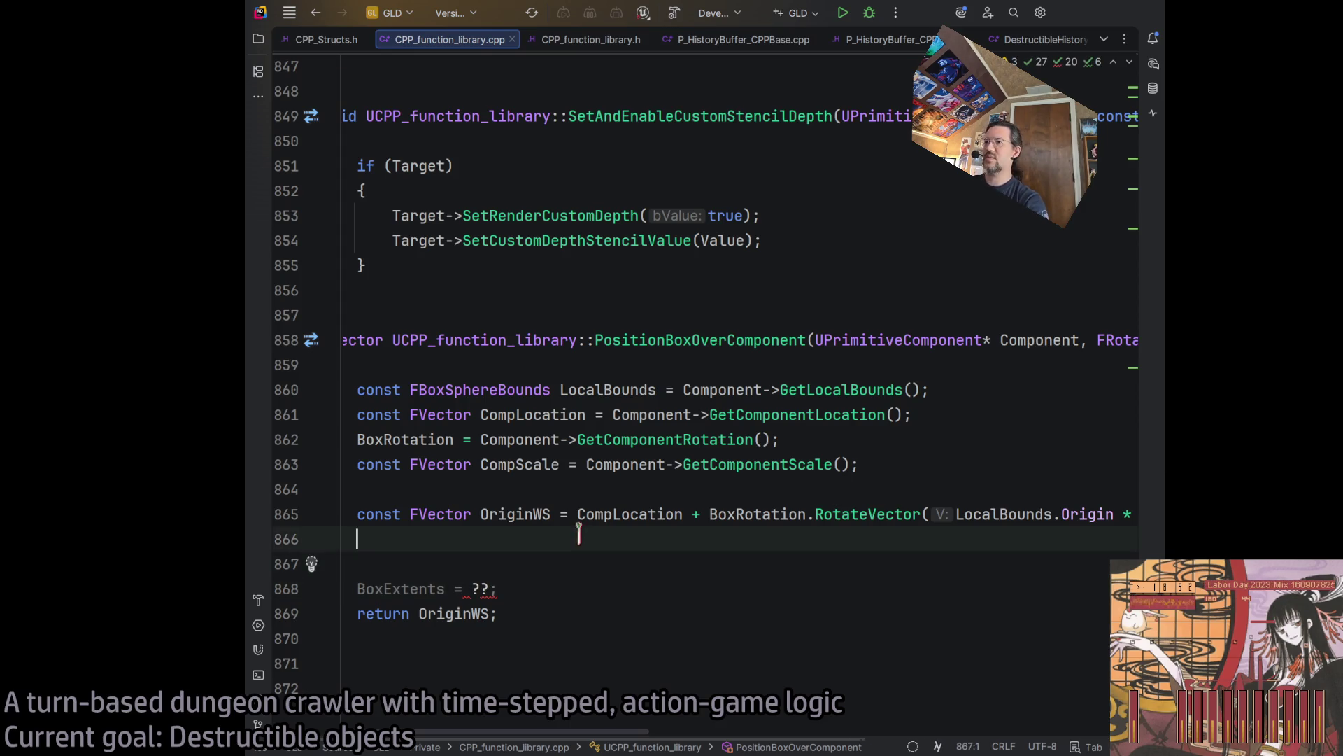
key(Return)
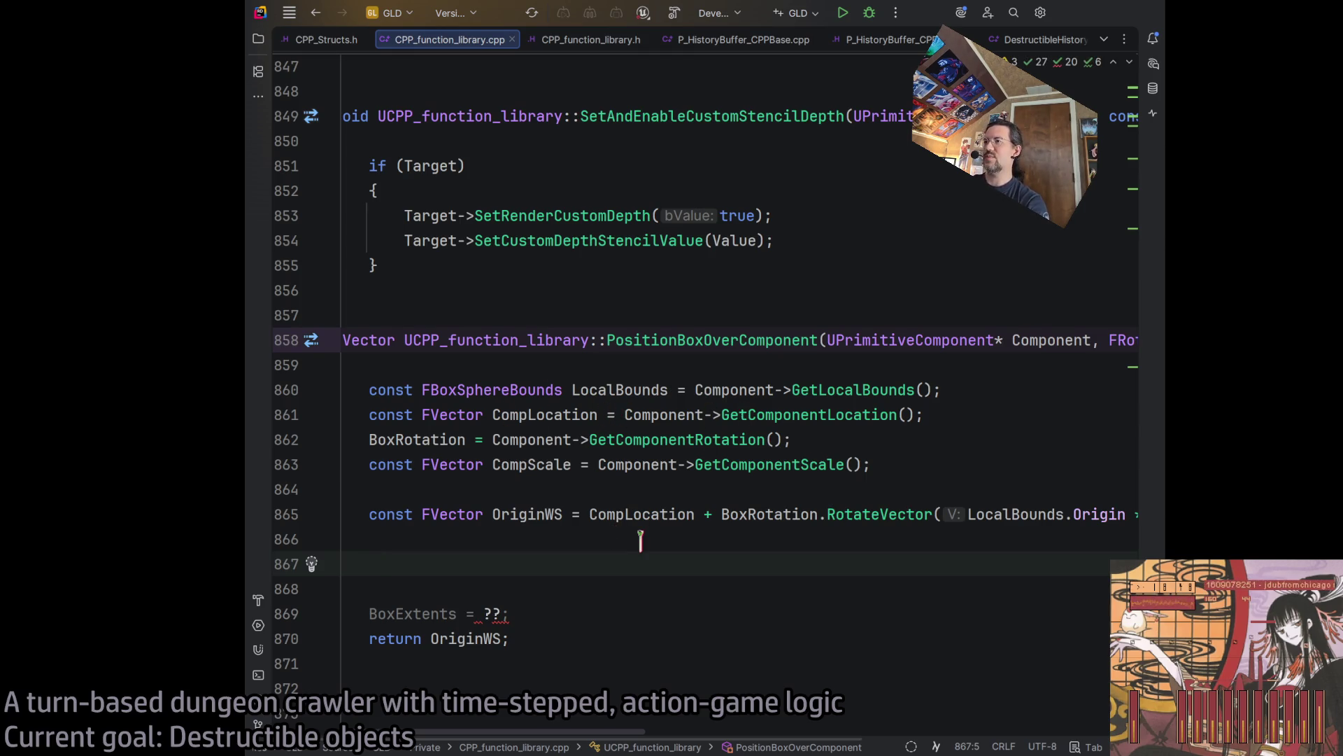
text(LocalBounds.)
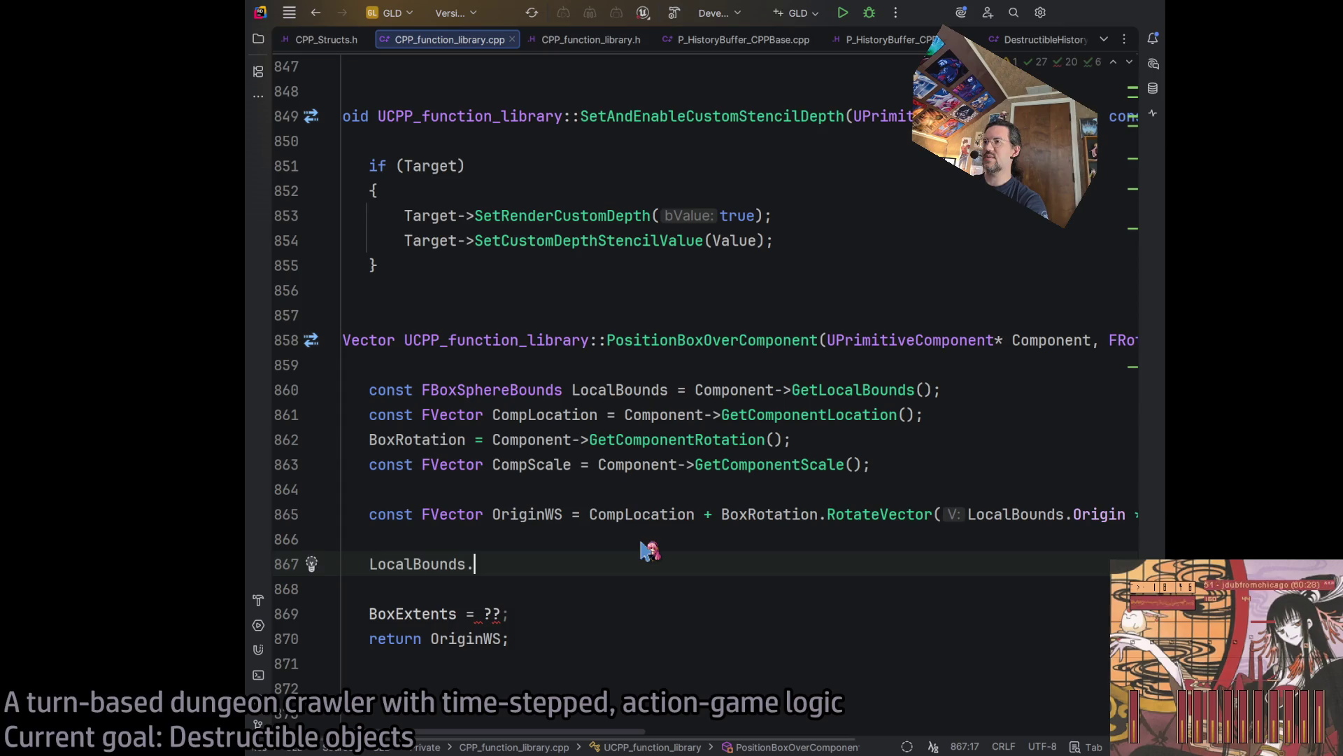
text(BoxExtent)
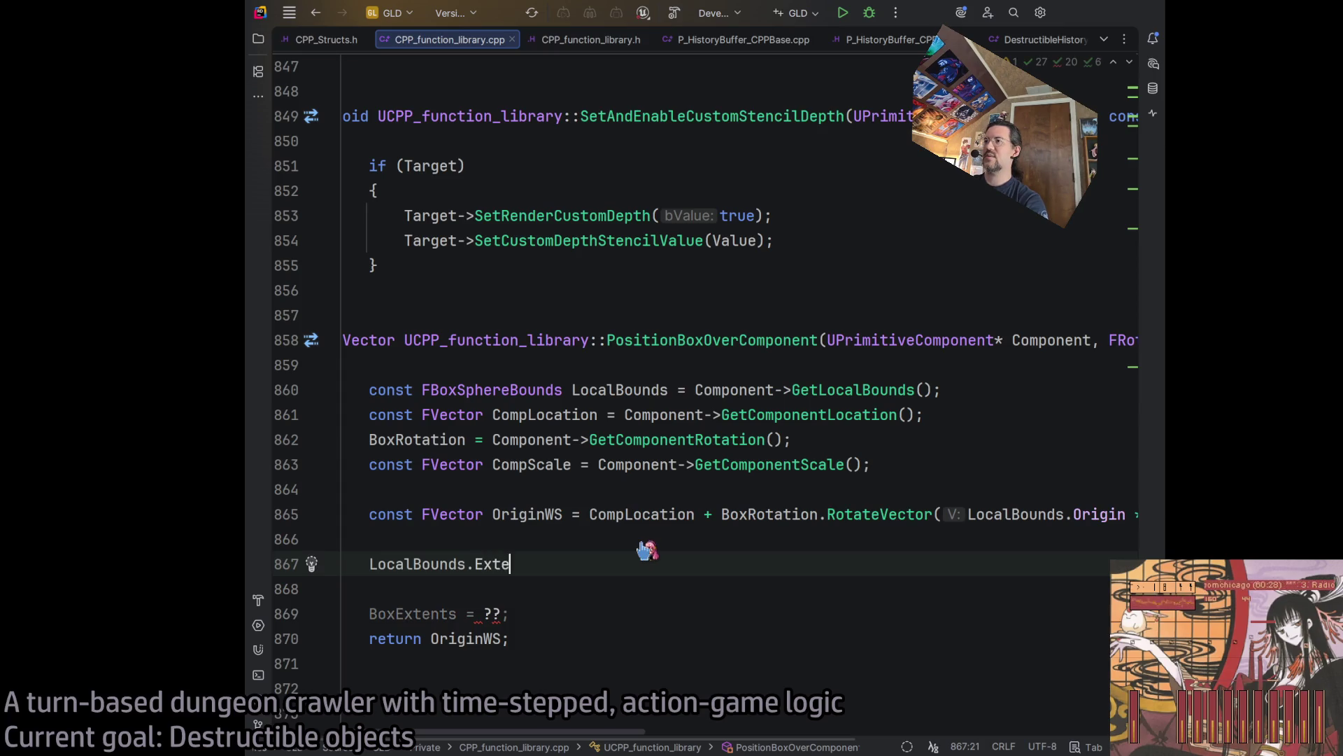
key(Return)
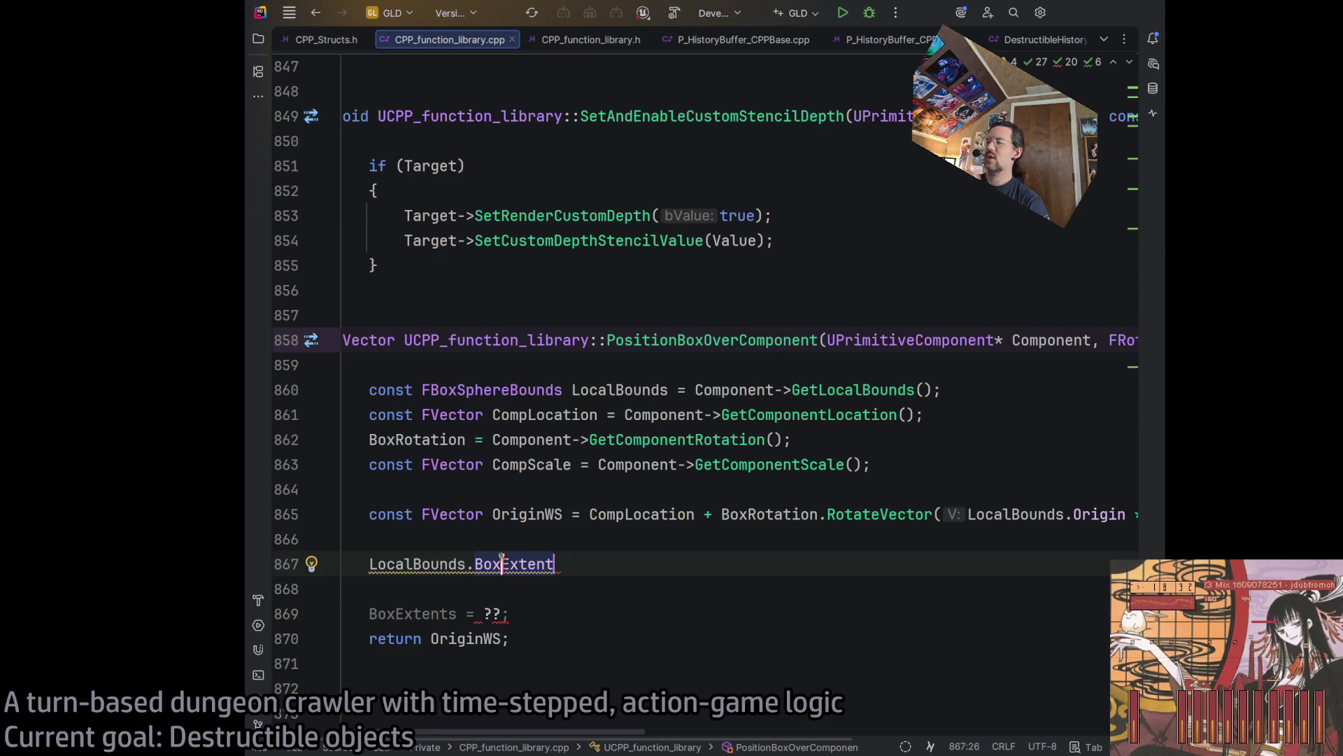
Turn that line into the declaration 'FVector what = LocalBounds.BoxExtent;'.
key(Home)
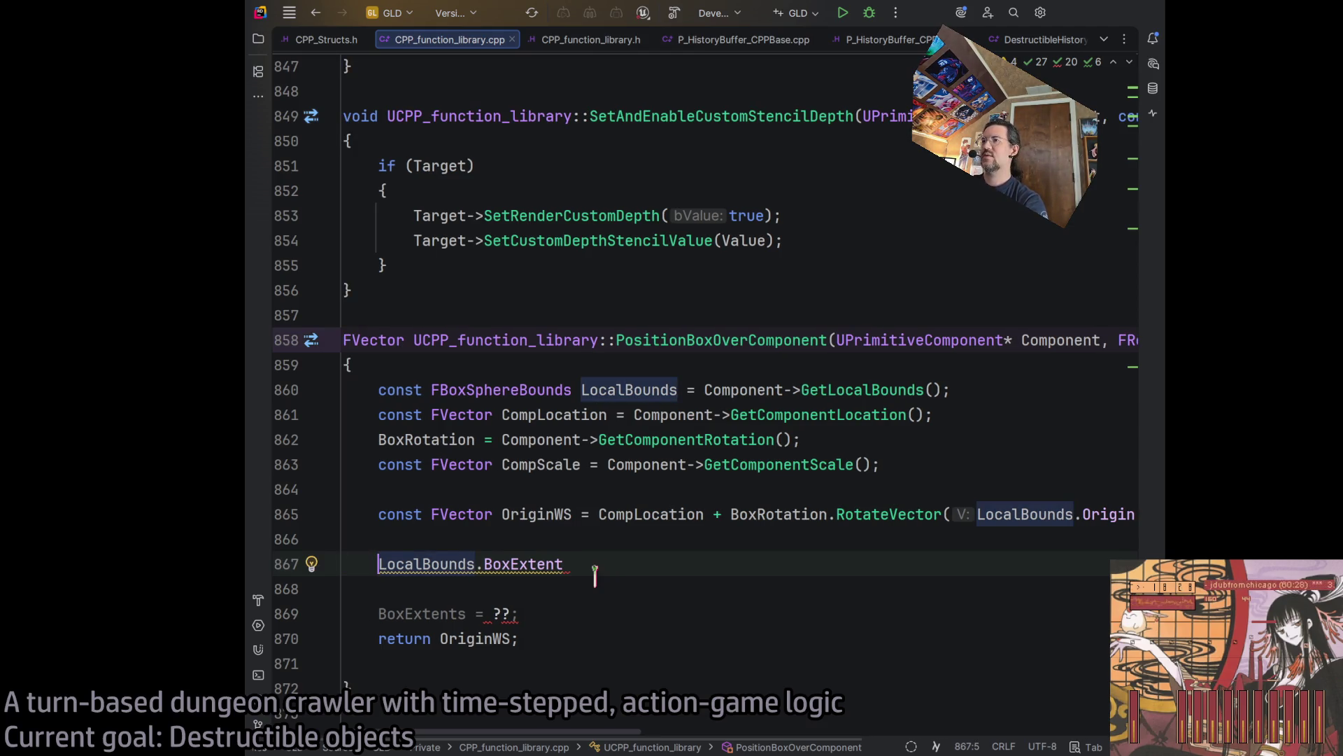
text(FExtent)
key(Left)
key(Left)
key(Left)
key(Left)
key(BackSpace)
text(T)
key(Right)
key(Right)
key(Right)
key(Right)
key(Right)
key(Right)
text(what =)
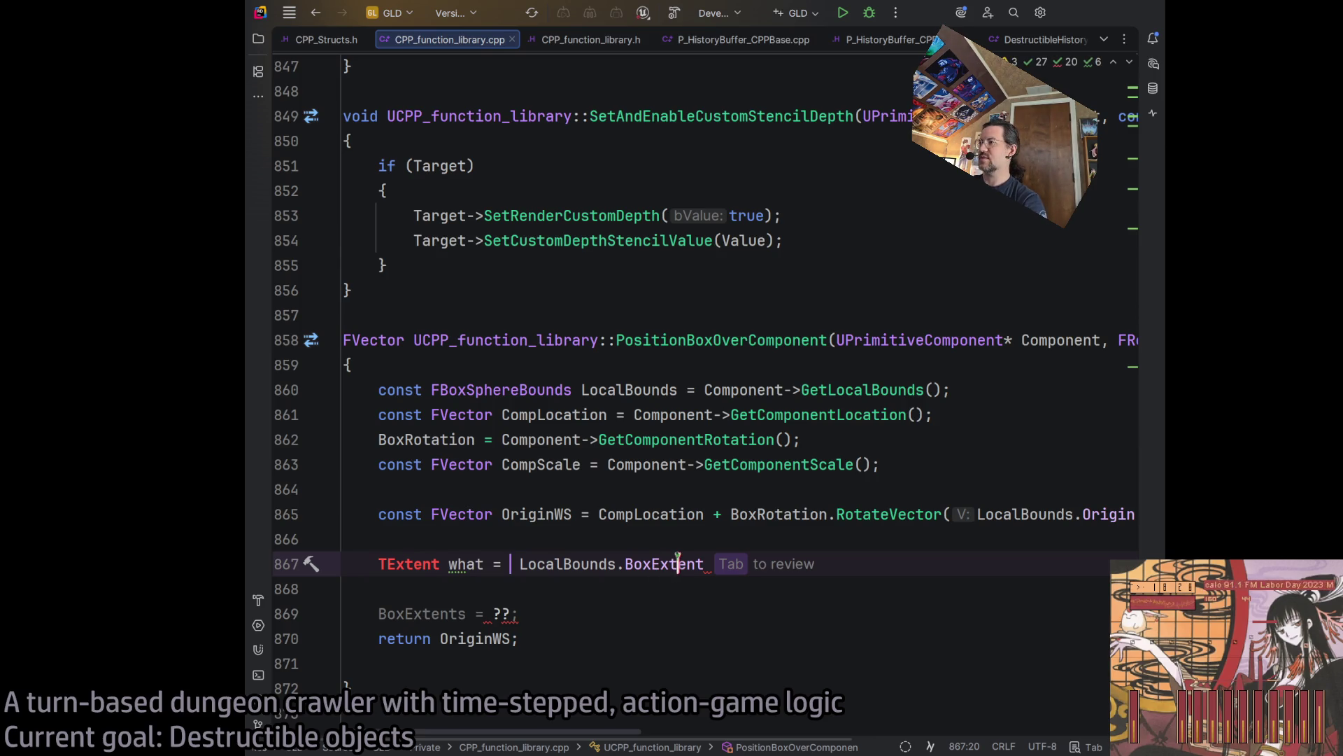
double_click(415, 553)
text(TVect)
key(BackSpace)
key(BackSpace)
key(BackSpace)
text(FVector)
click(969, 573)
text(;)
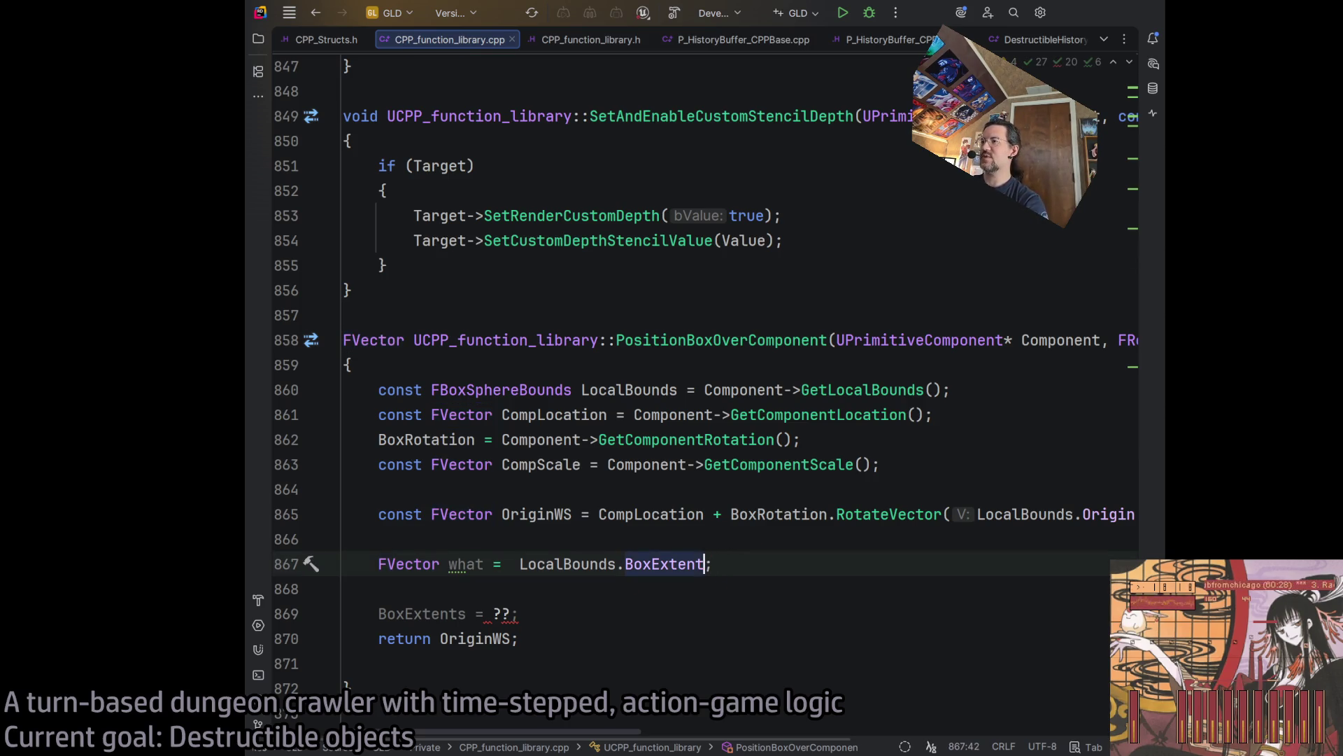
Multiply the value by CompScale and rename the variable what to ScaledBounds.
click(657, 562)
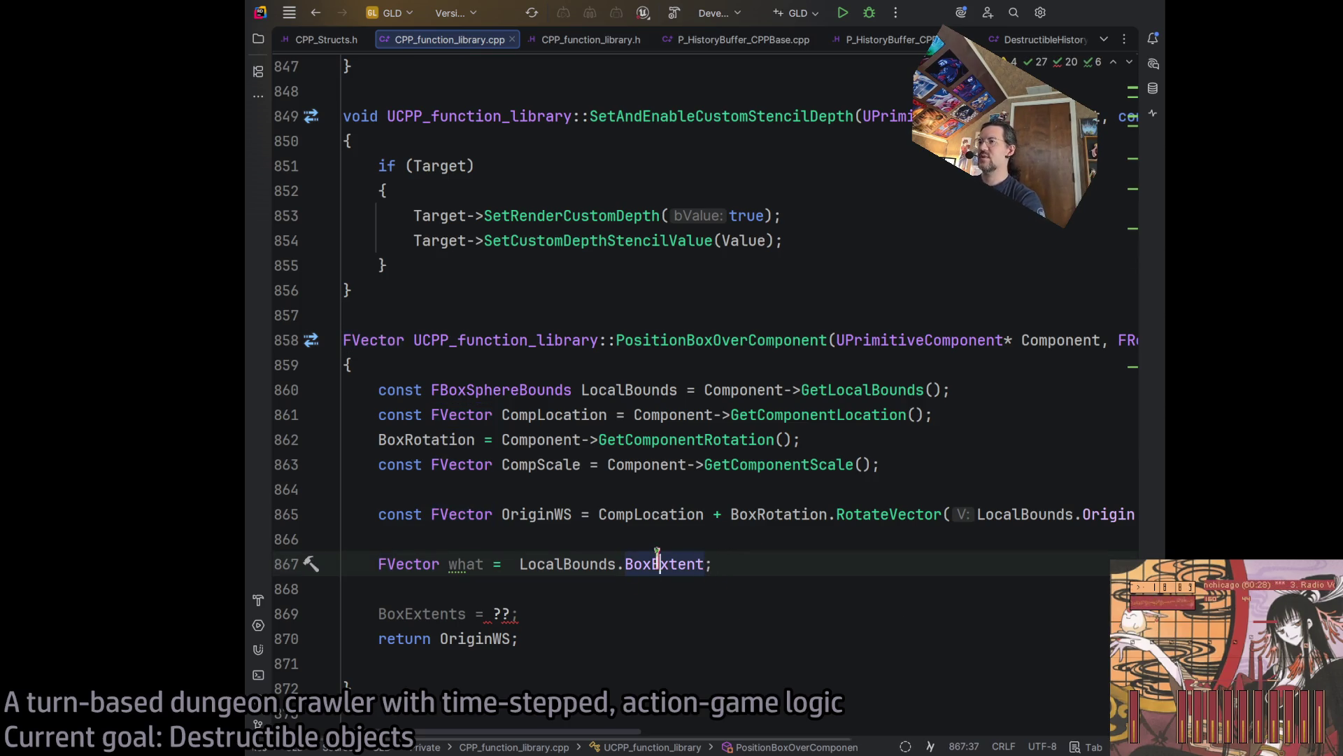
double_click(453, 564)
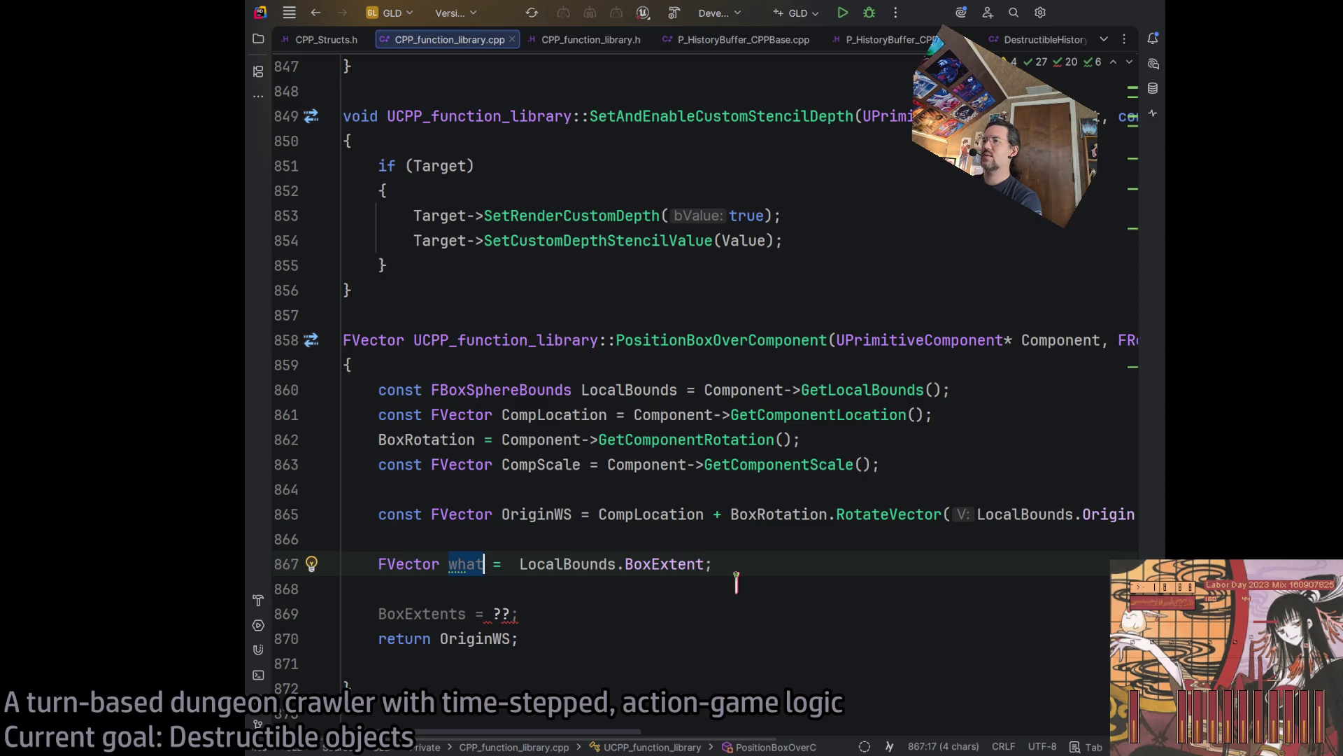
click(699, 564)
text(*)
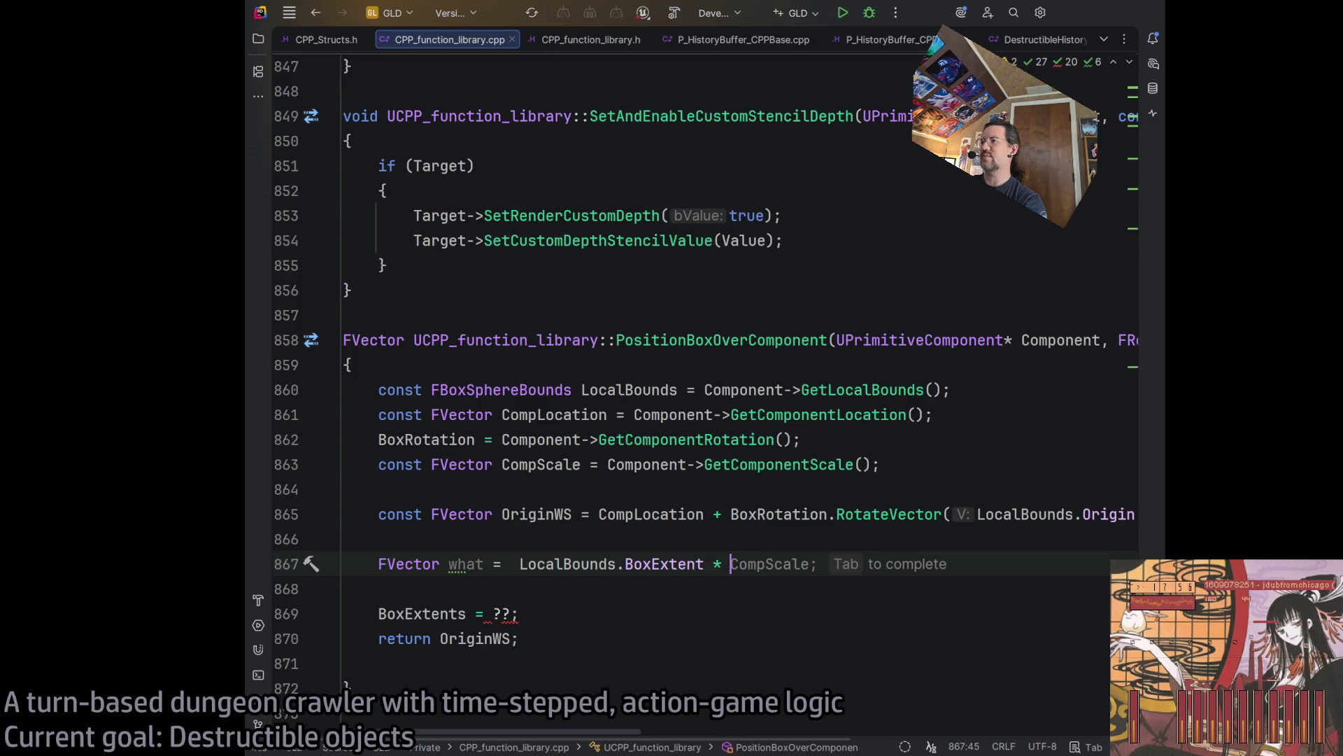
key(Tab)
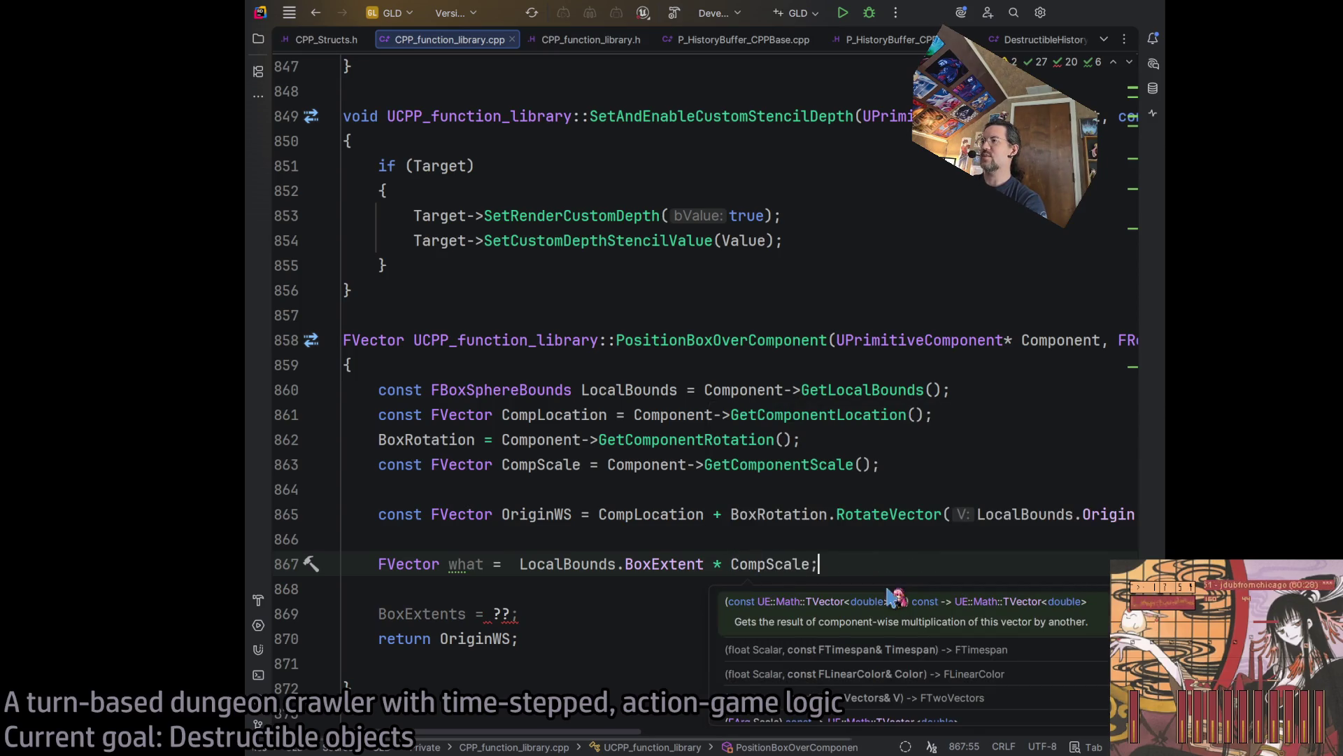
double_click(464, 560)
text(ScaledBounds)
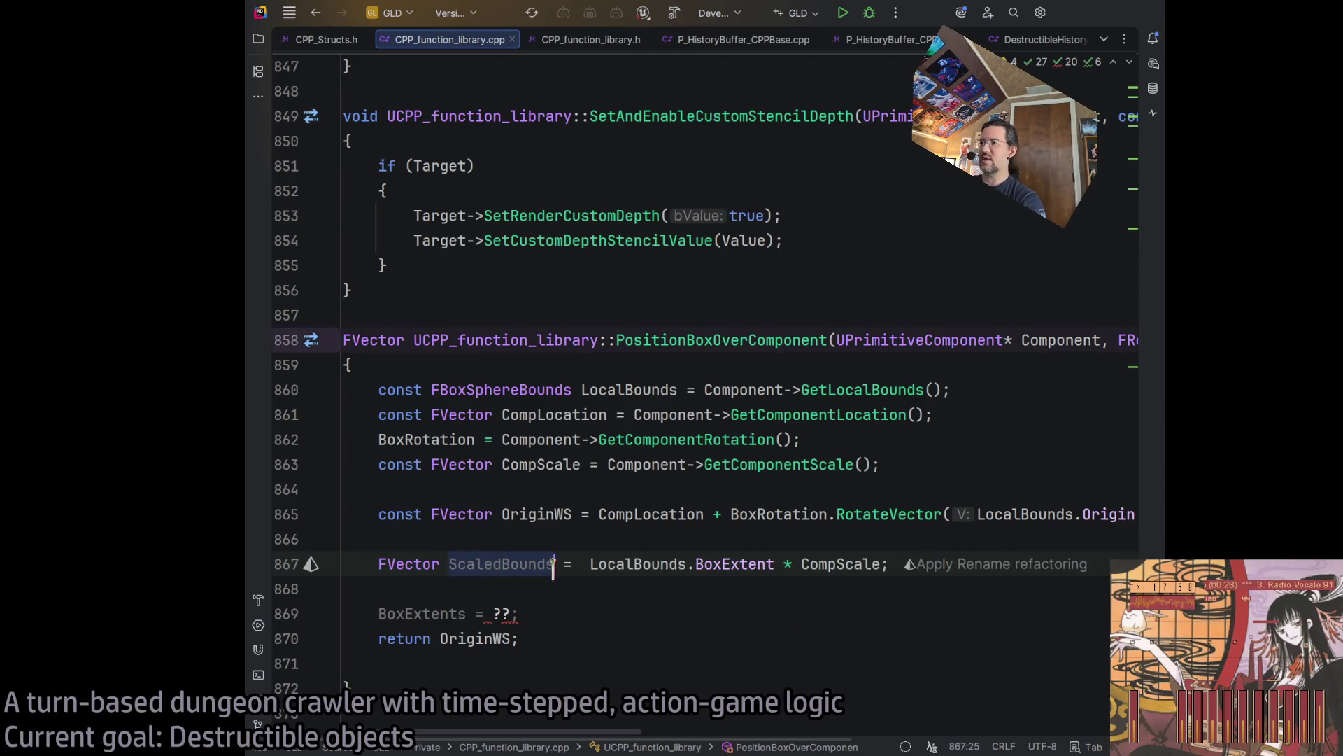
double_click(471, 564)
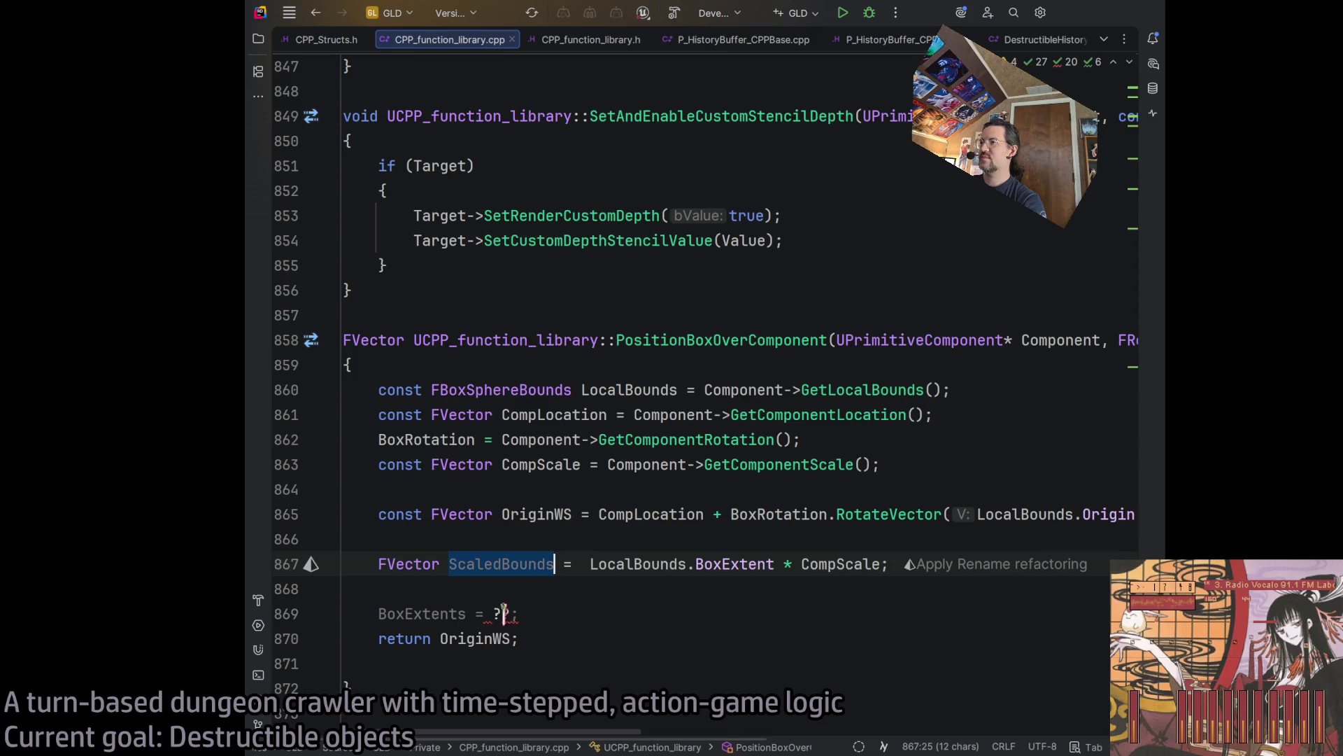
Make the line 'BoxExtents = LocalBounds.BoxExtent * CompScale;' and delete the old placeholder line.
click(441, 614)
click(554, 564)
key(shift+Home)
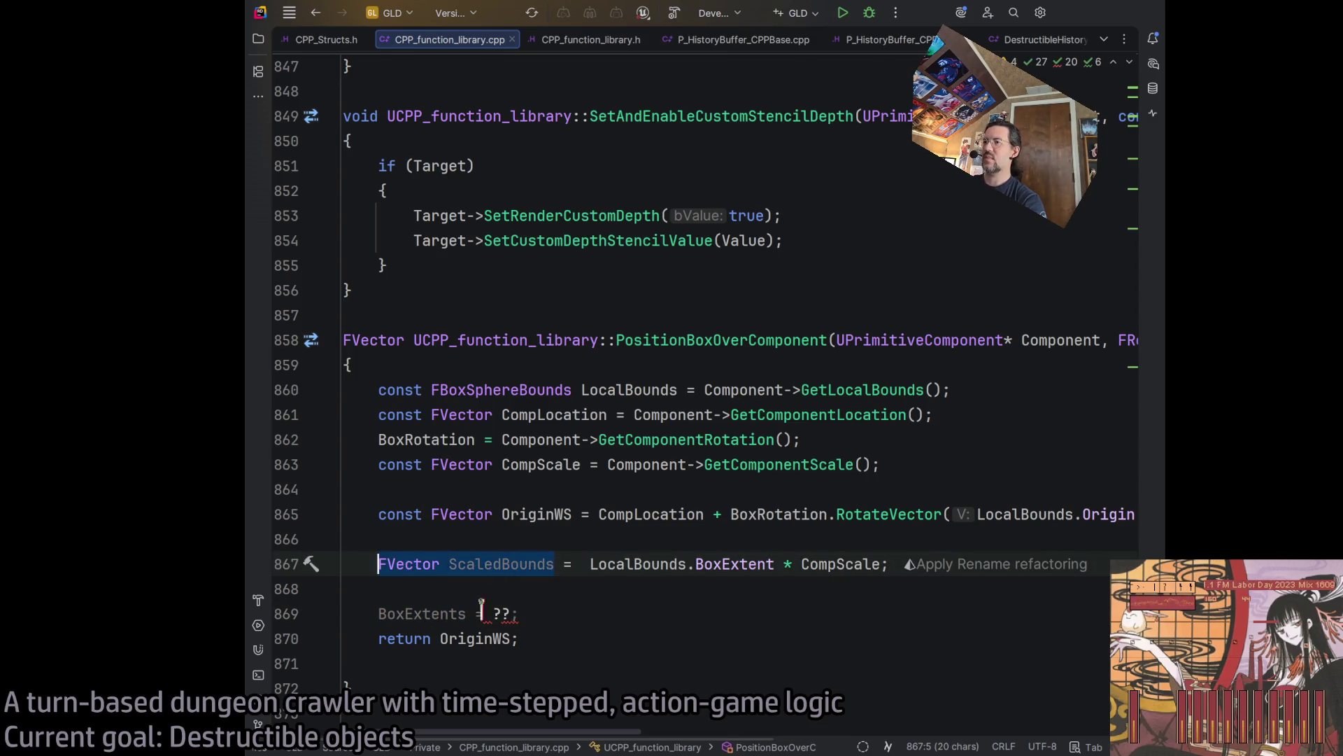
text(BoxExtents)
key(Down)
key(Down)
key(End)
key(shift+Up)
key(Delete)
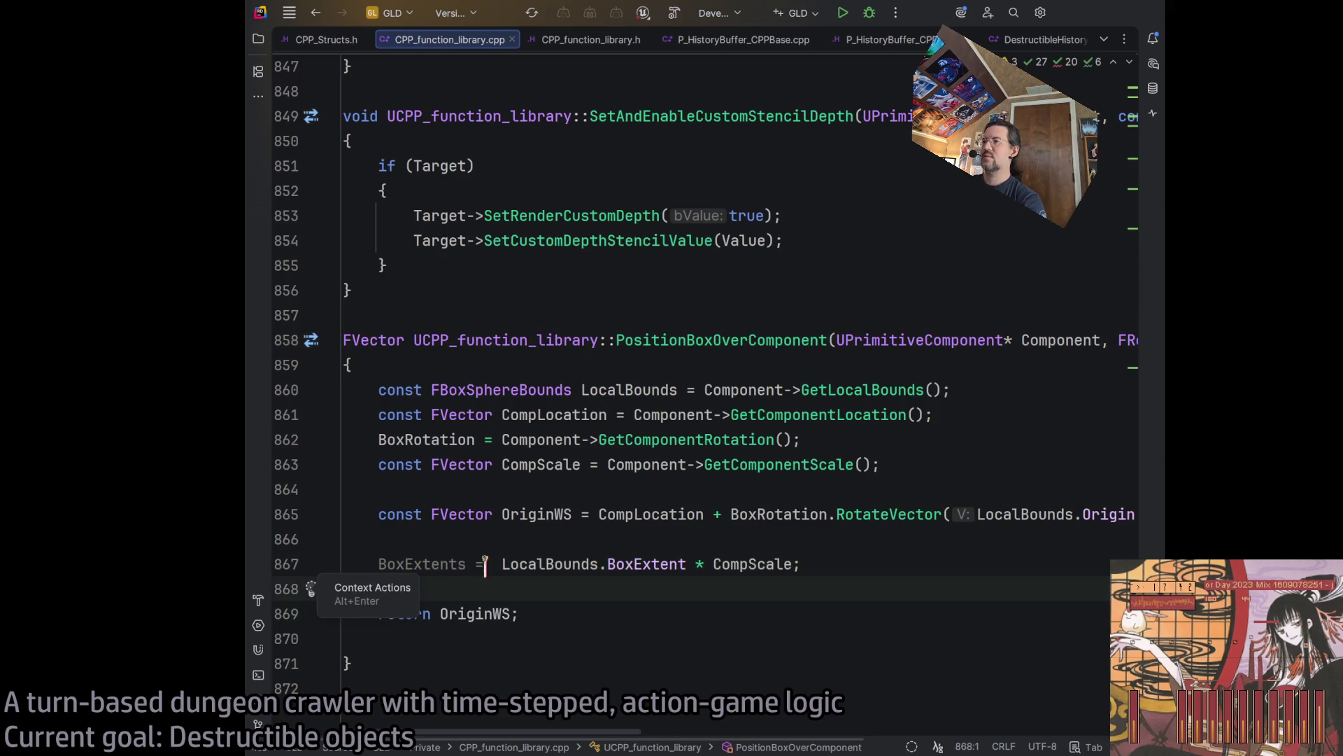
click(485, 563)
key(Delete)
click(499, 595)
key(Delete)
click(911, 559)
mouse_move(538, 731)
mouse_down()
mouse_move(733, 731)
mouse_move(484, 732)
mouse_move(715, 731)
mouse_up()
Make the FVector BoxExtents parameter a reference with & and delete the trailing empty line.
click(895, 340)
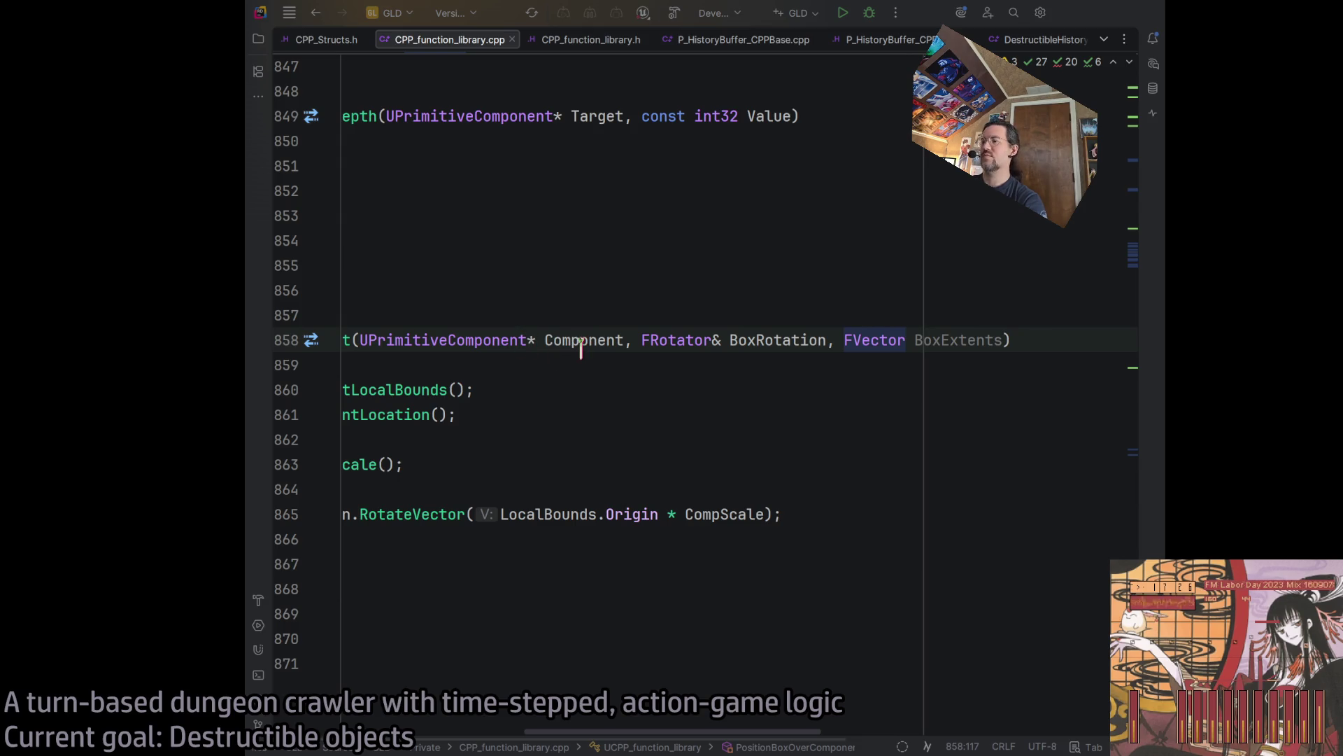
text(&)
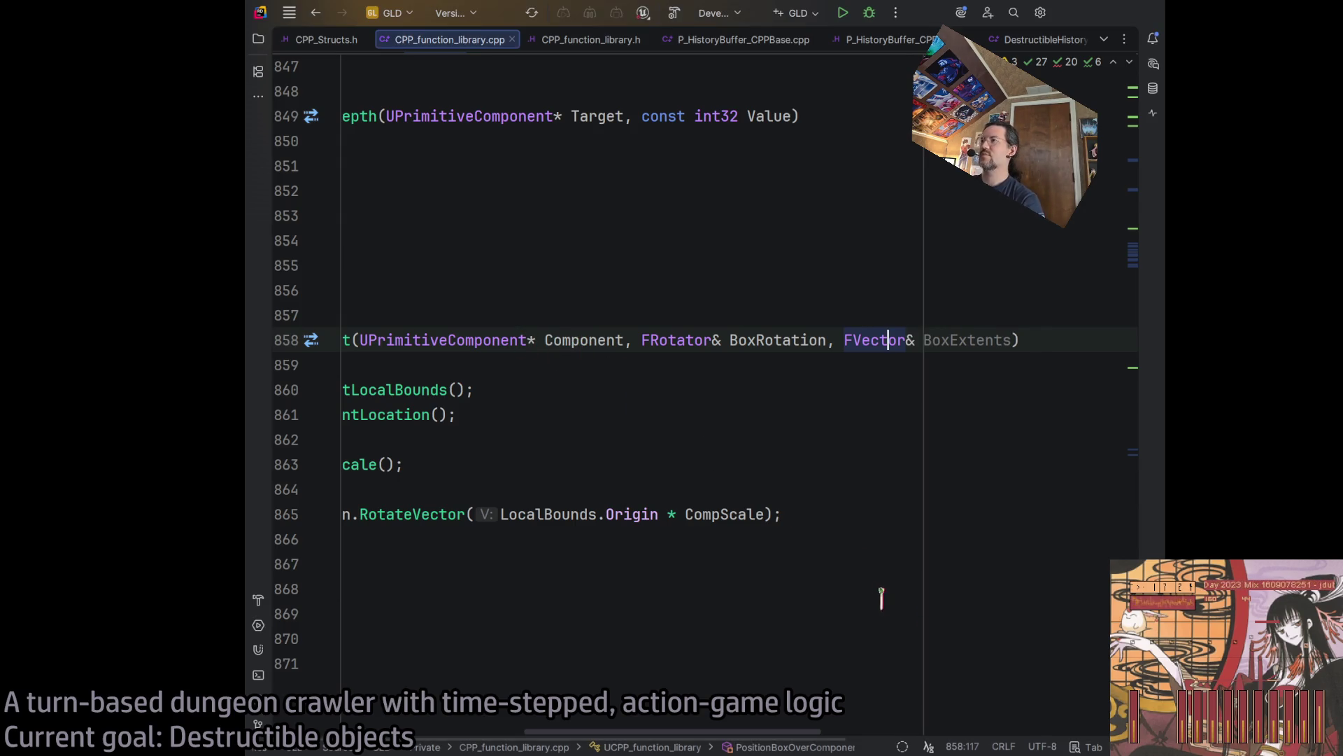
scroll(695, 630, left, 5)
click(833, 616)
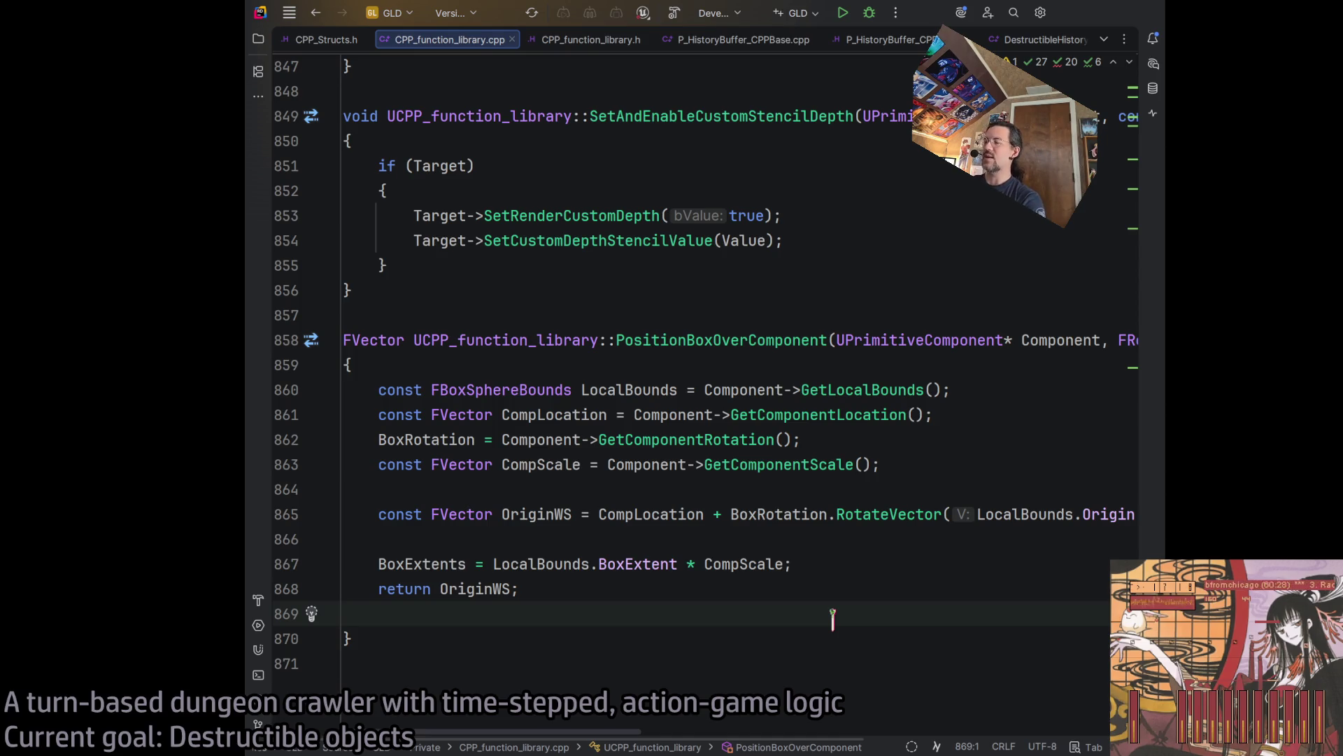
key(Delete)
Tidy the blank lines around OriginWS and BoxExtents, then switch to CPP_function_library.h.
click(660, 563)
click(603, 514)
click(538, 537)
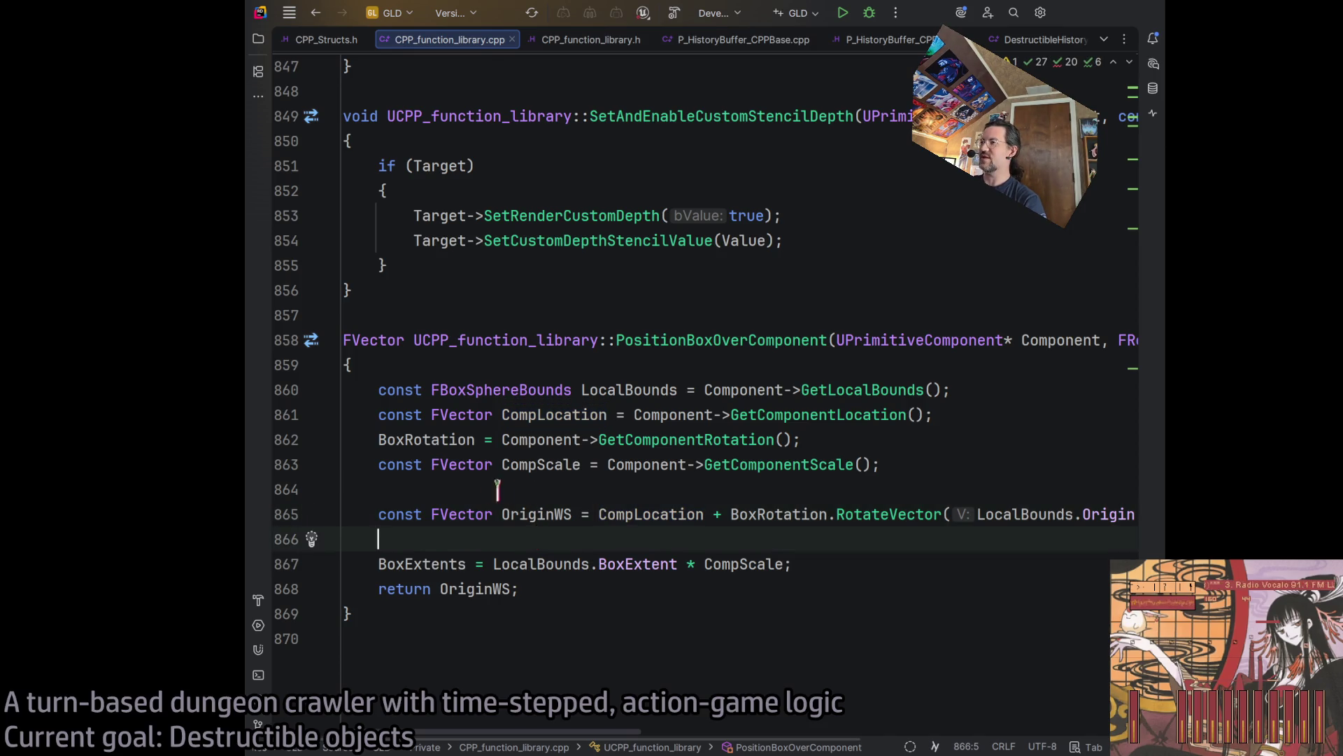
click(397, 490)
key(Delete)
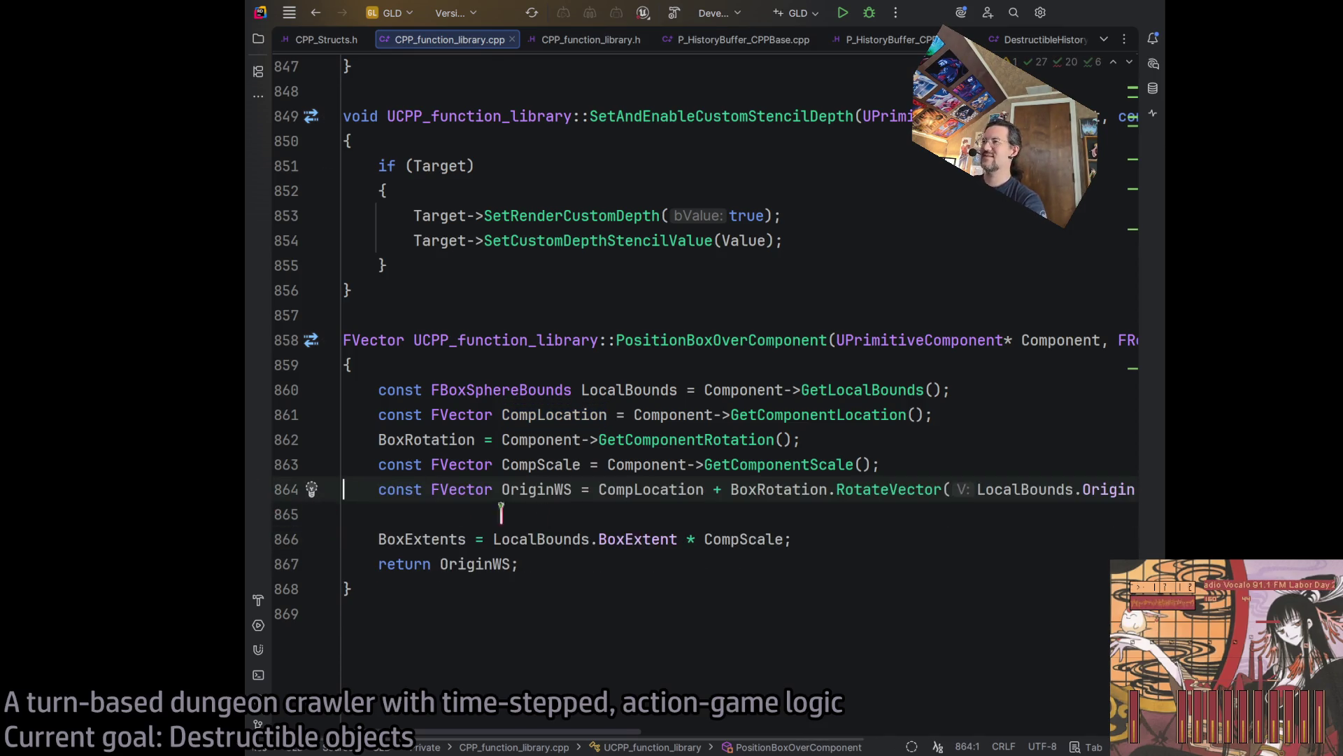
key(Return)
click(581, 537)
click(533, 489)
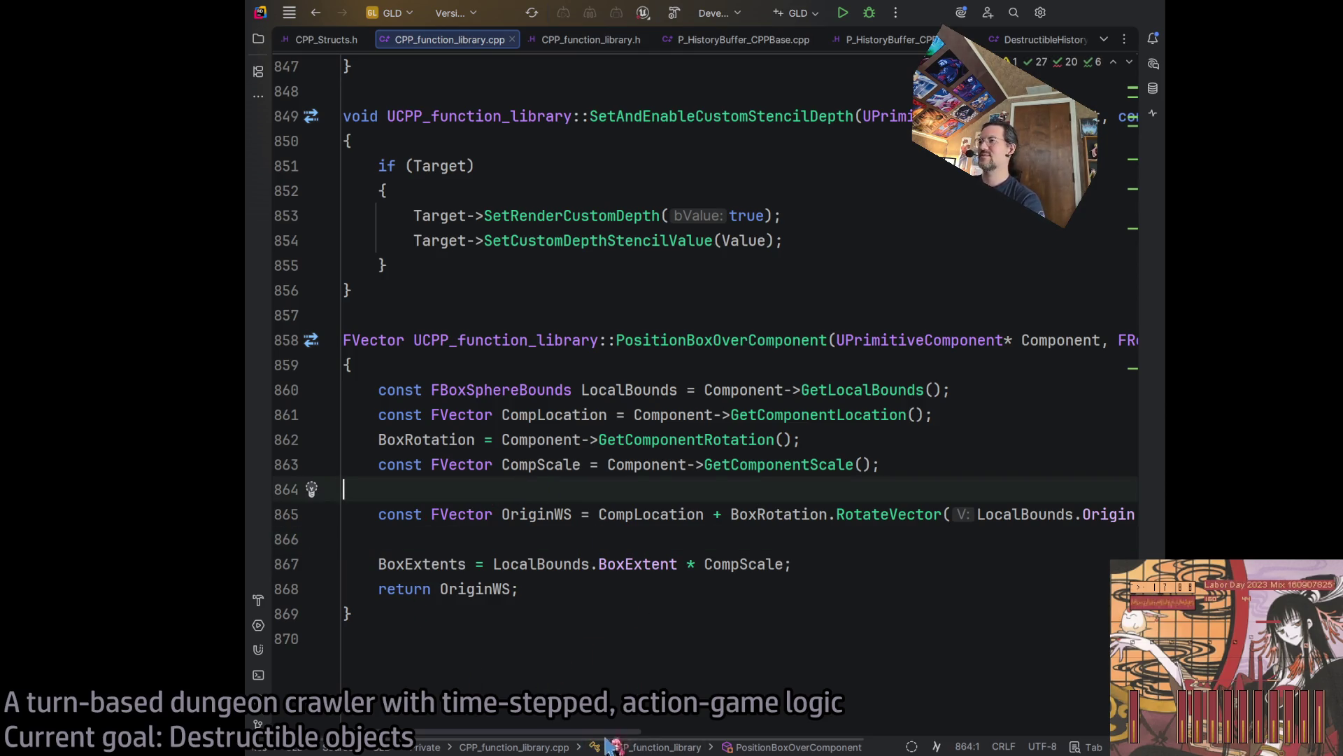
key(Delete)
click(945, 464)
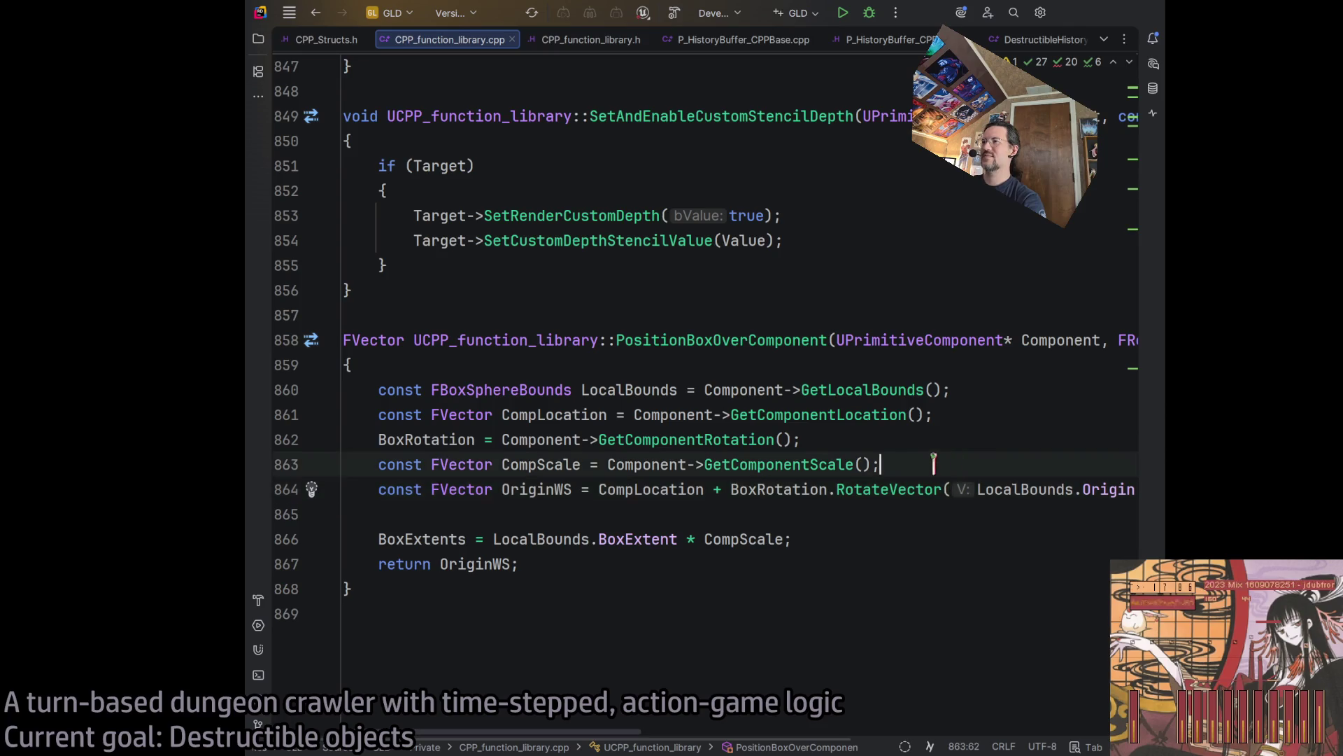
key(Return)
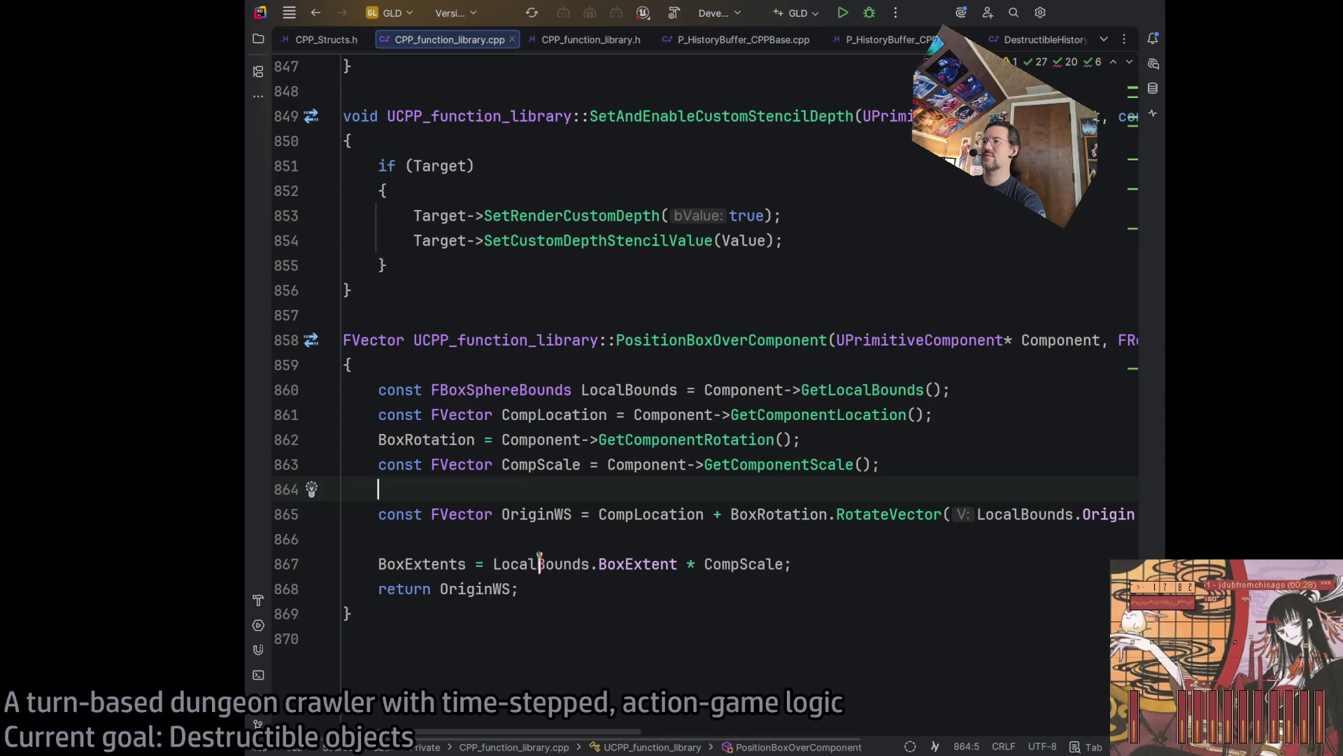
key(Delete)
click(471, 536)
key(BackSpace)
click(650, 551)
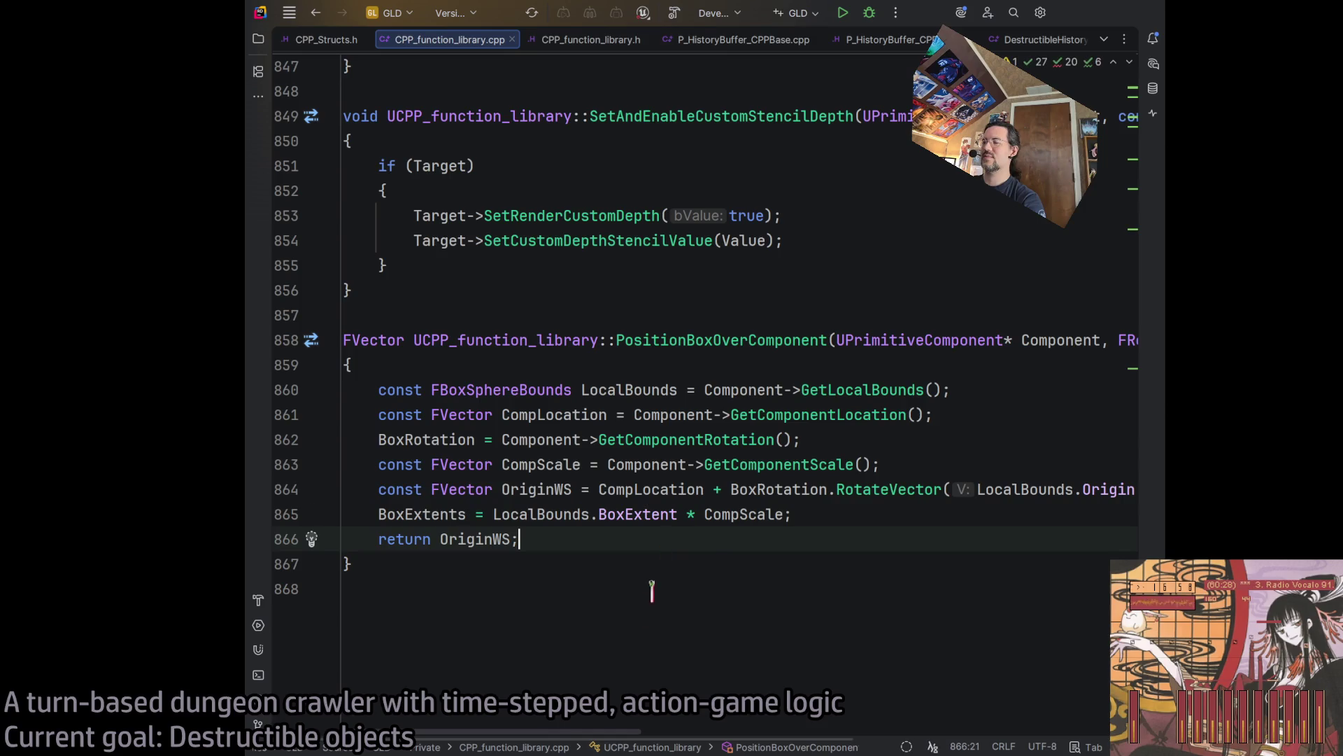
mouse_move(553, 734)
mouse_down()
mouse_move(764, 733)
mouse_move(563, 733)
mouse_up()
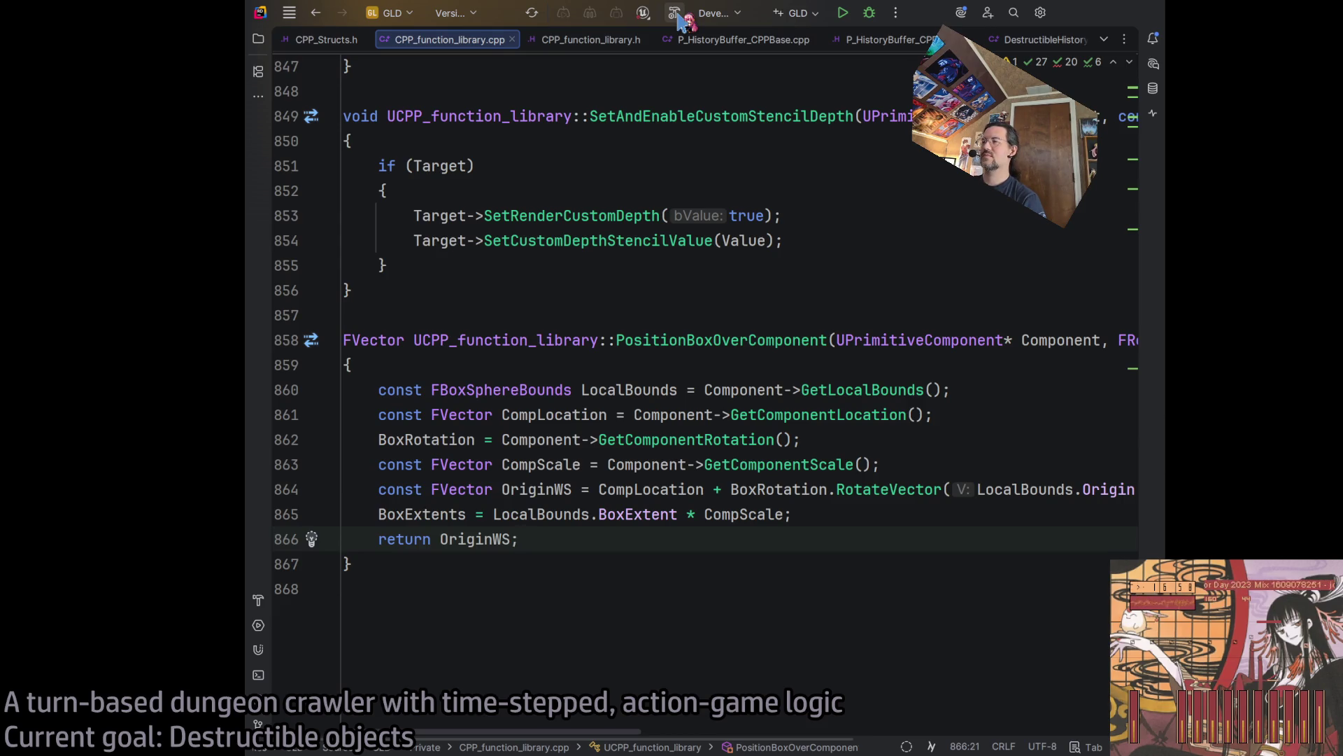
click(567, 41)
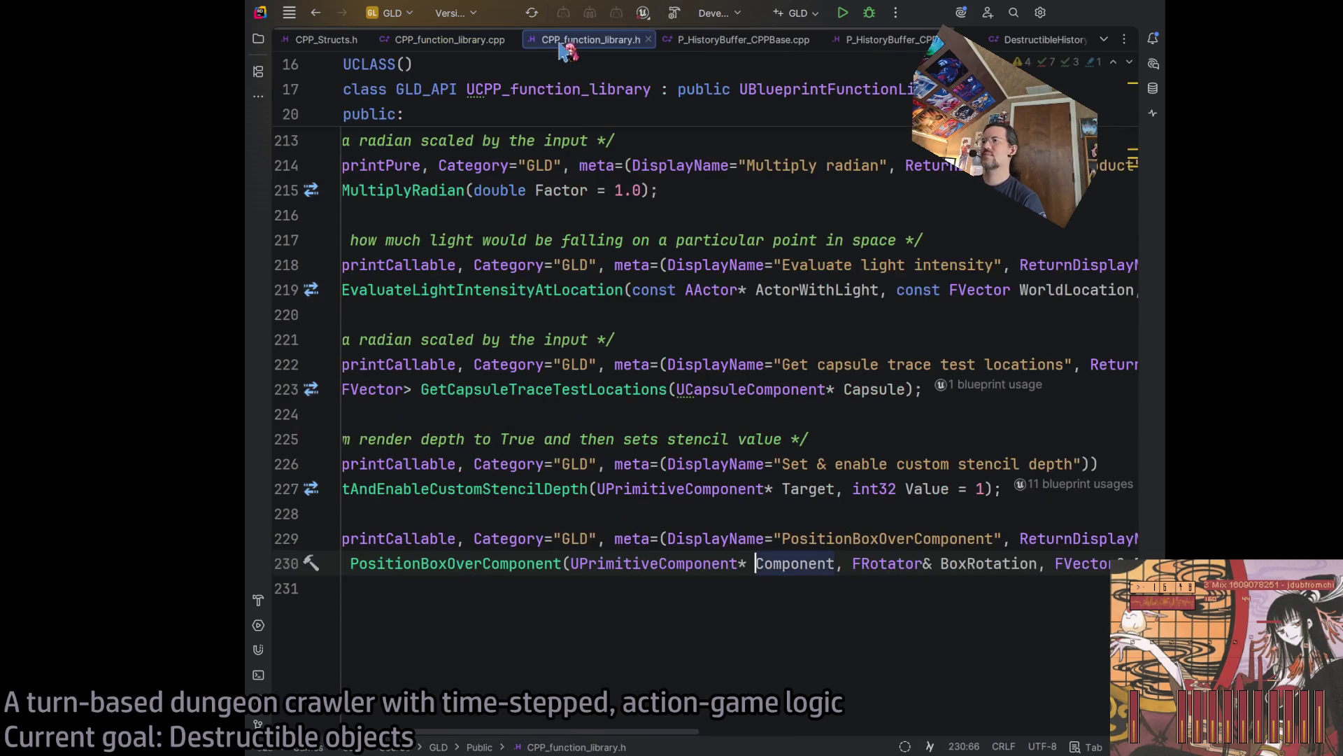
Copy the line-225 doc comment above the PositionBoxOverComponent declaration.
scroll(594, 735, right, 3)
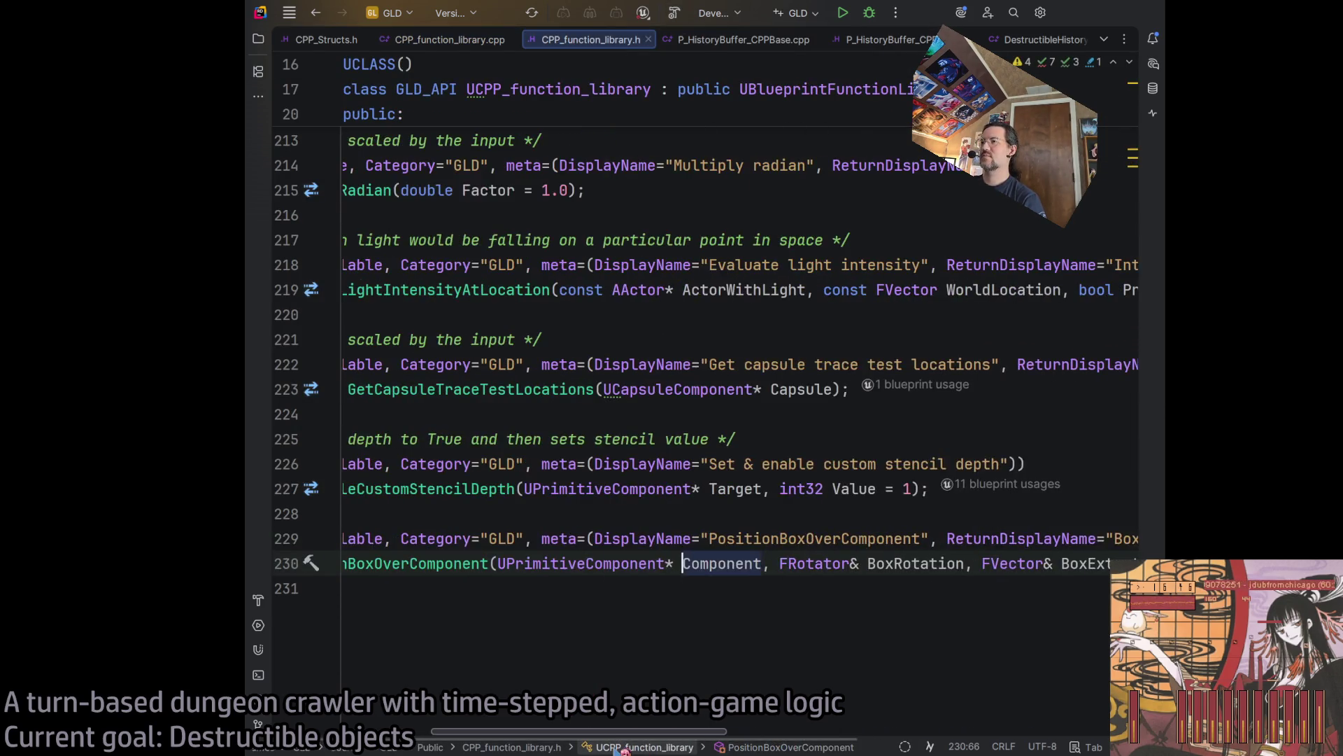
scroll(616, 735, right, 3)
scroll(532, 734, left, 6)
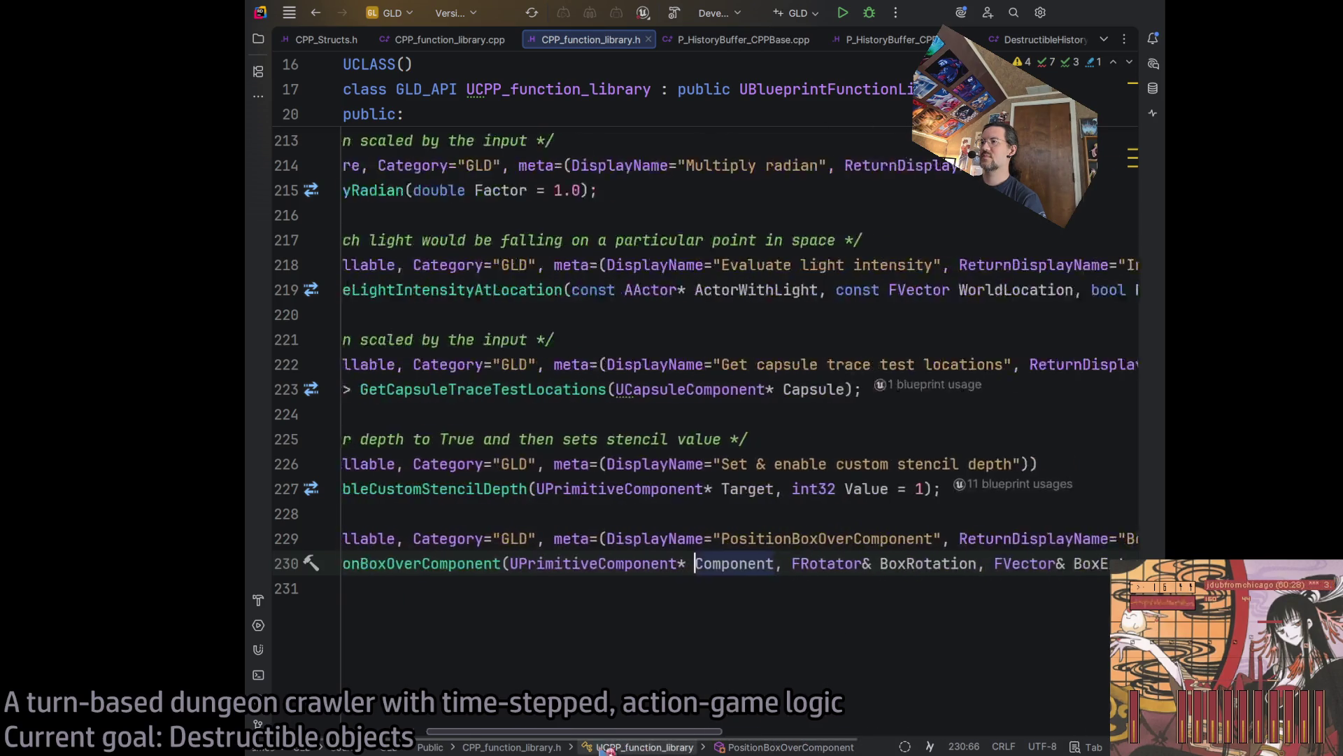
click(506, 438)
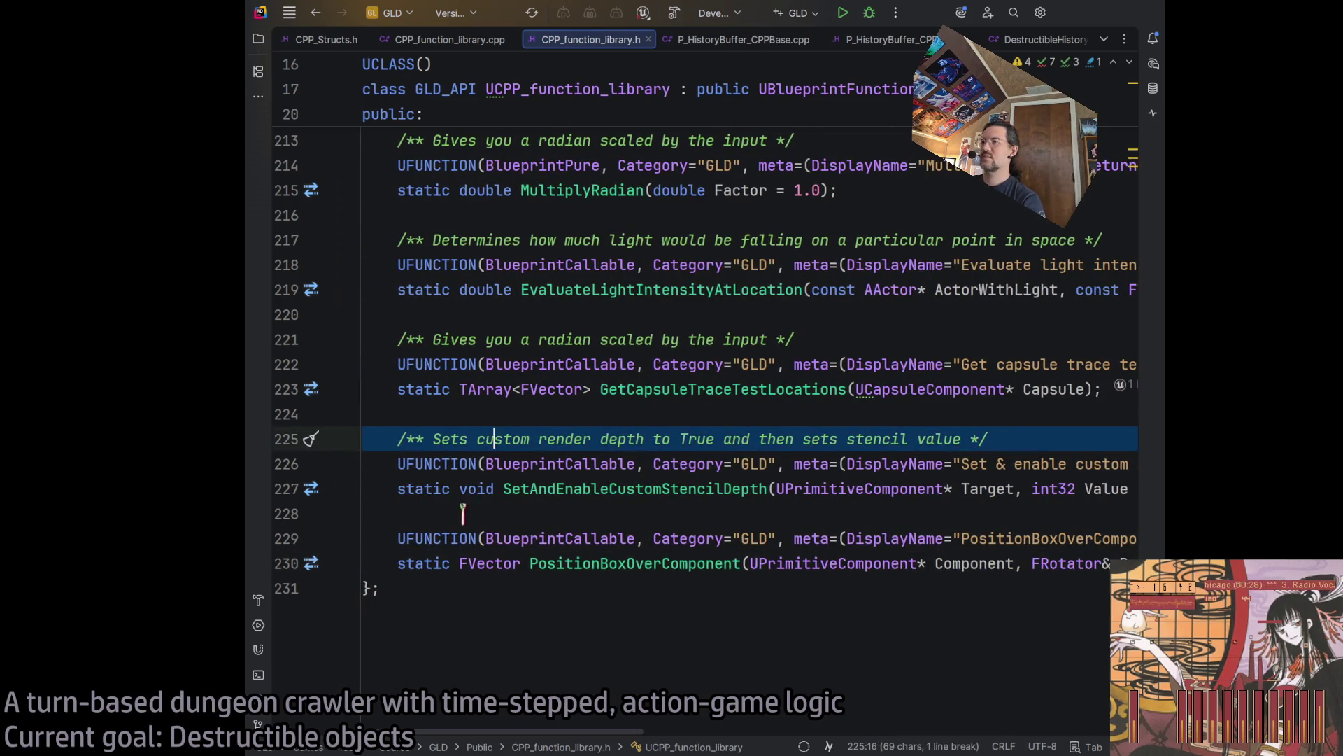
click(467, 512)
key(Return)
text(/** Sets custom render depth to True and then sets stencil value */)
key(BackSpace)
Reword the comment to "Similar to 'Get Bounds' but different.".
drag(433, 538, 935, 531)
text(Simm)
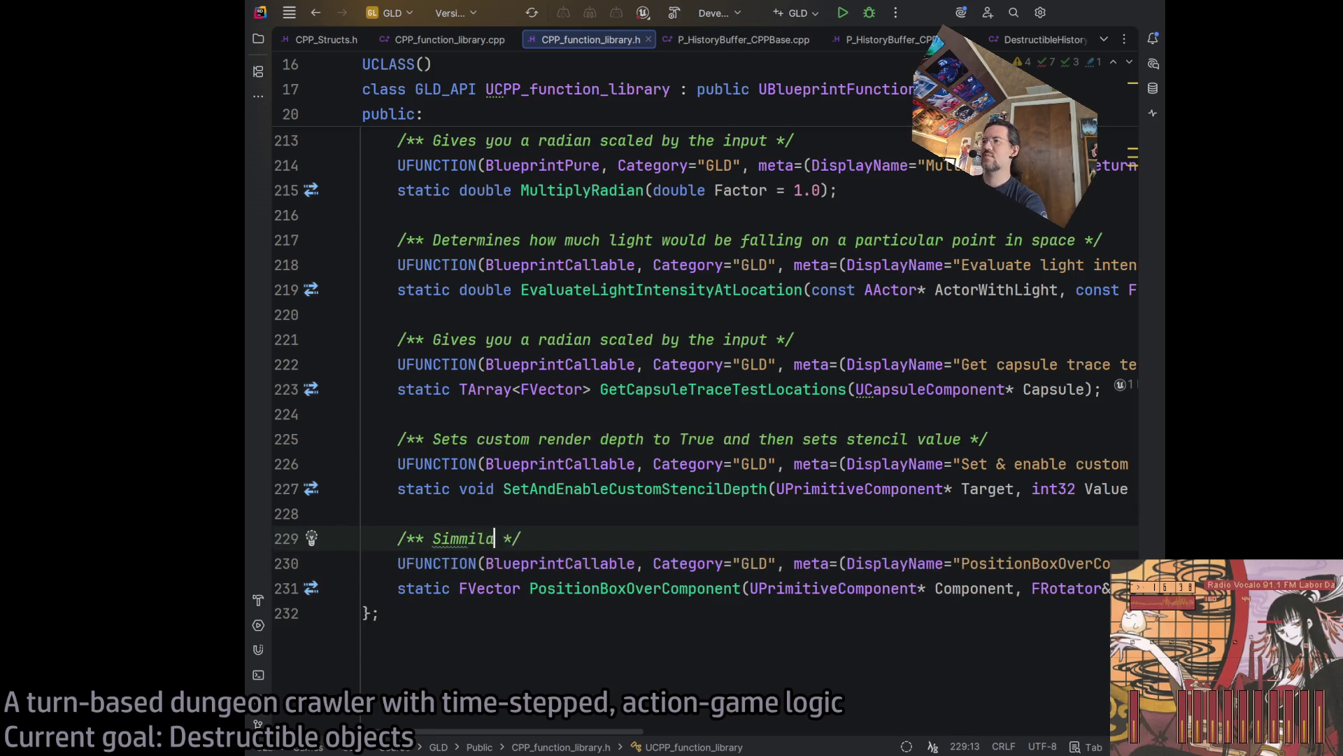
key(BackSpace)
text(ilar to Get-Bounds )
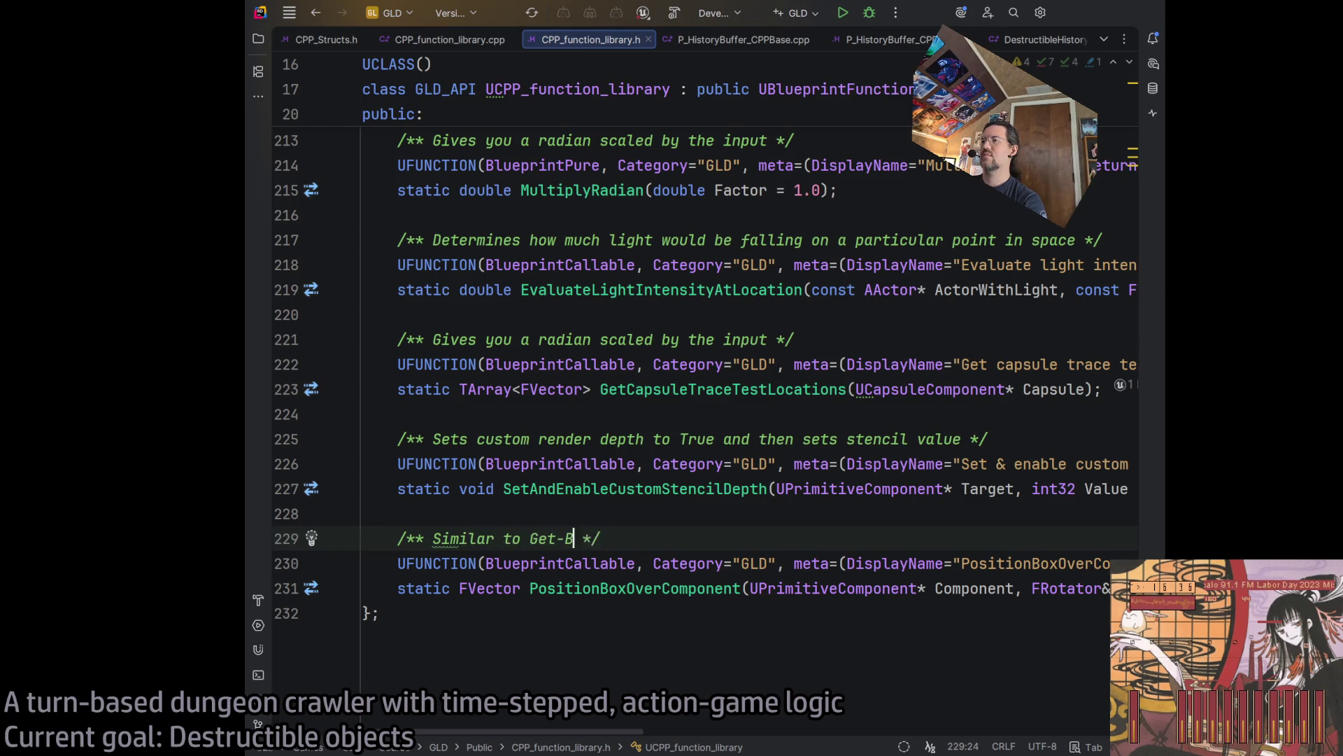
text(but different)
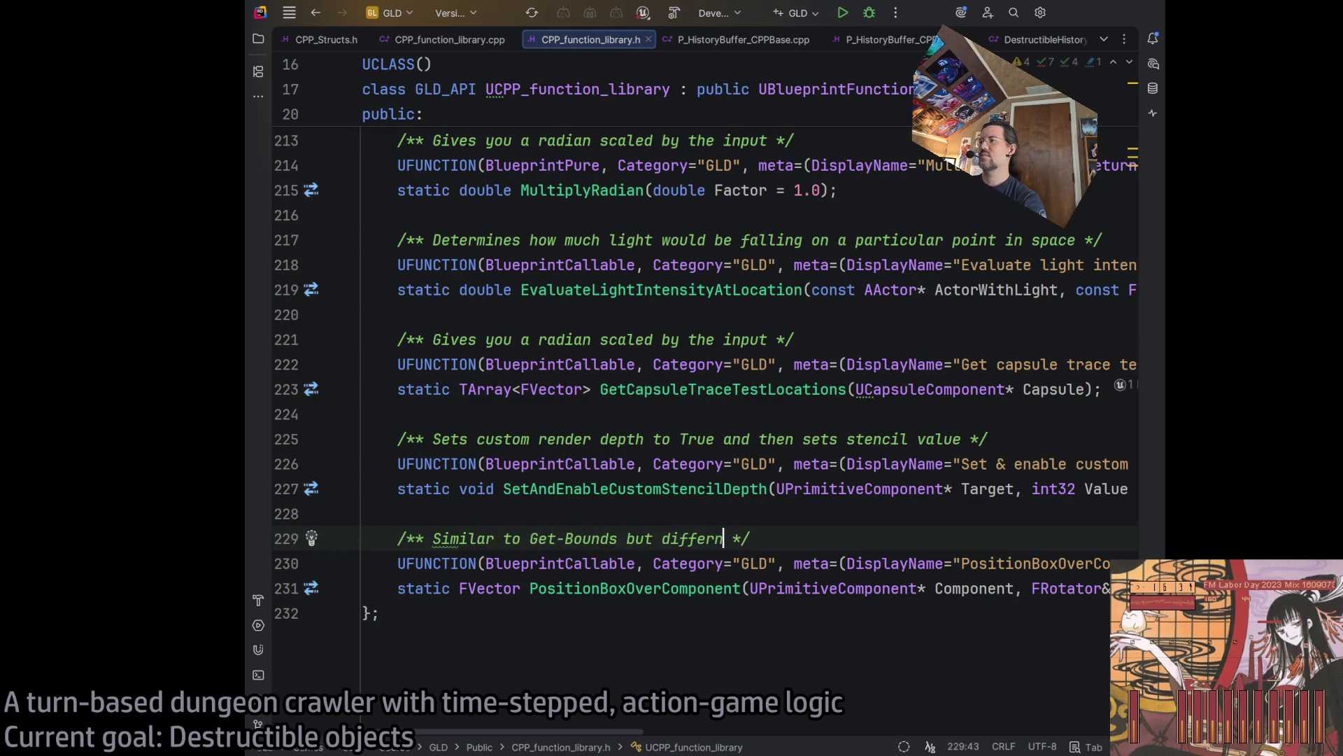
text(.)
click(556, 538)
key(Delete)
click(530, 538)
text(')
click(582, 538)
key(Right)
key(Right)
text(')
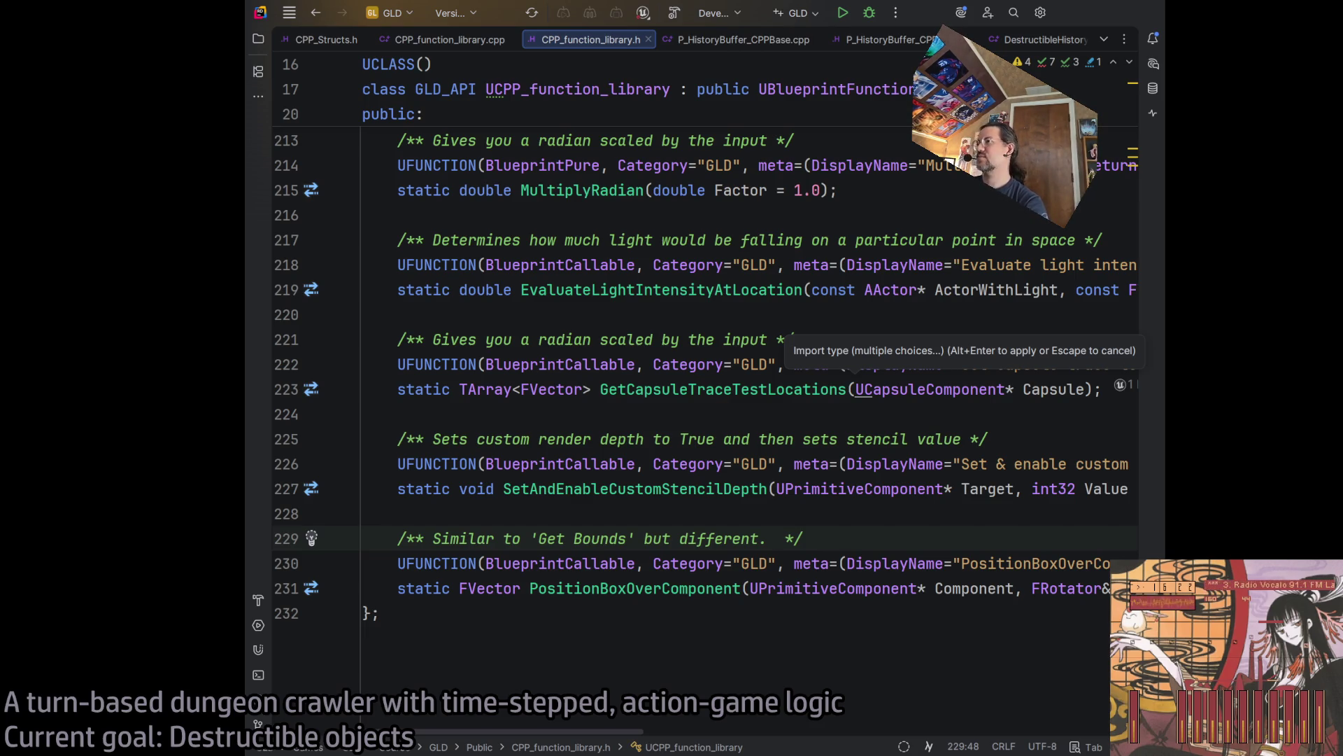
Add "Allows a hypothetical collision box to be positioned over the given component." and return to the .cpp file.
text(Allows a box)
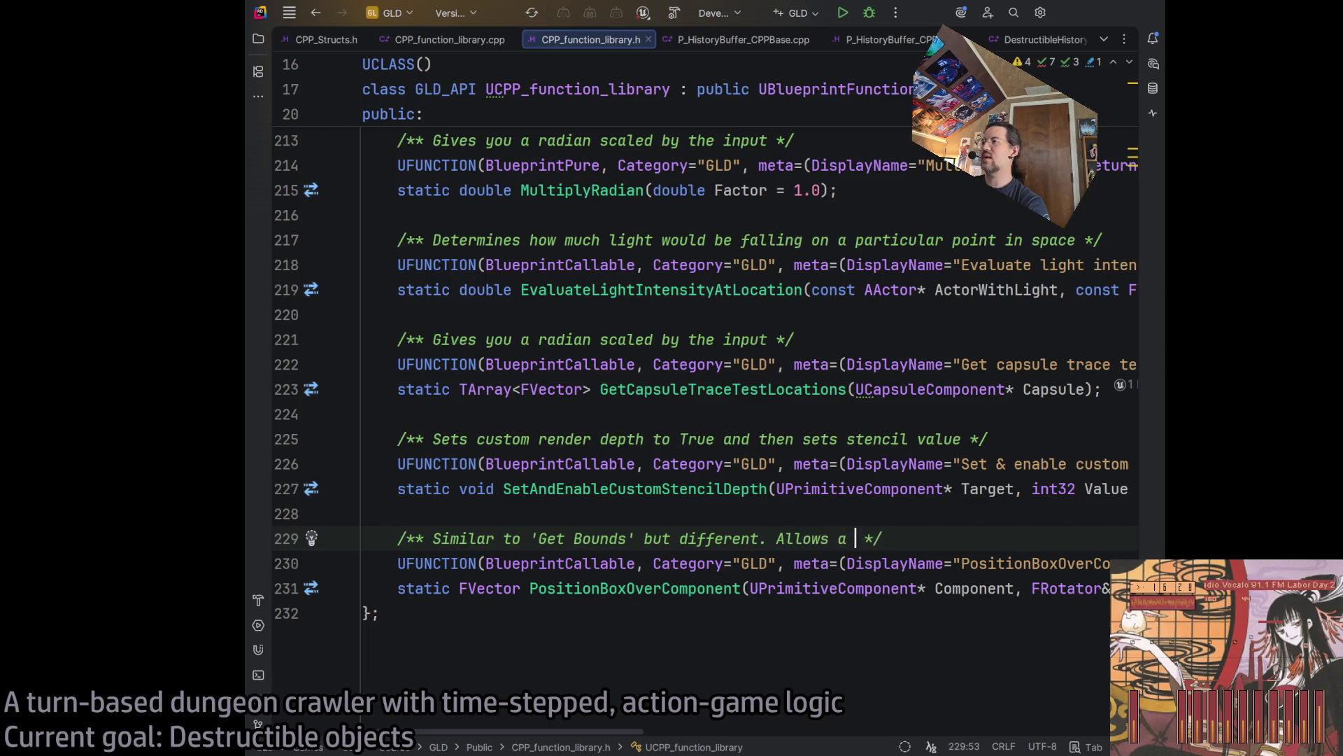
key(BackSpace)
key(BackSpace)
key(BackSpace)
text(collision )
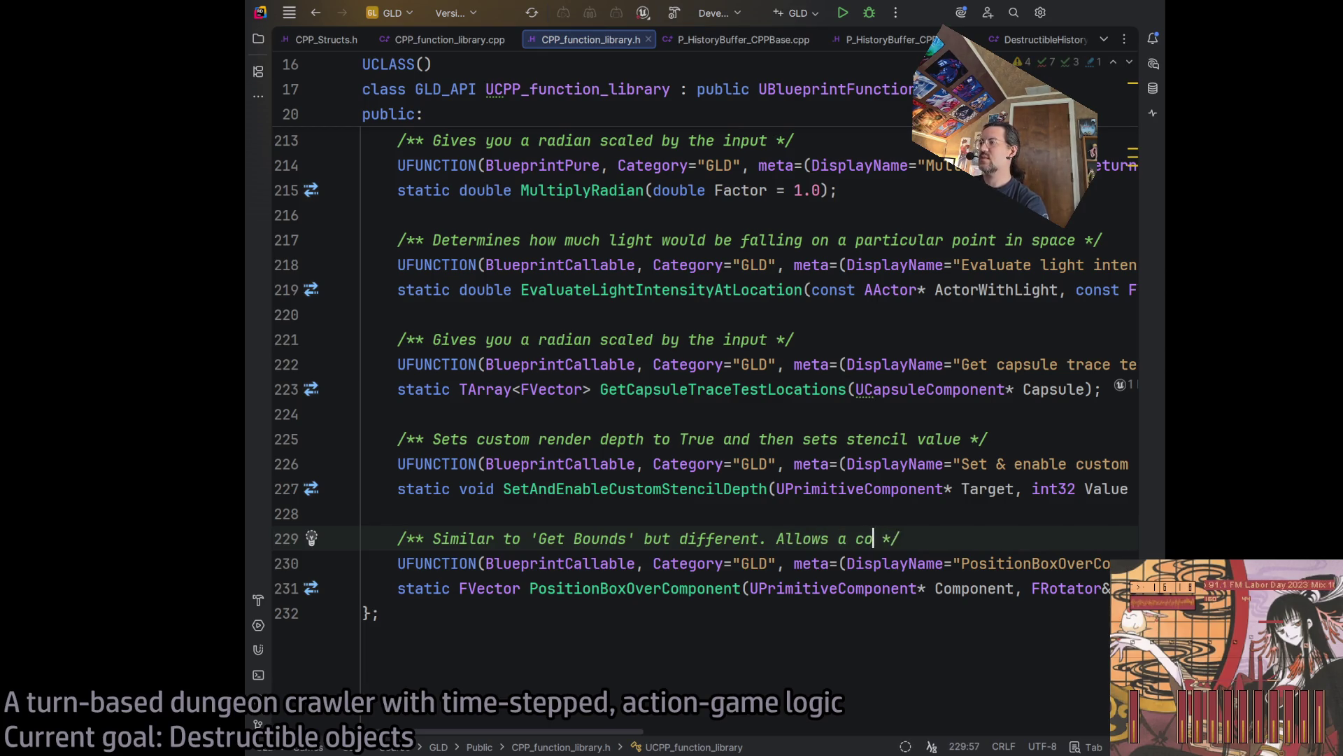
text(box to be positions)
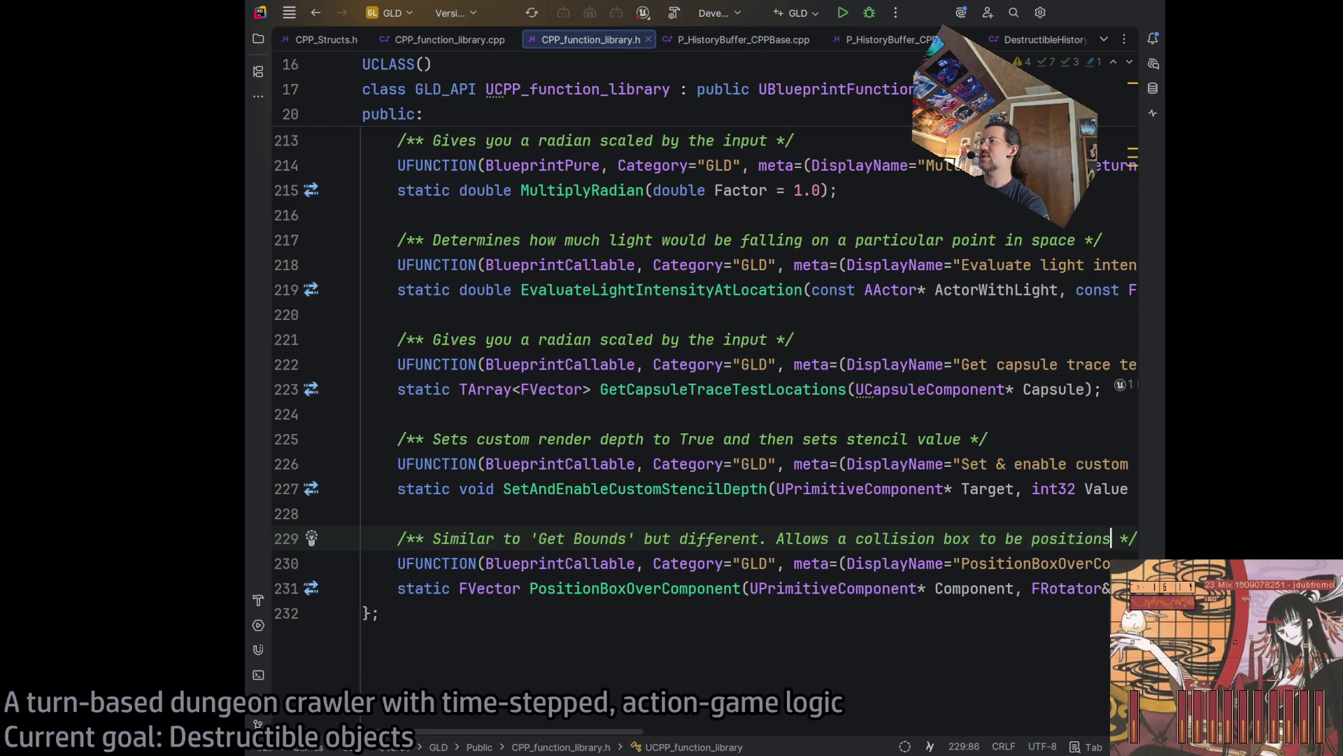
key(BackSpace)
text(ed over the given )
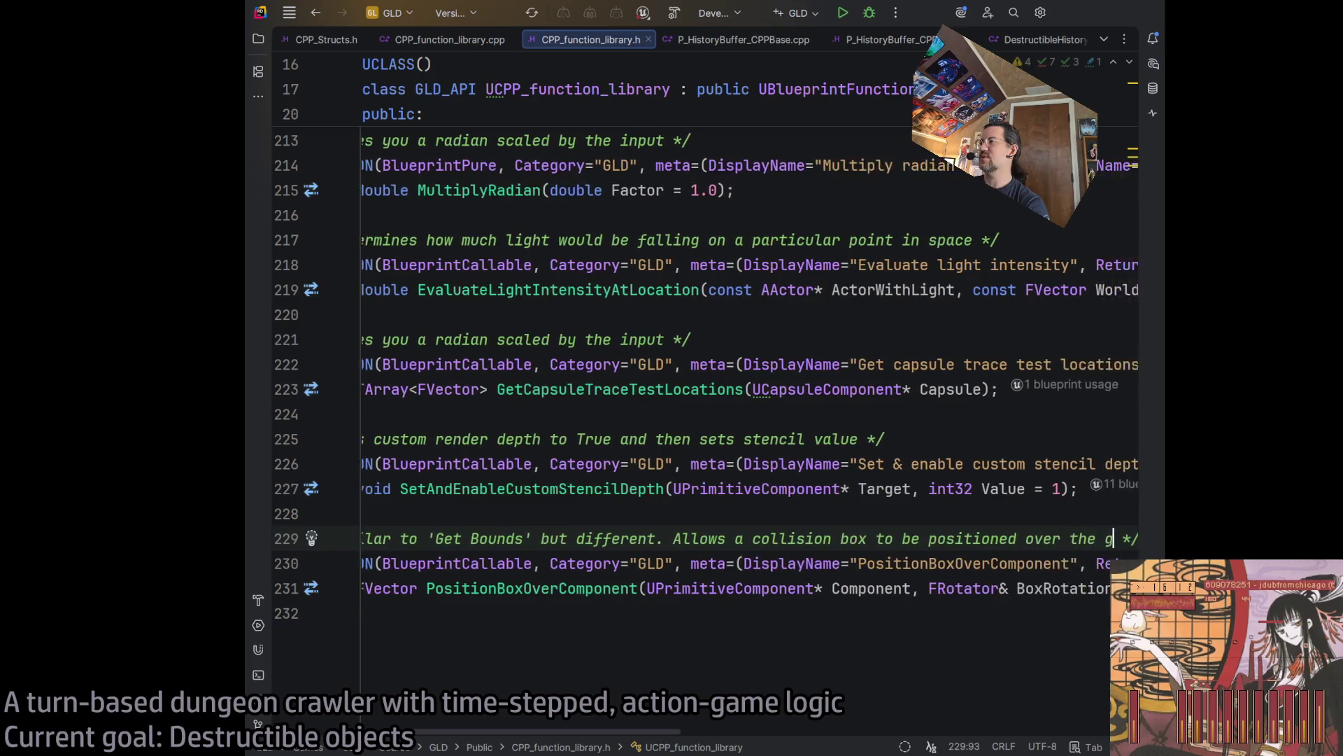
text(component.)
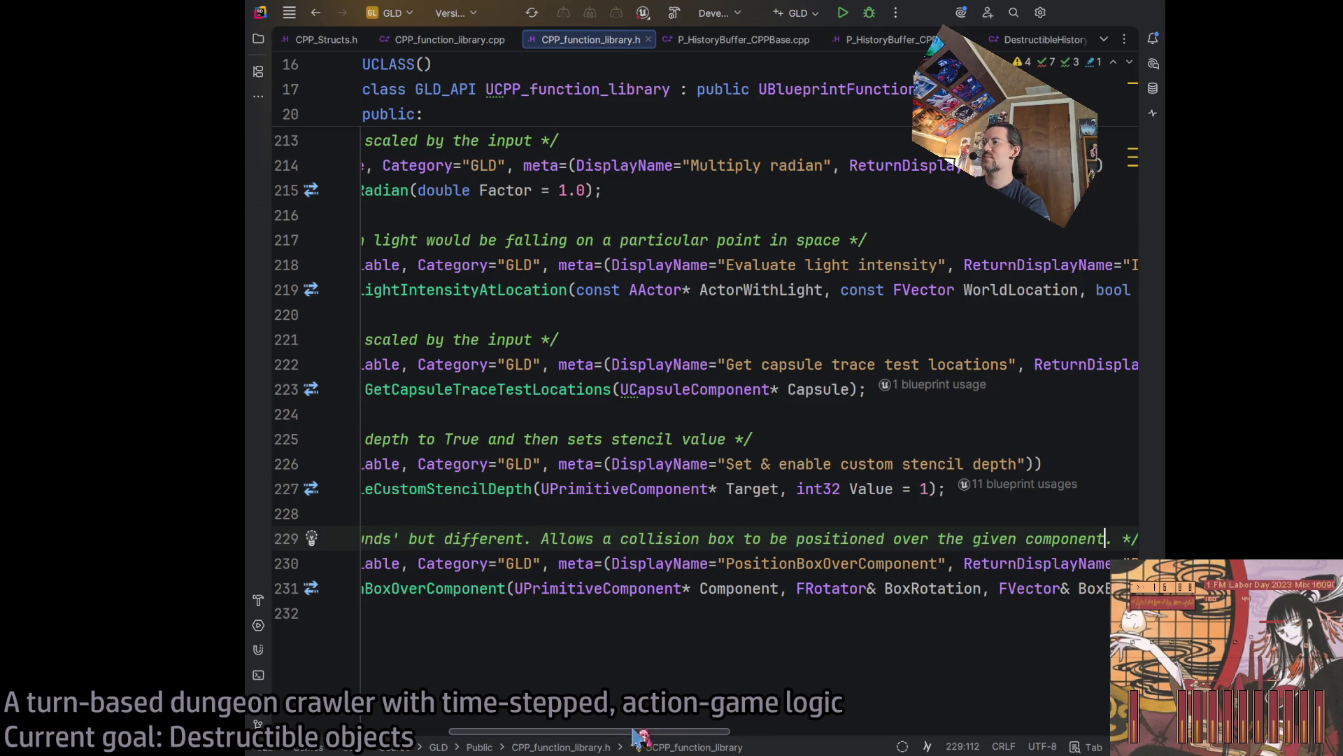
click(620, 538)
text(hypothe)
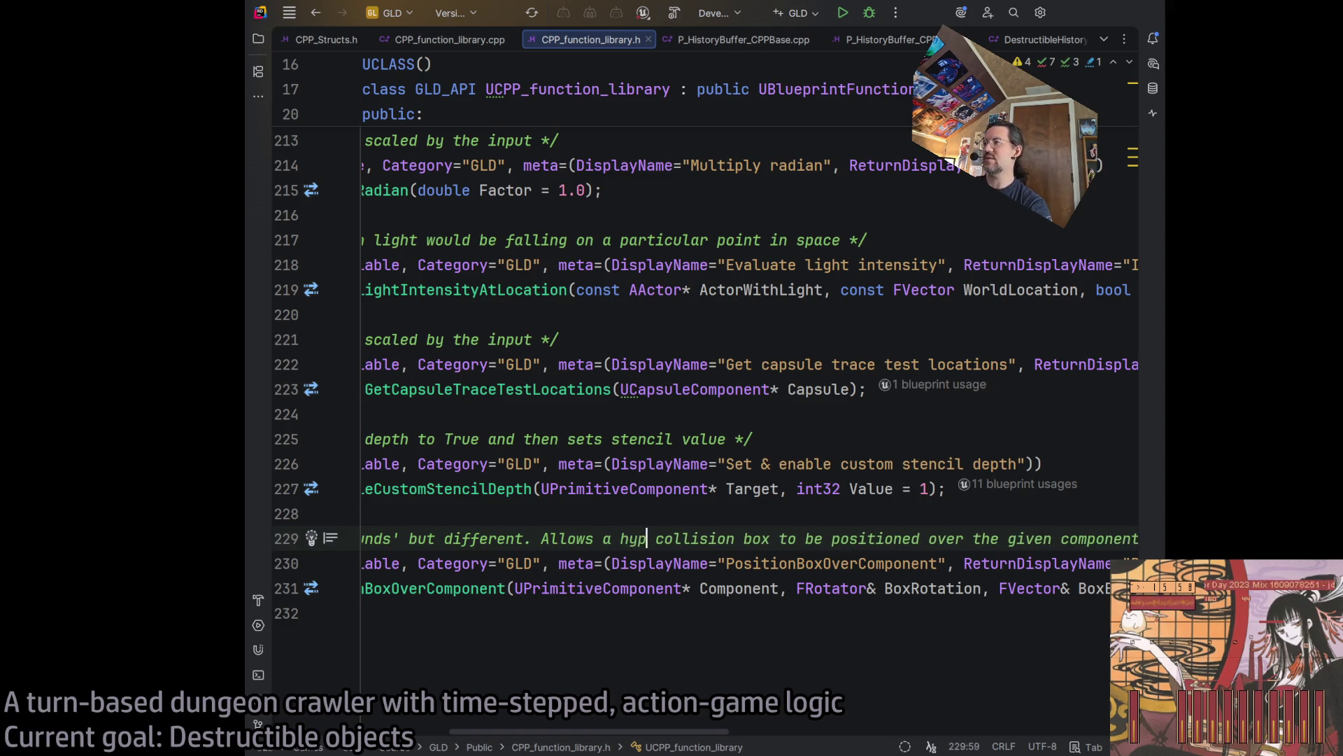
text(tical)
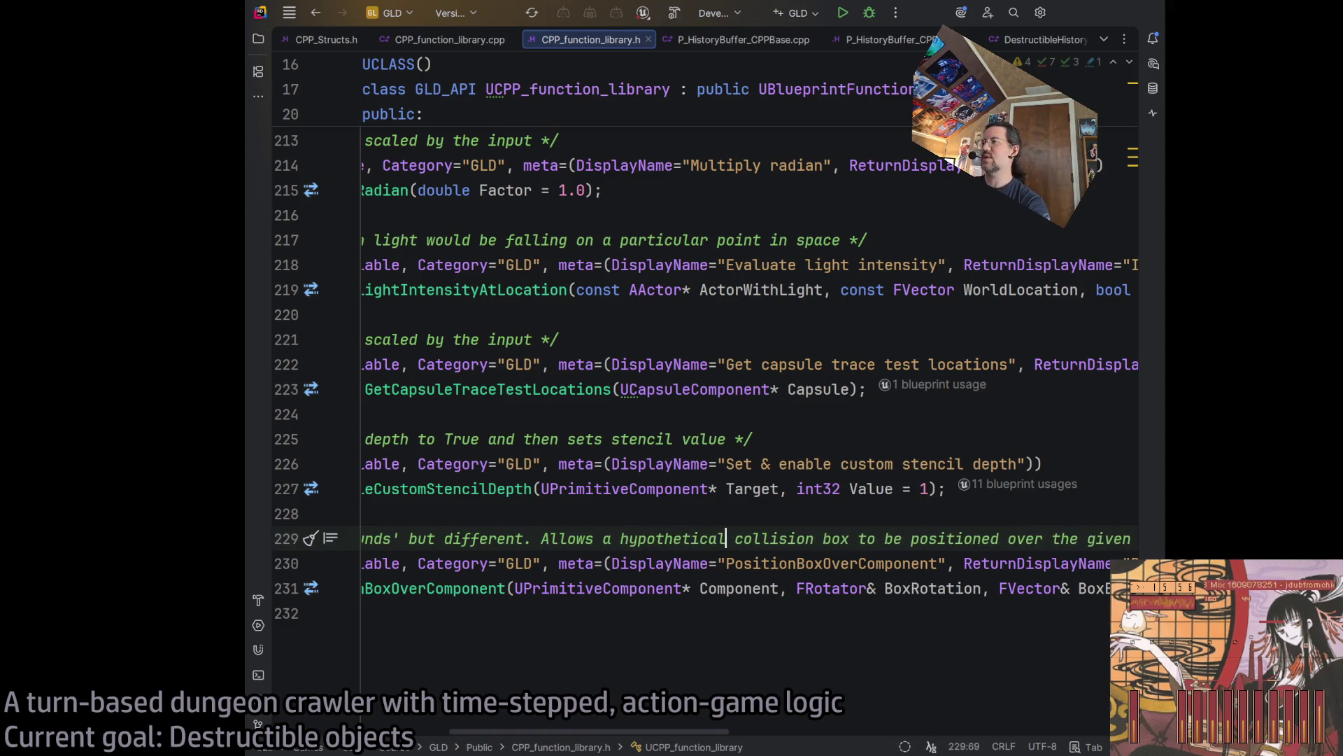
mouse_move(707, 731)
mouse_down()
mouse_move(874, 731)
mouse_move(553, 748)
mouse_up()
click(732, 563)
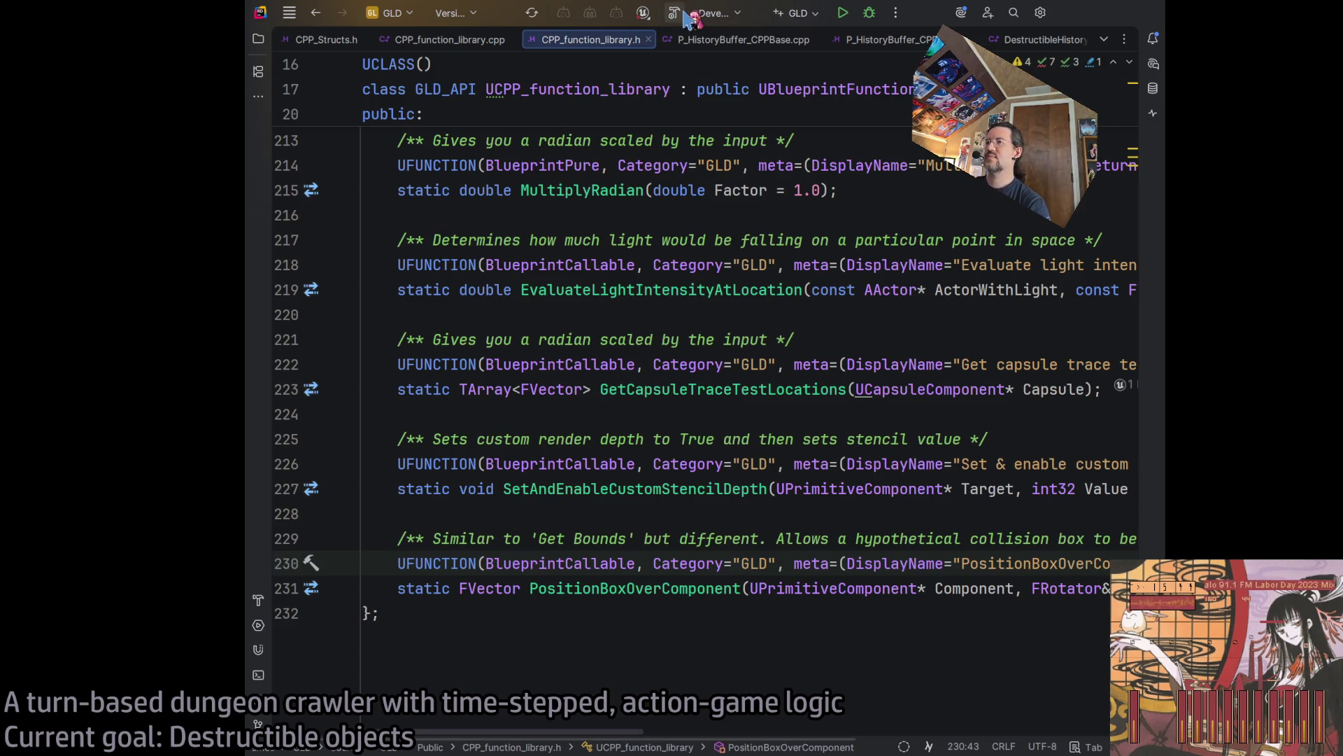
mouse_move(630, 735)
mouse_down()
mouse_move(867, 748)
mouse_move(605, 748)
mouse_up()
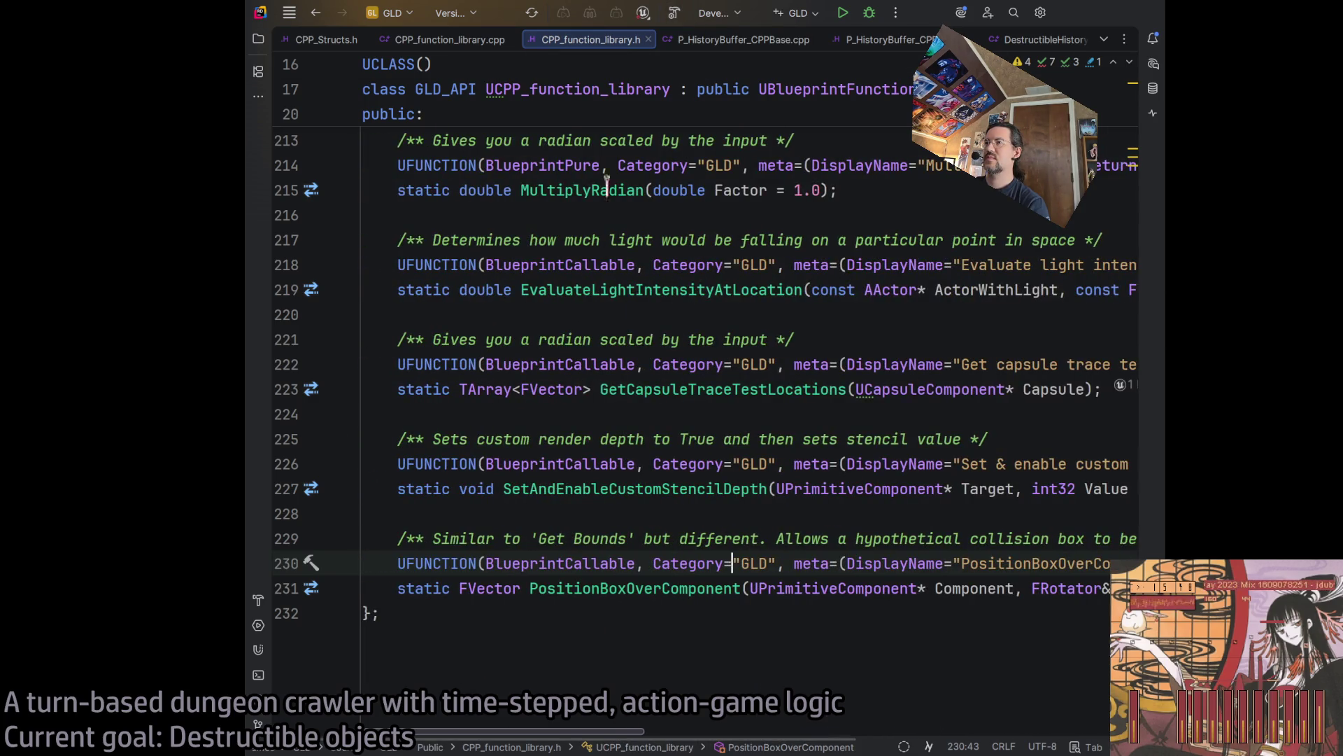
click(480, 43)
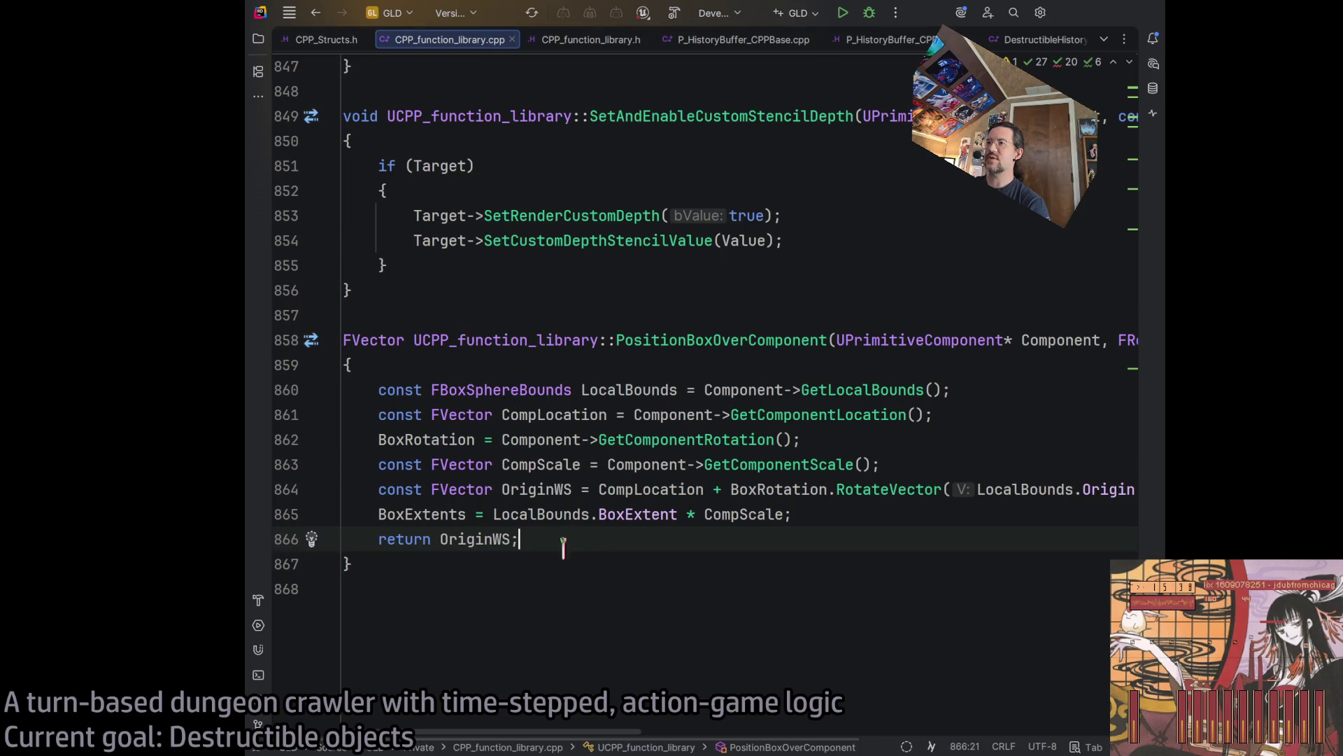
Build the project containing CPP_function_library from Rider's toolbar.
click(674, 12)
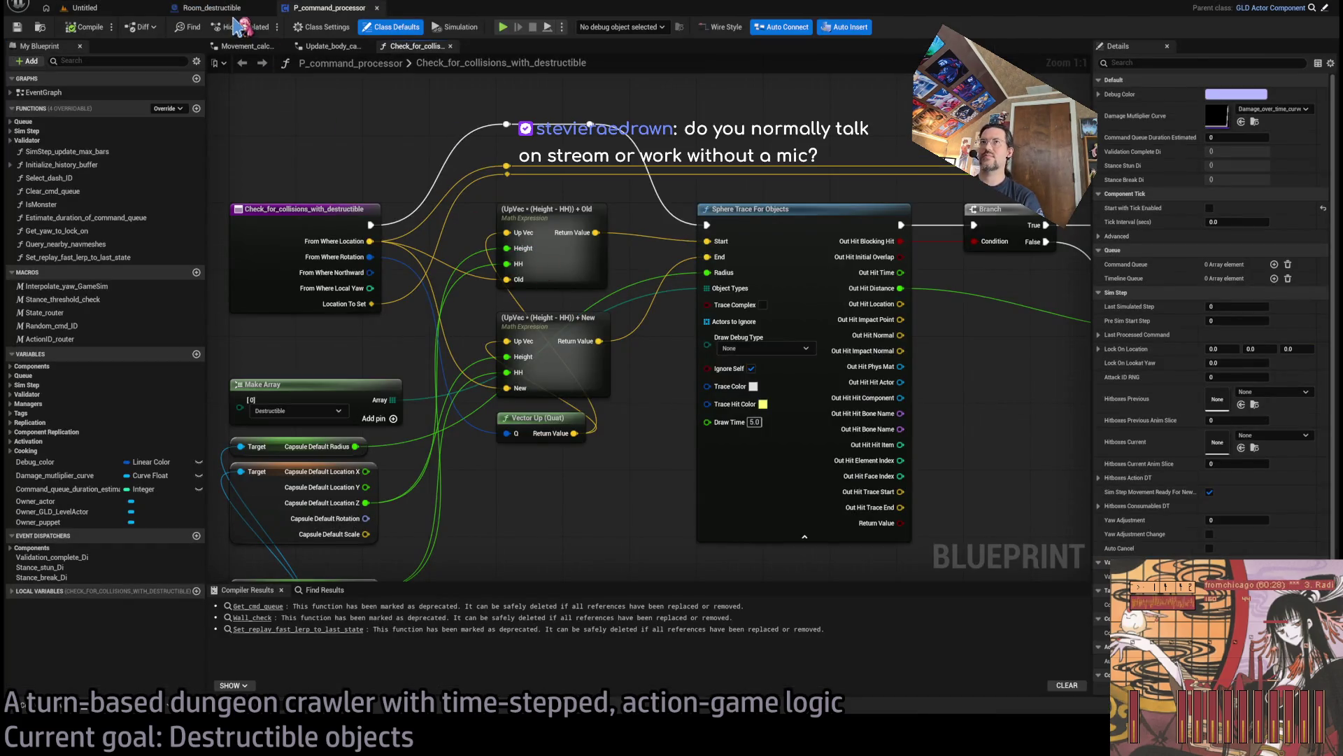
Switch to the Room_destructible blueprint to show its Construction Script graph.
click(212, 10)
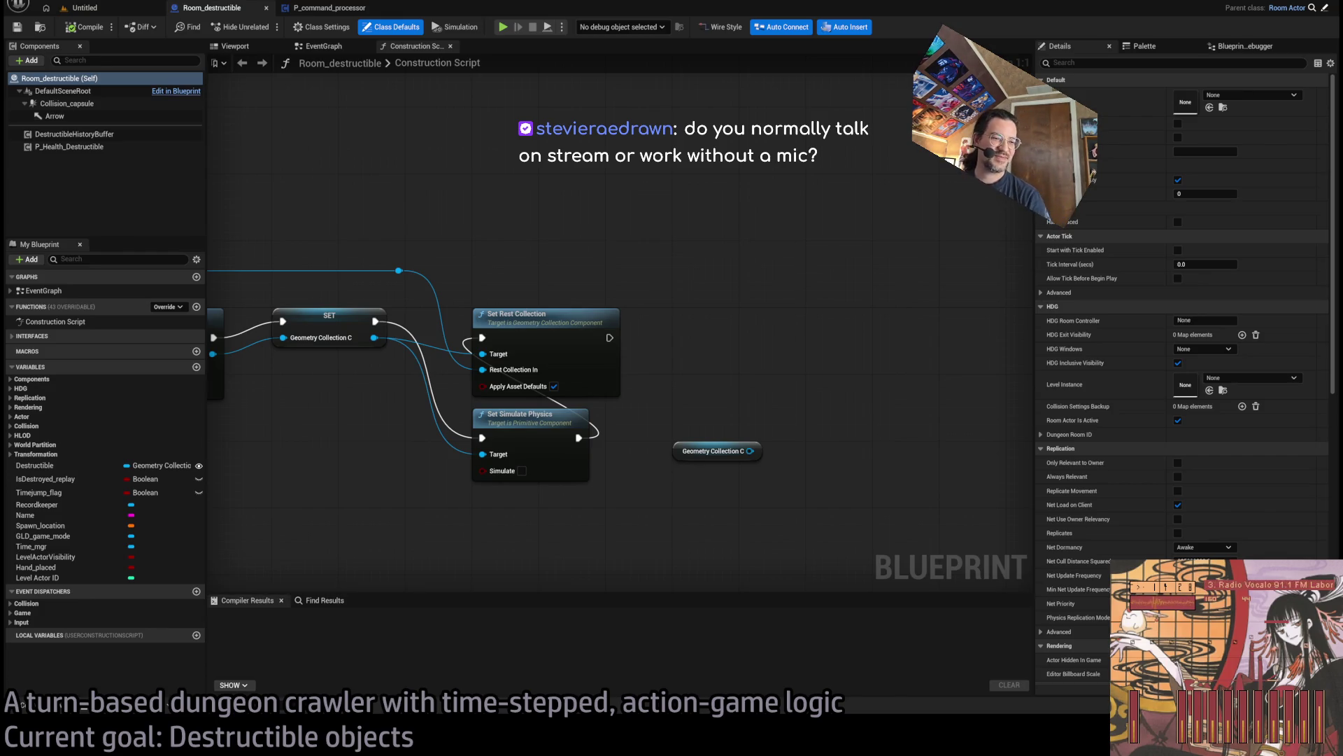
Pan the graph to the Add Geometry Collection Component node, then switch to the browser's new tab.
scroll(787, 242, down, 5)
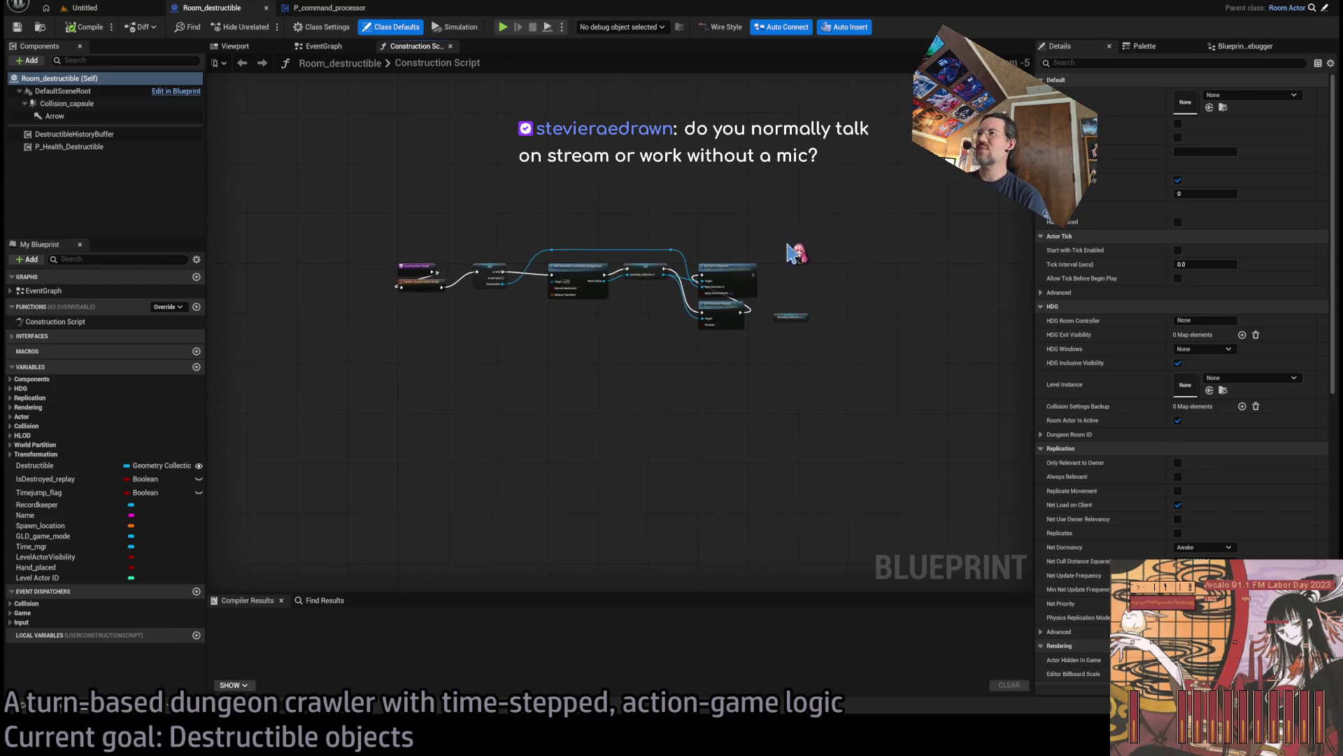
scroll(791, 251, up, 5)
mouse_move(842, 240)
mouse_down()
mouse_move(826, 246)
mouse_move(964, 251)
mouse_move(946, 241)
mouse_up()
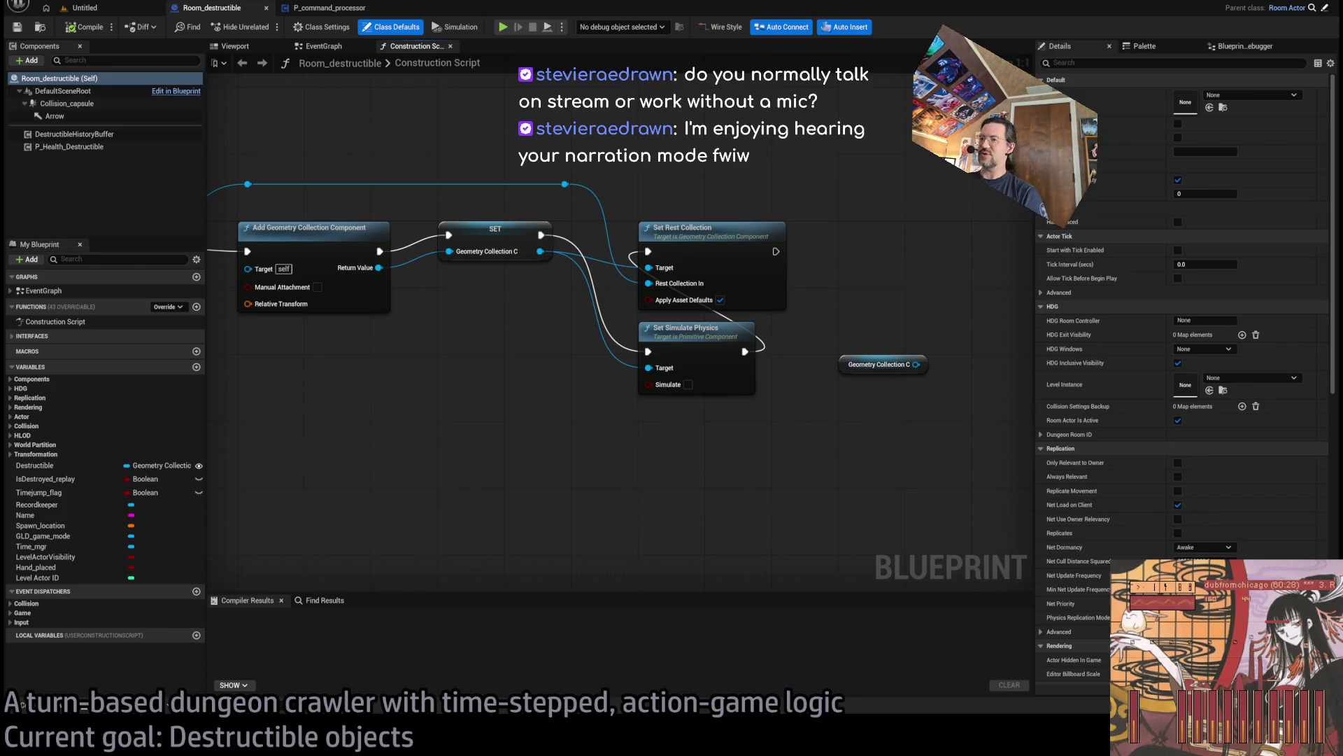
key(alt+Tab)
key(ctrl+t)
Visit Twitter in the new tab, close it, and return to Unreal's Construction Script graph.
text(twitter)
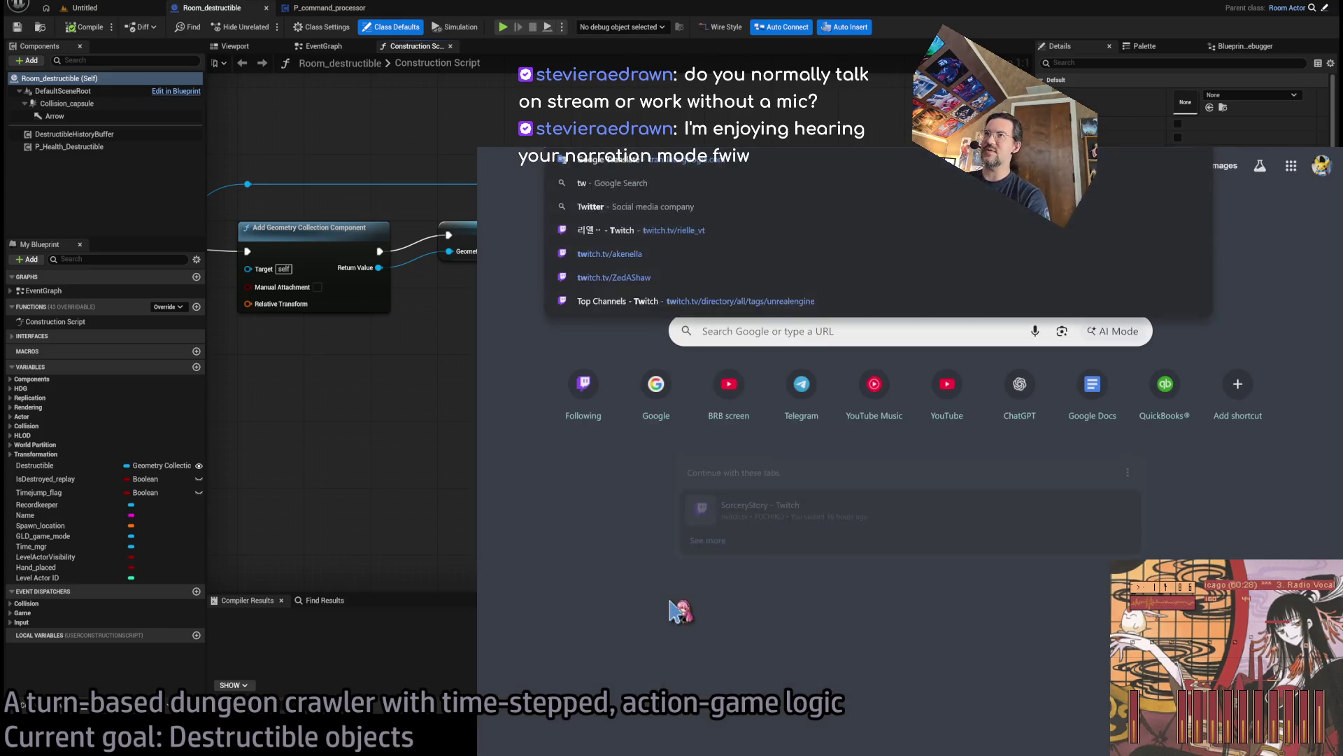
key(Return)
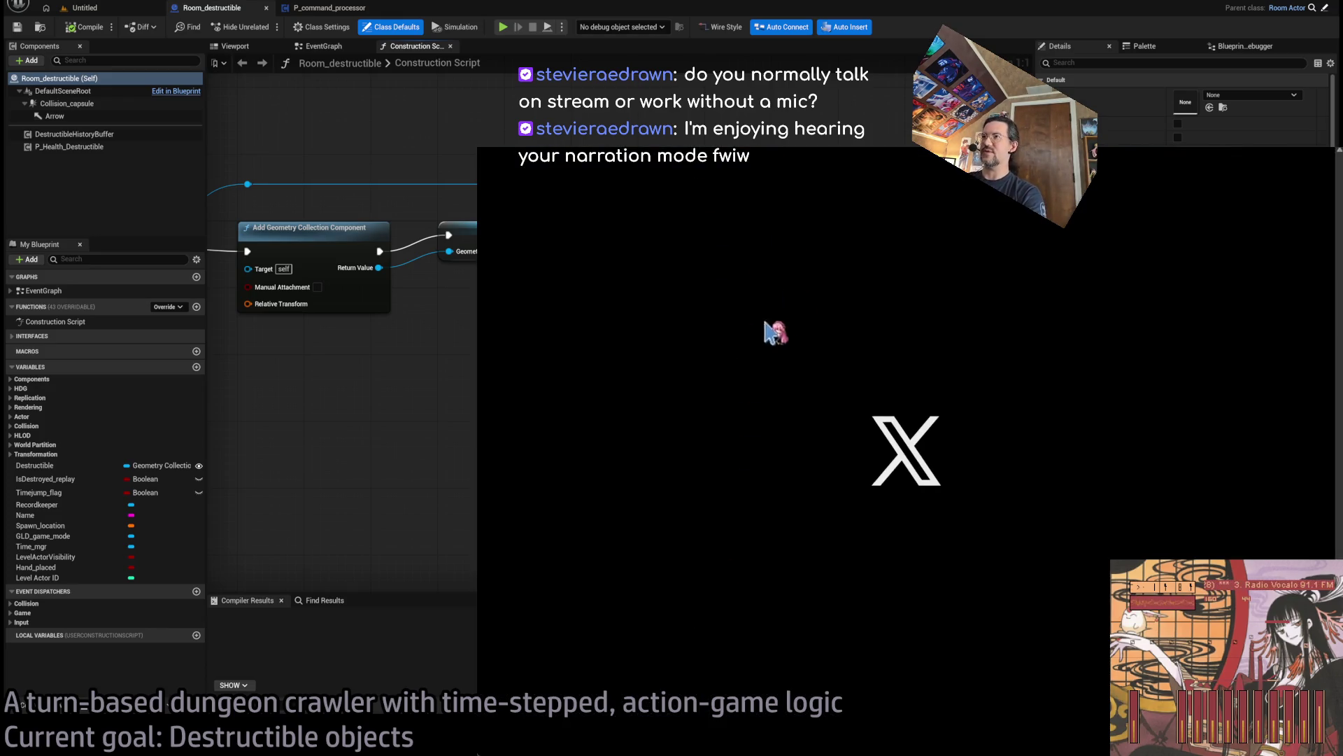
key(ctrl+w)
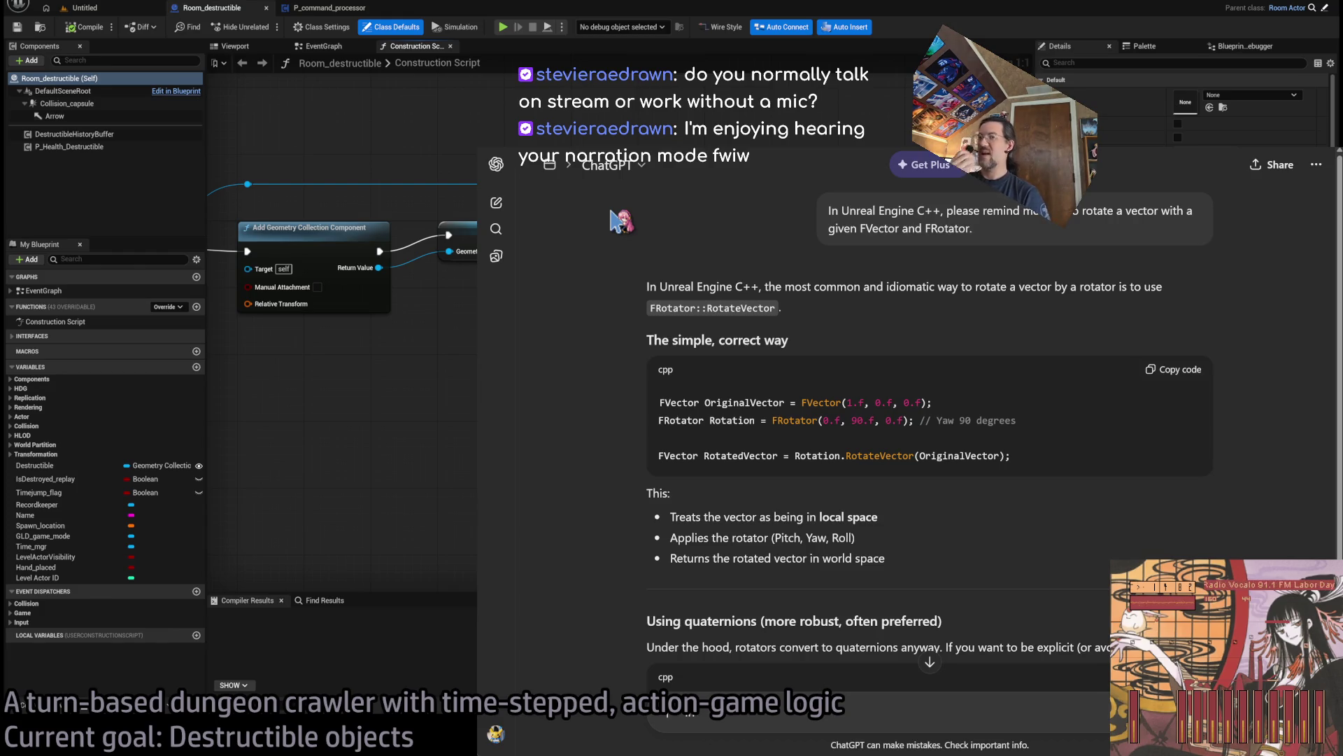
key(alt+Tab)
drag(907, 263, 931, 243)
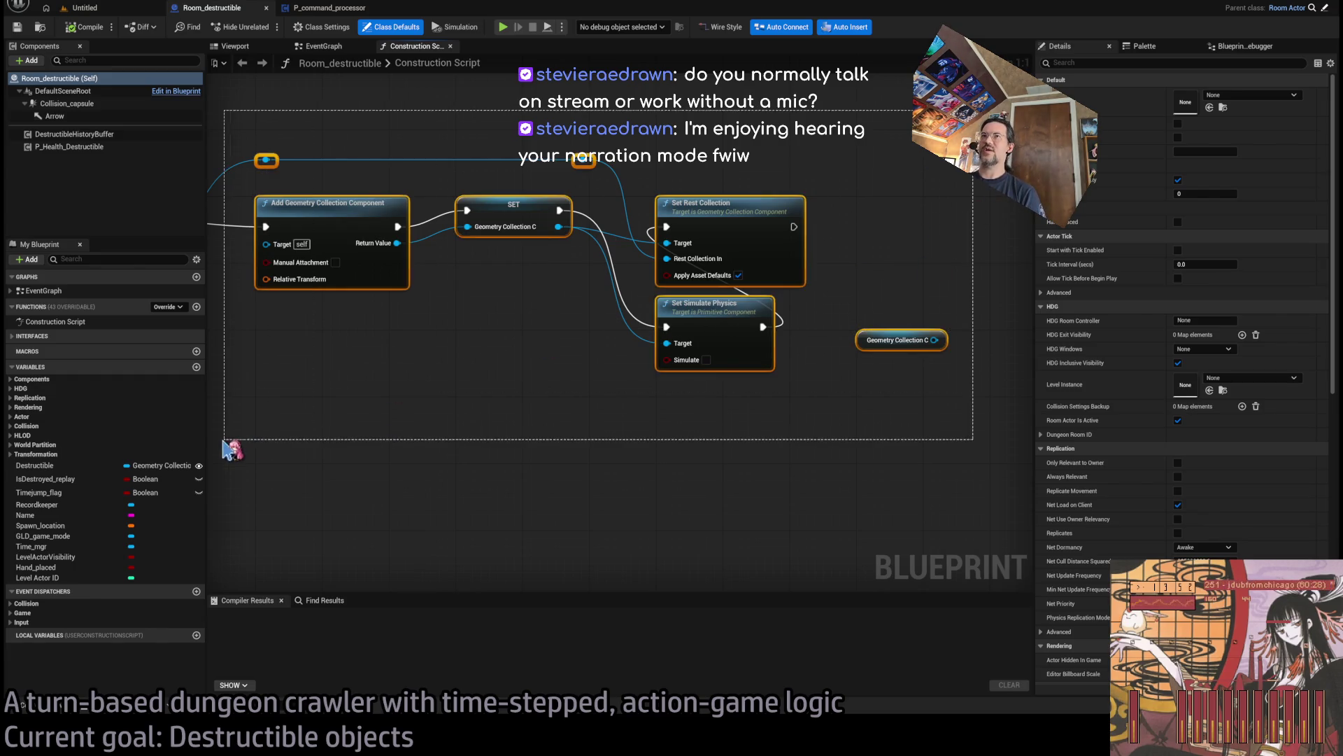
click(248, 442)
drag(933, 236, 930, 202)
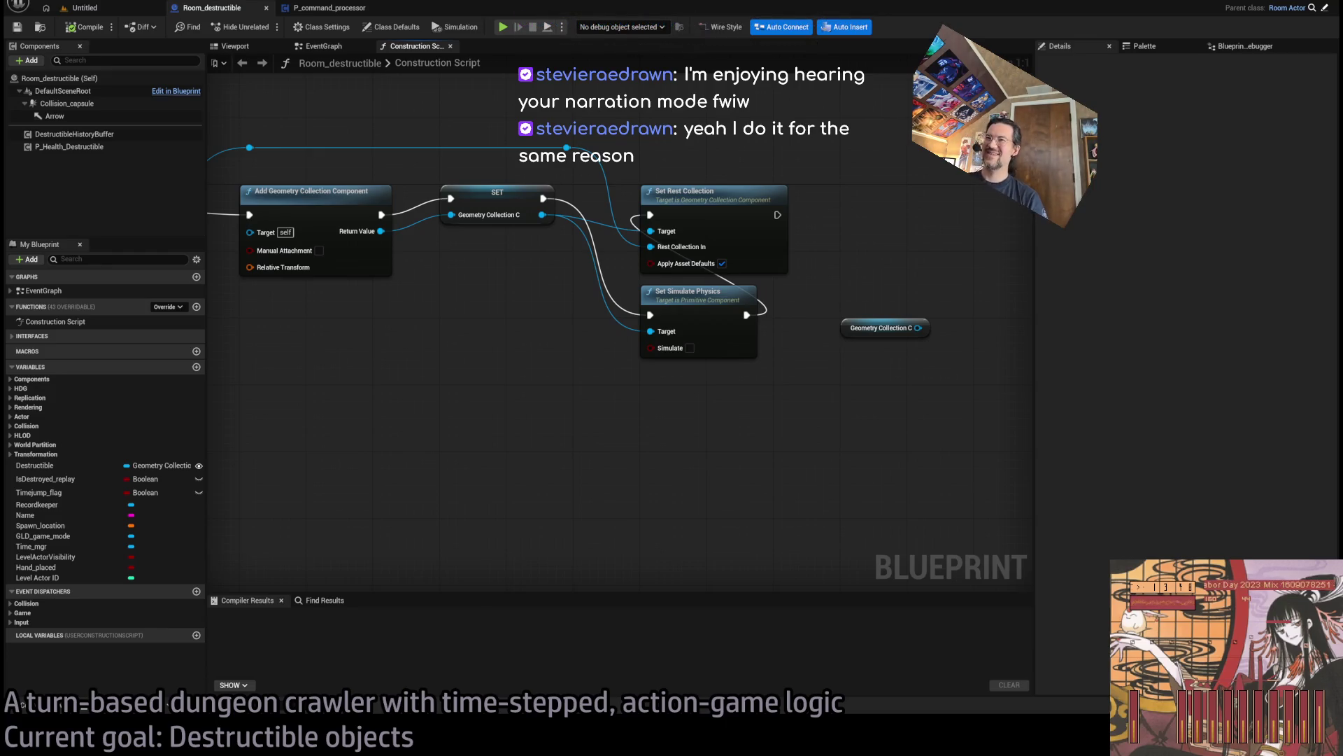
mouse_move(881, 270)
mouse_down()
mouse_move(820, 274)
mouse_move(881, 249)
mouse_up()
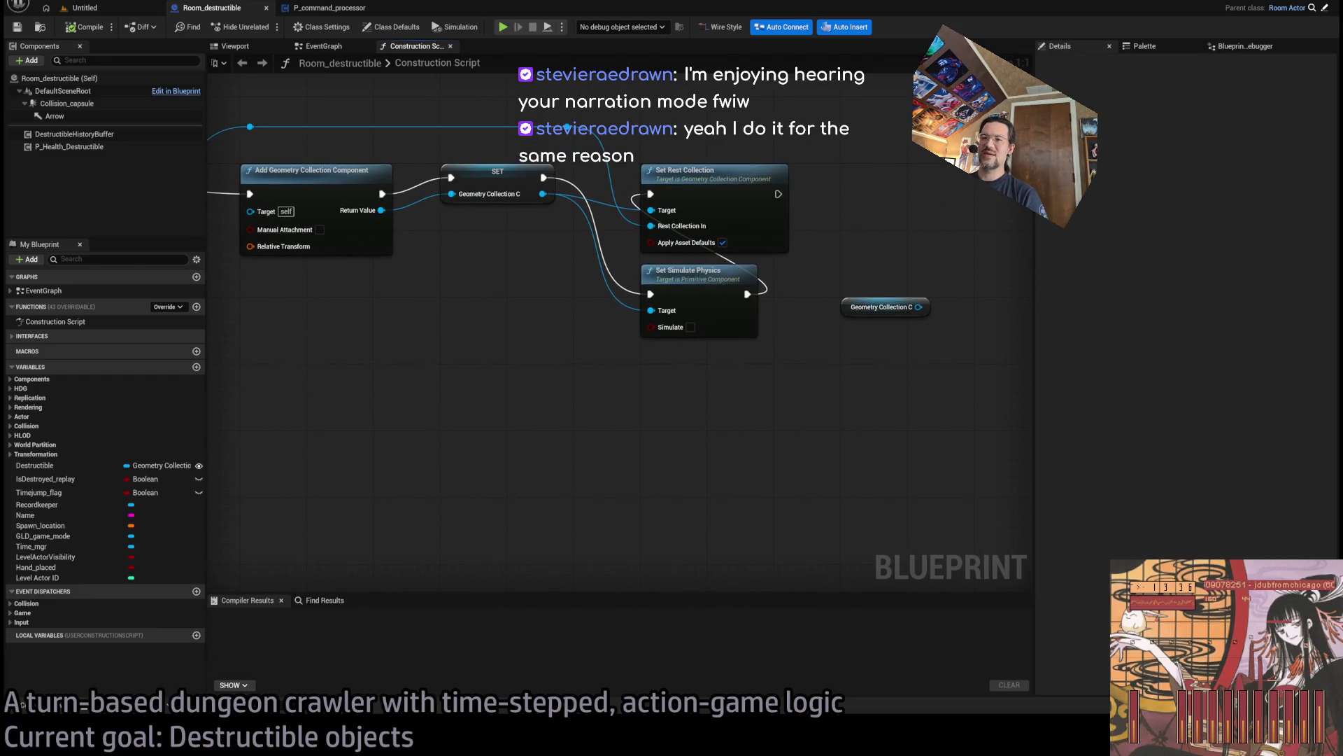
key(alt+Tab)
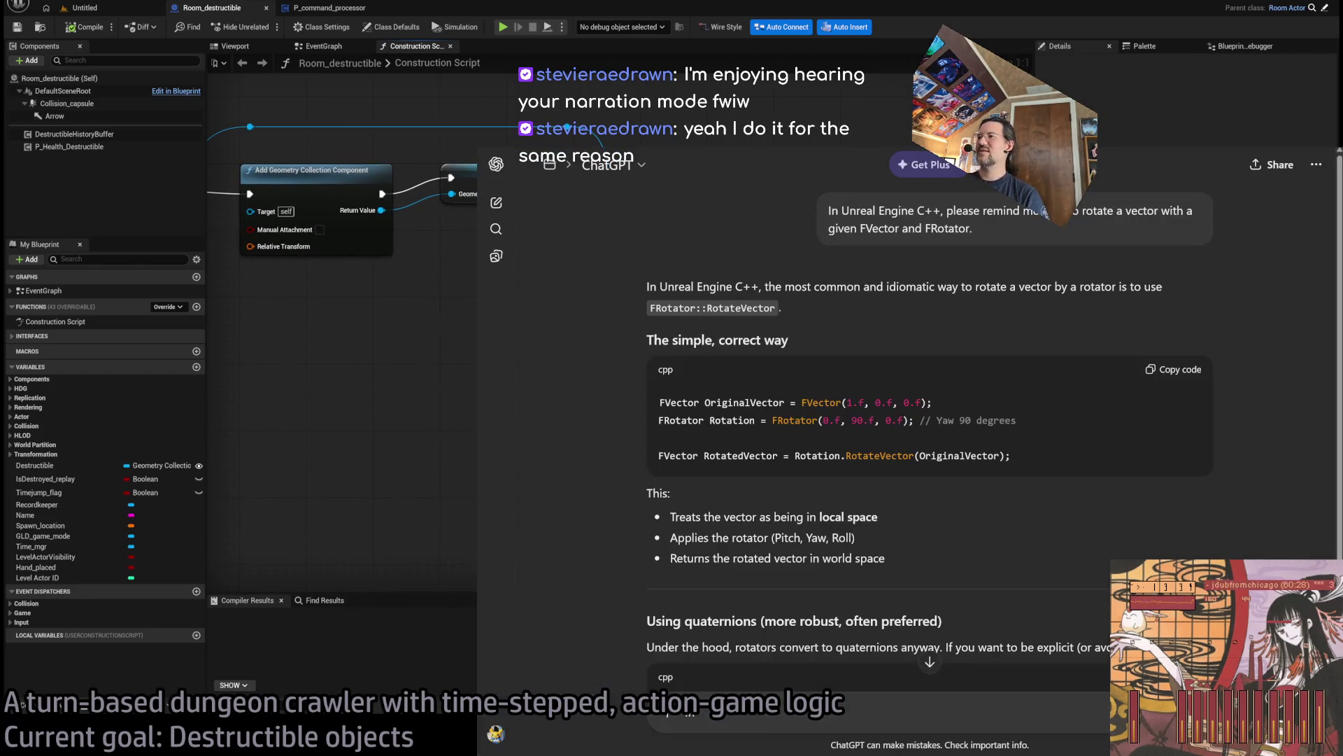
key(alt+Tab)
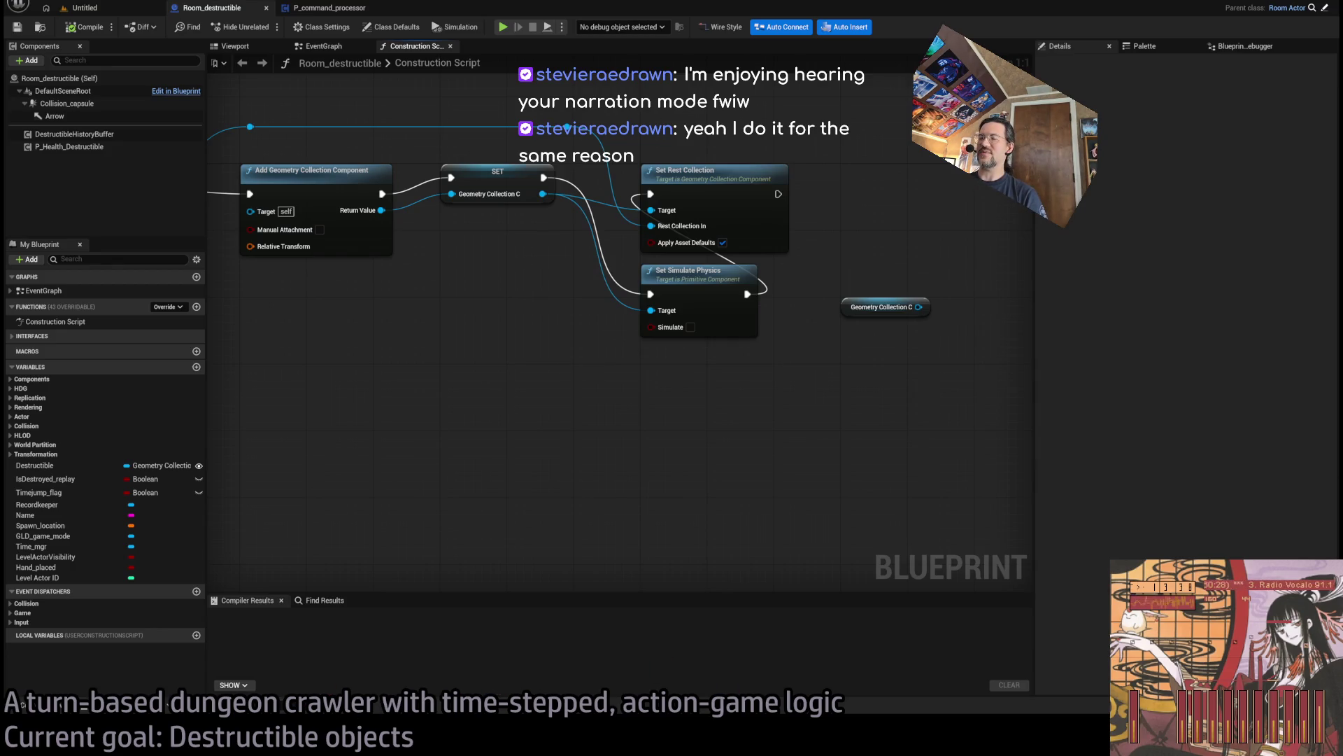
mouse_move(663, 417)
mouse_down()
mouse_move(605, 398)
mouse_move(675, 393)
mouse_up()
drag(759, 400, 760, 368)
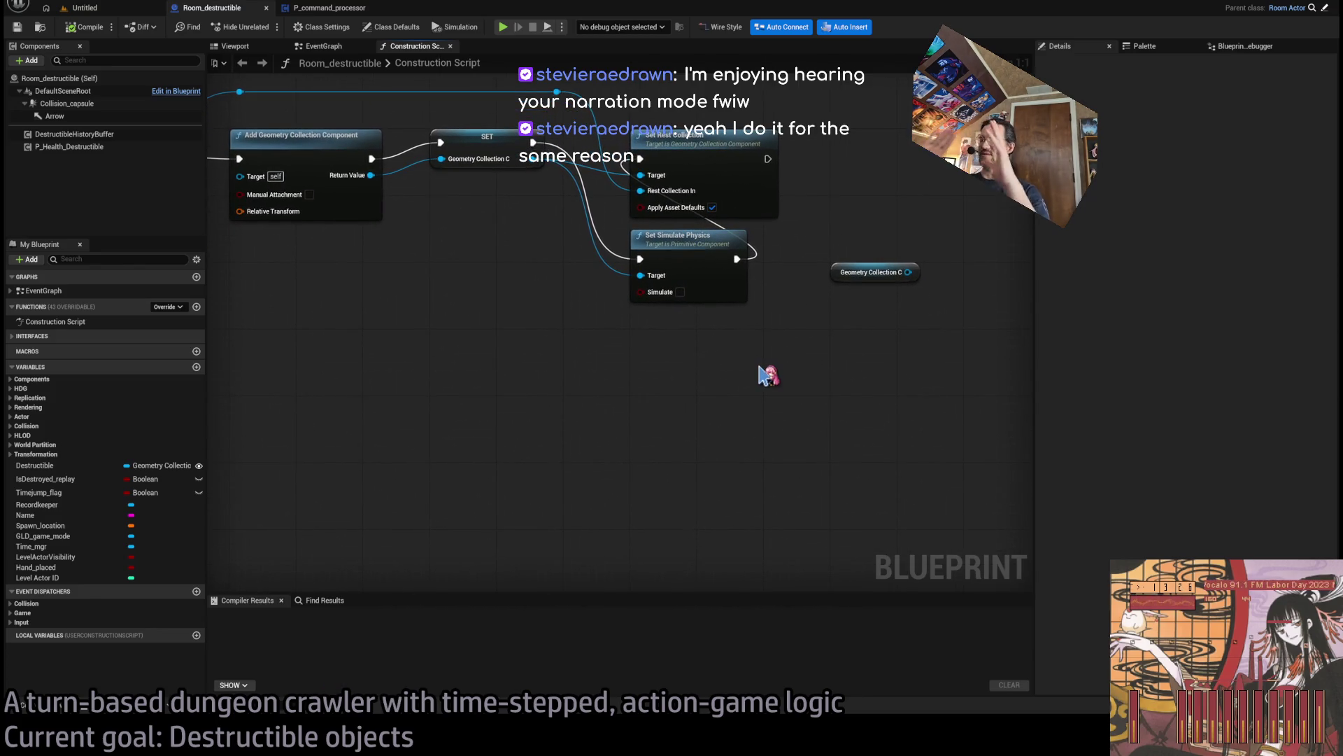
drag(822, 324, 701, 339)
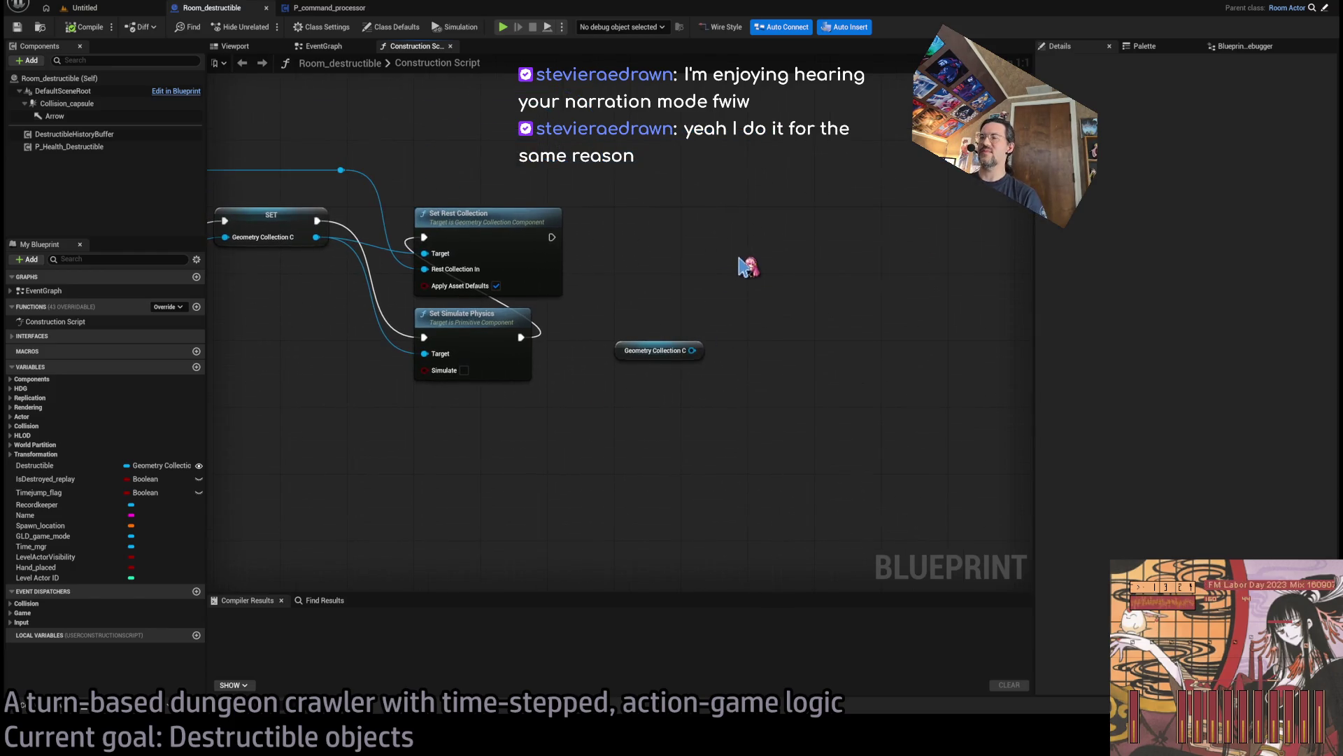
mouse_move(662, 198)
mouse_down()
mouse_move(806, 178)
mouse_move(844, 154)
mouse_move(864, 118)
mouse_up()
mouse_move(980, 89)
mouse_down()
mouse_move(354, 455)
mouse_move(315, 429)
mouse_up()
click(405, 414)
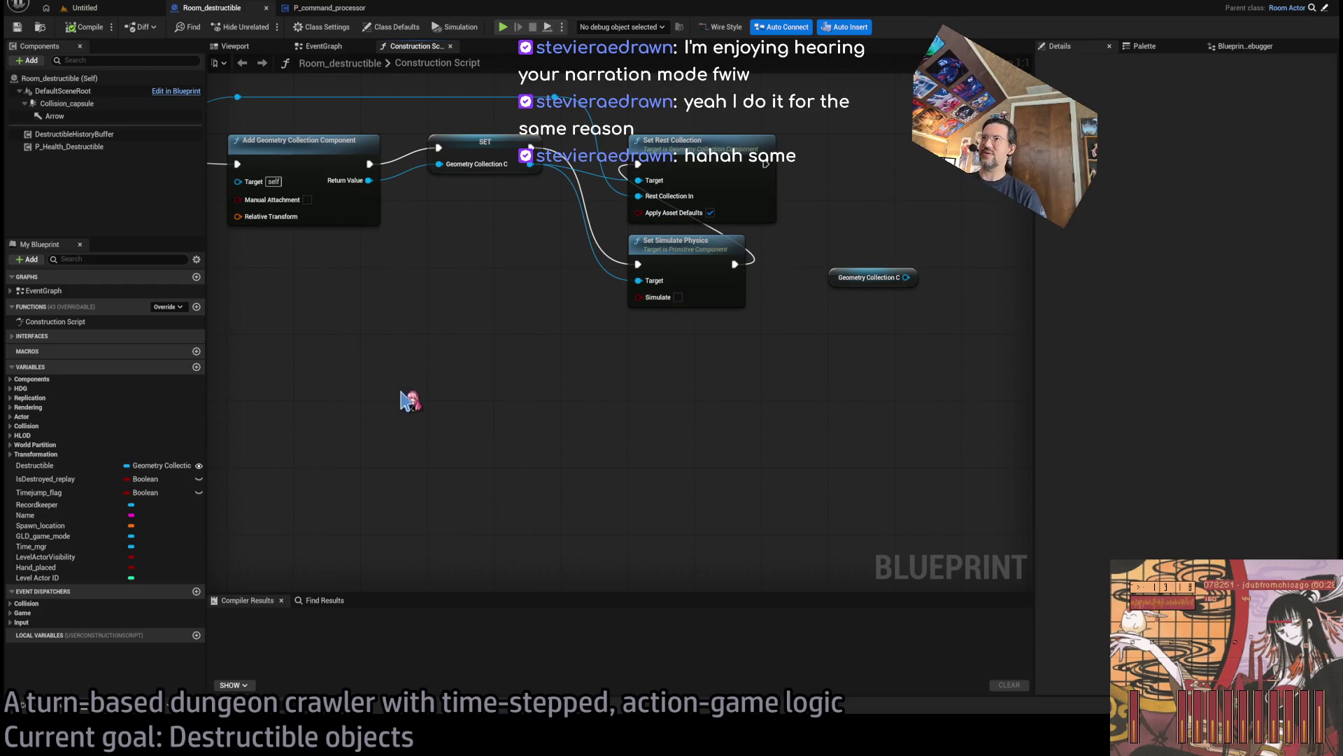
mouse_move(898, 202)
mouse_down()
mouse_move(864, 192)
mouse_move(731, 236)
mouse_up()
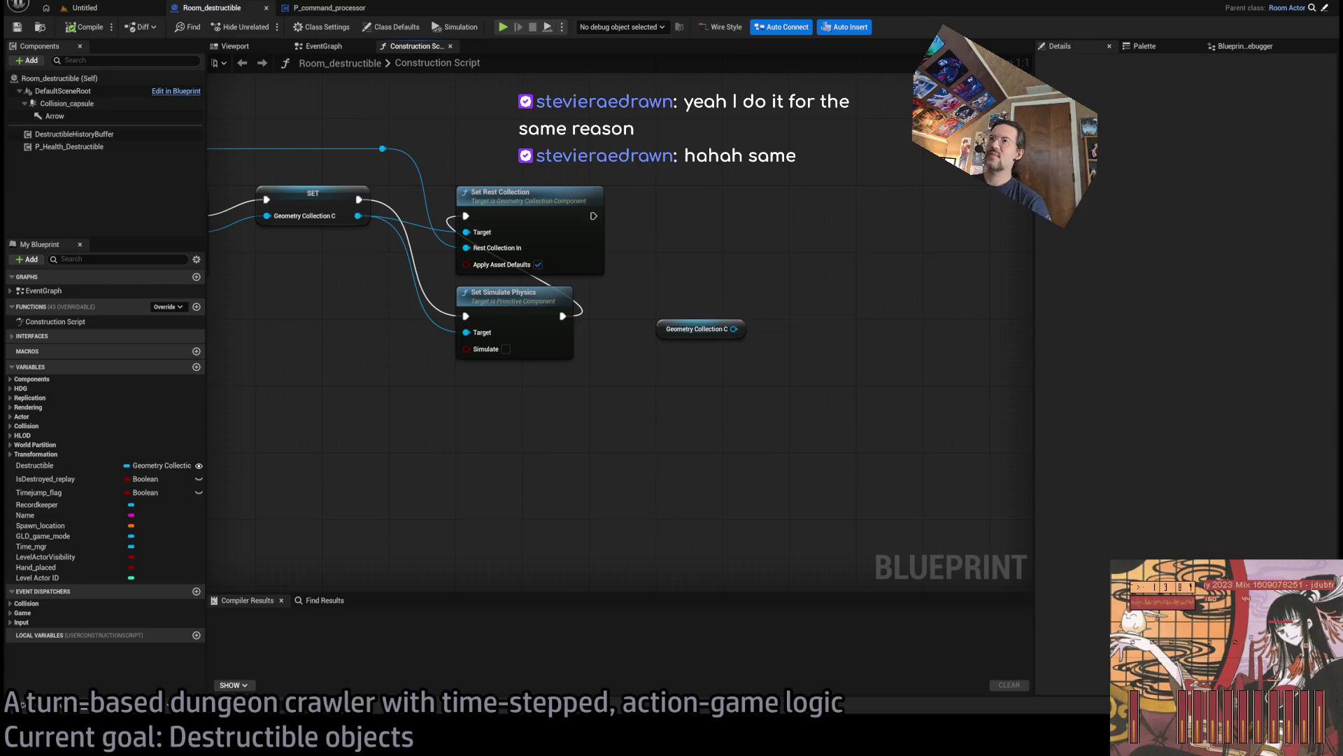
drag(245, 105, 488, 130)
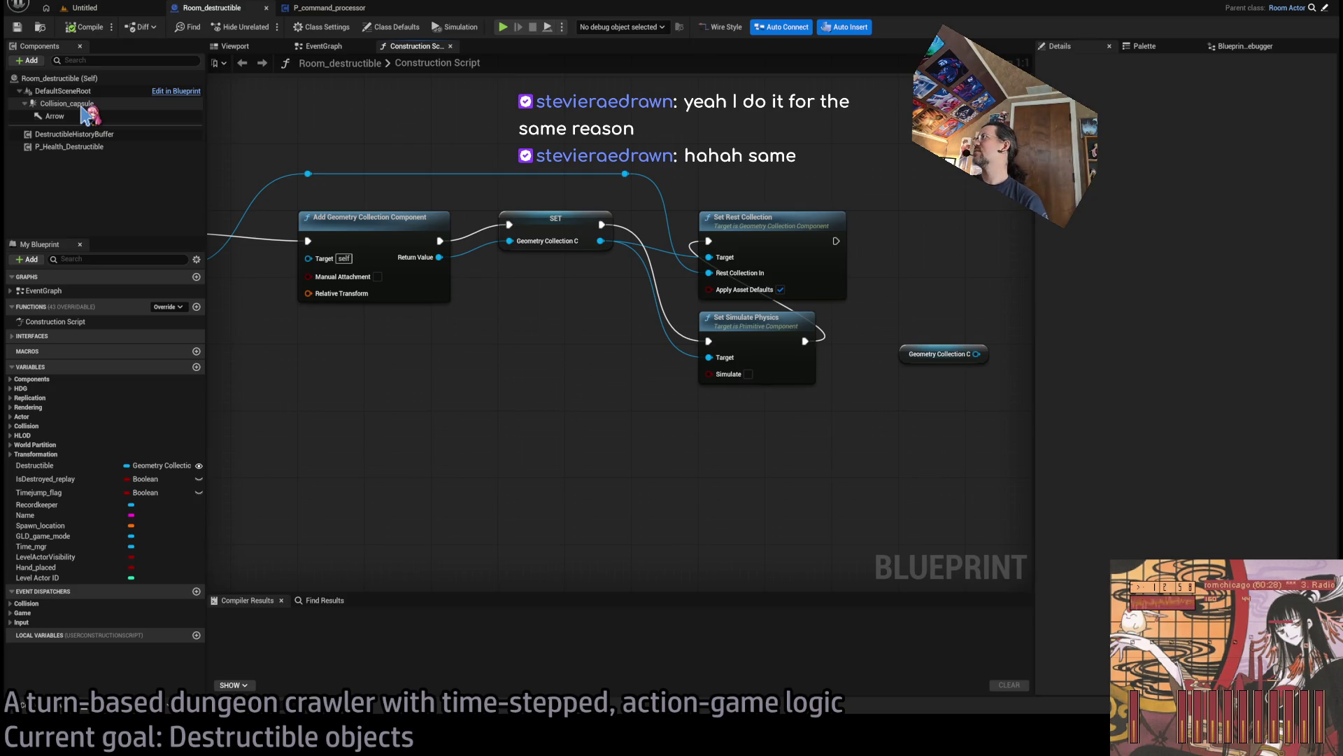
click(82, 105)
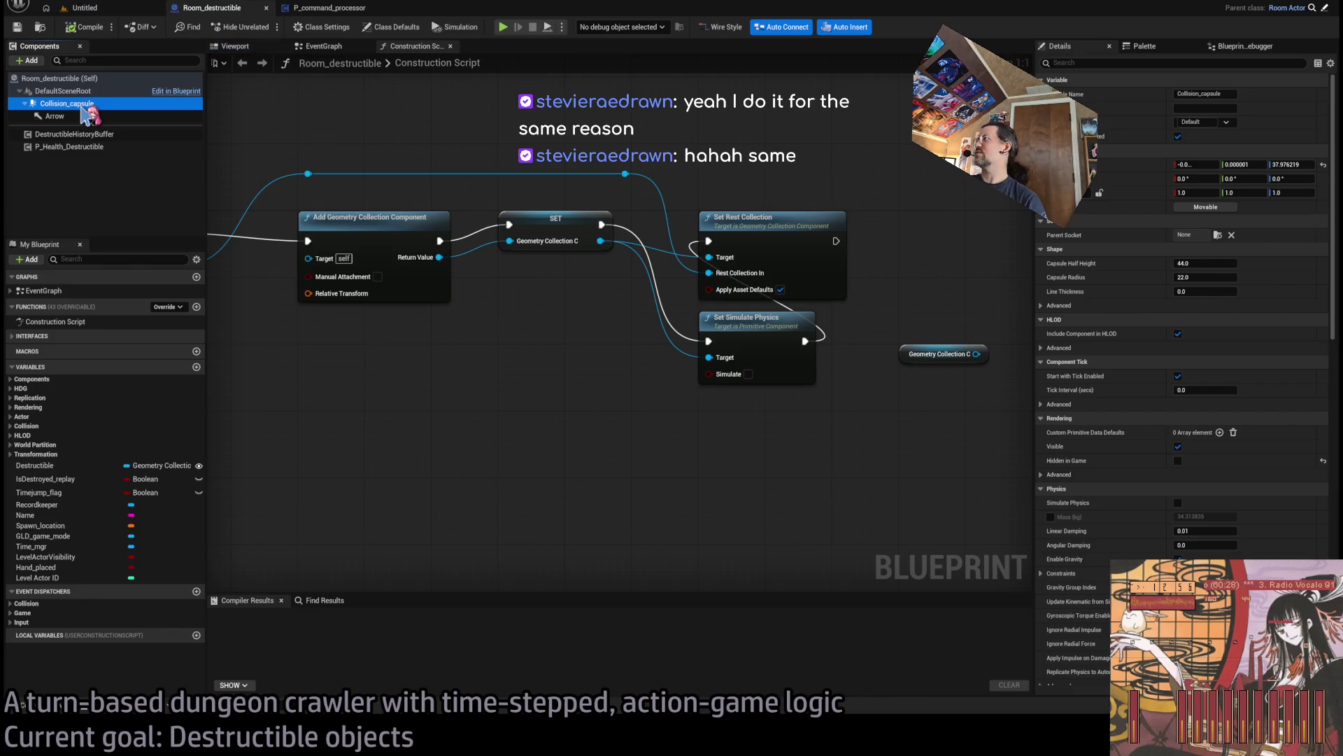
Bring the start of the Construction Script into view and move the Geometry Collection getter down and right.
drag(746, 166, 547, 184)
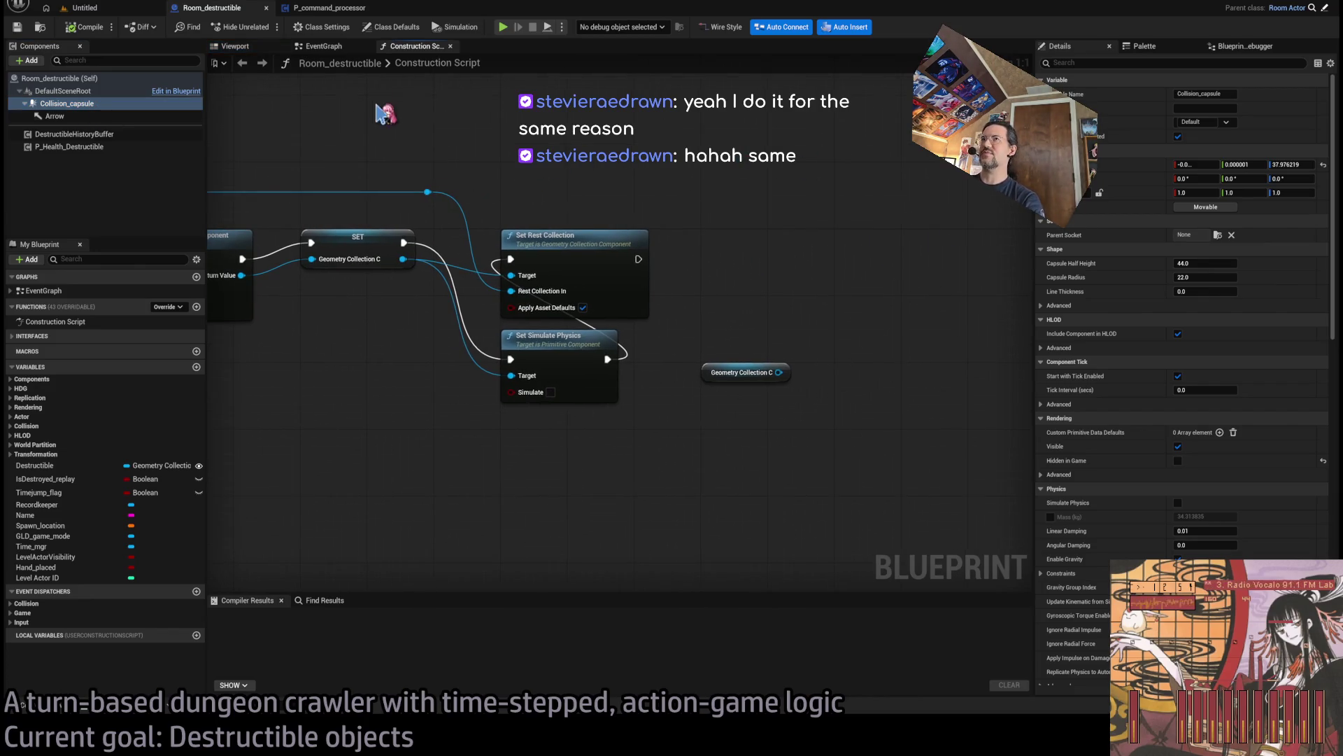
drag(780, 363, 1178, 370)
mouse_move(515, 231)
mouse_down()
mouse_move(710, 238)
mouse_move(45, 238)
mouse_up()
drag(726, 276, 612, 256)
scroll(1071, 476, down, 5)
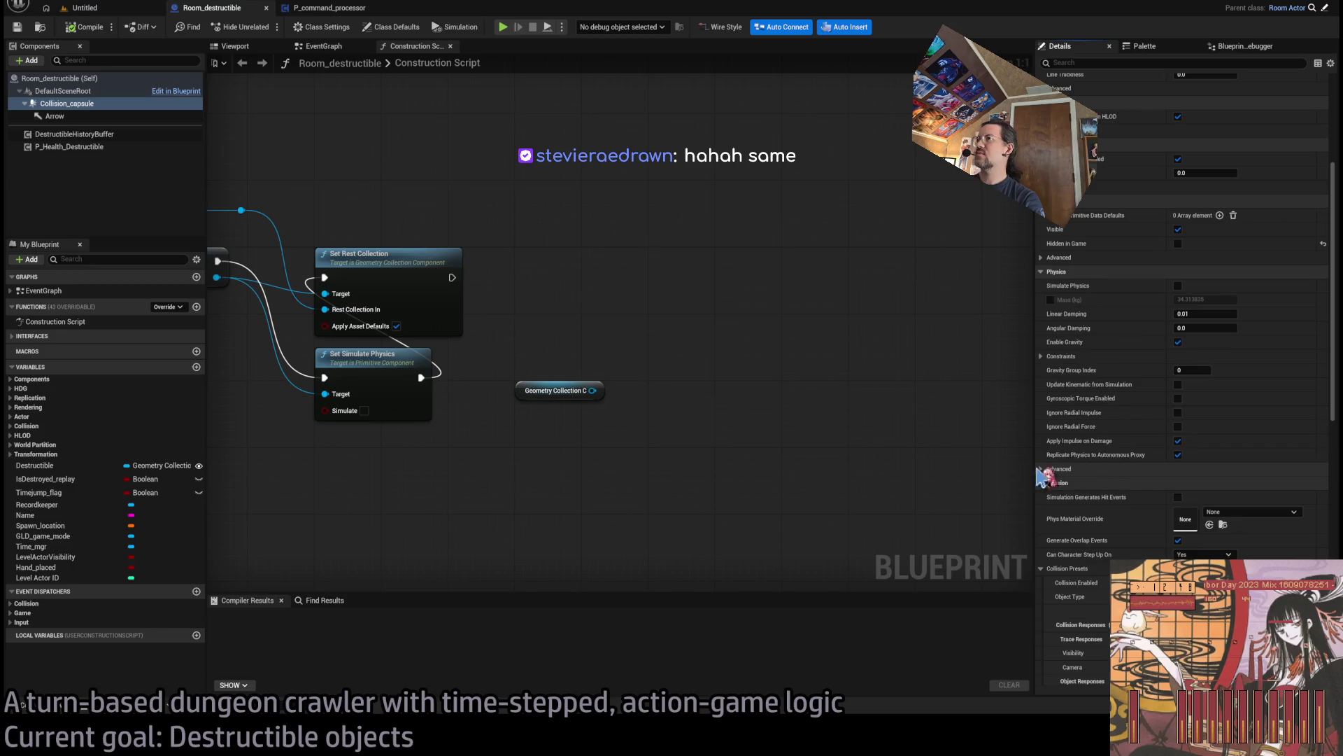
mouse_move(654, 402)
mouse_down()
mouse_move(600, 376)
mouse_move(666, 438)
mouse_up()
Add PositionBoxOverComponent fed by Geometry Collection after Set Rest Collection, and paste a Draw Debug Box.
drag(504, 390, 462, 393)
drag(682, 439, 644, 390)
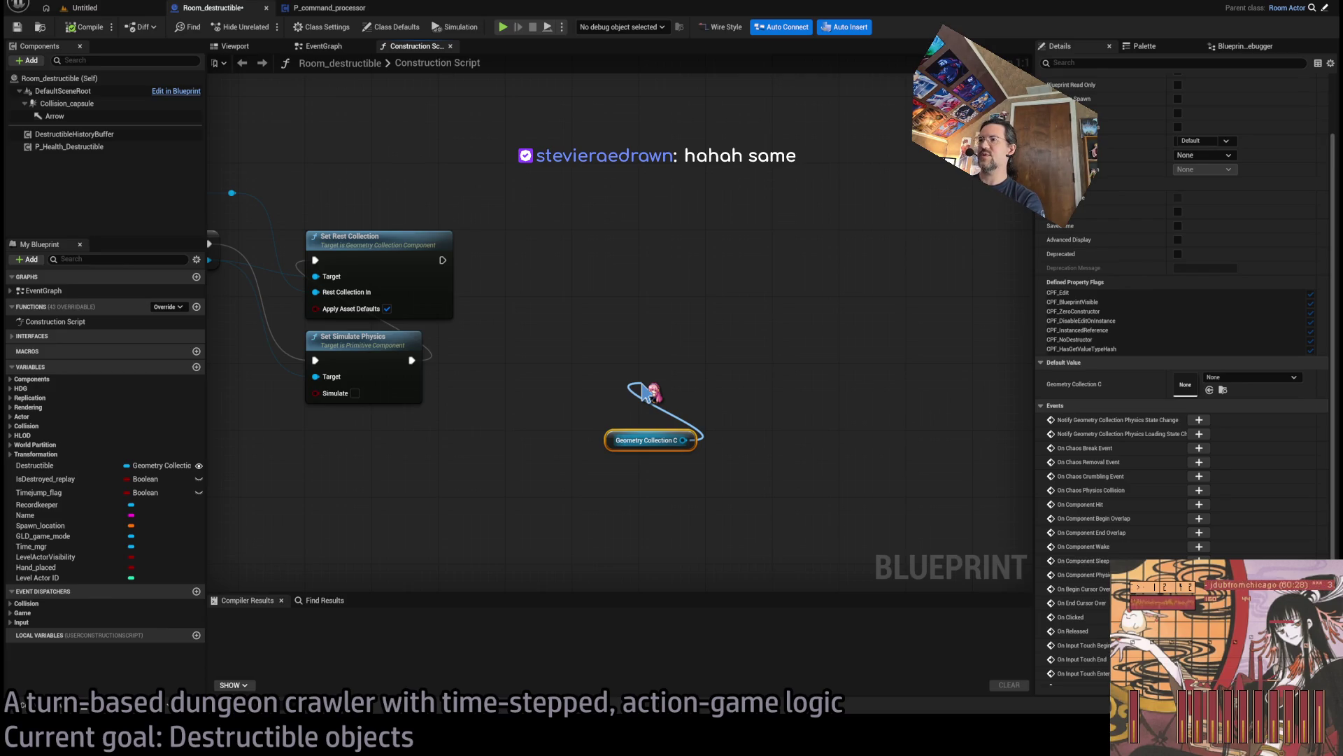
drag(643, 390, 670, 366)
mouse_move(666, 500)
mouse_down()
mouse_move(672, 413)
mouse_move(639, 296)
mouse_up()
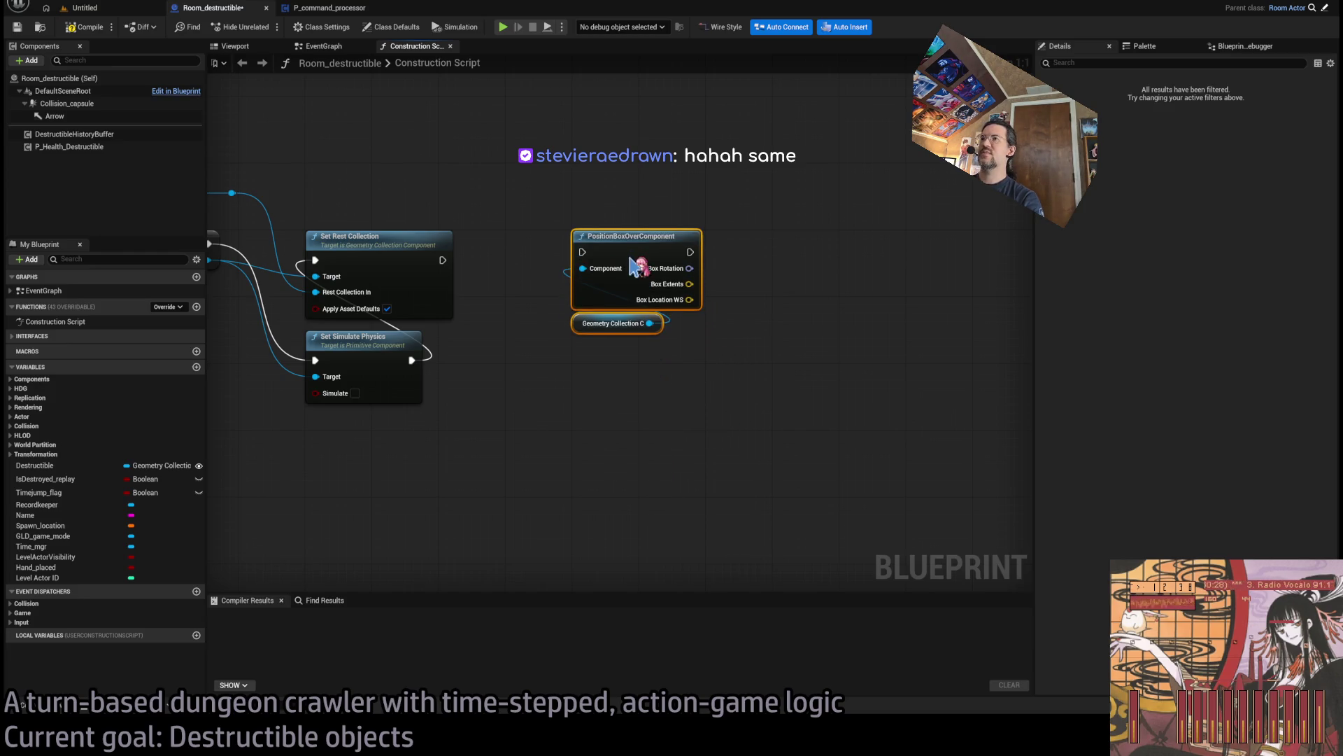
drag(443, 260, 595, 263)
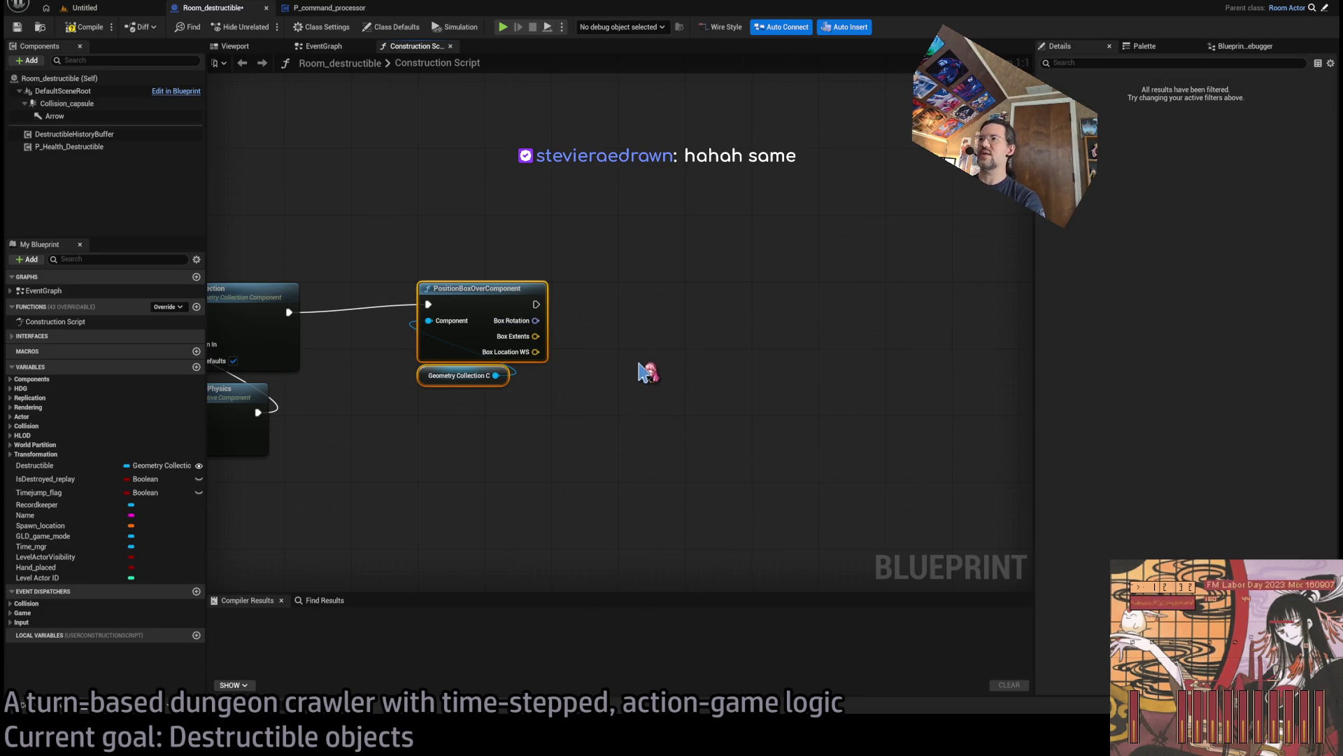
key(ctrl+v)
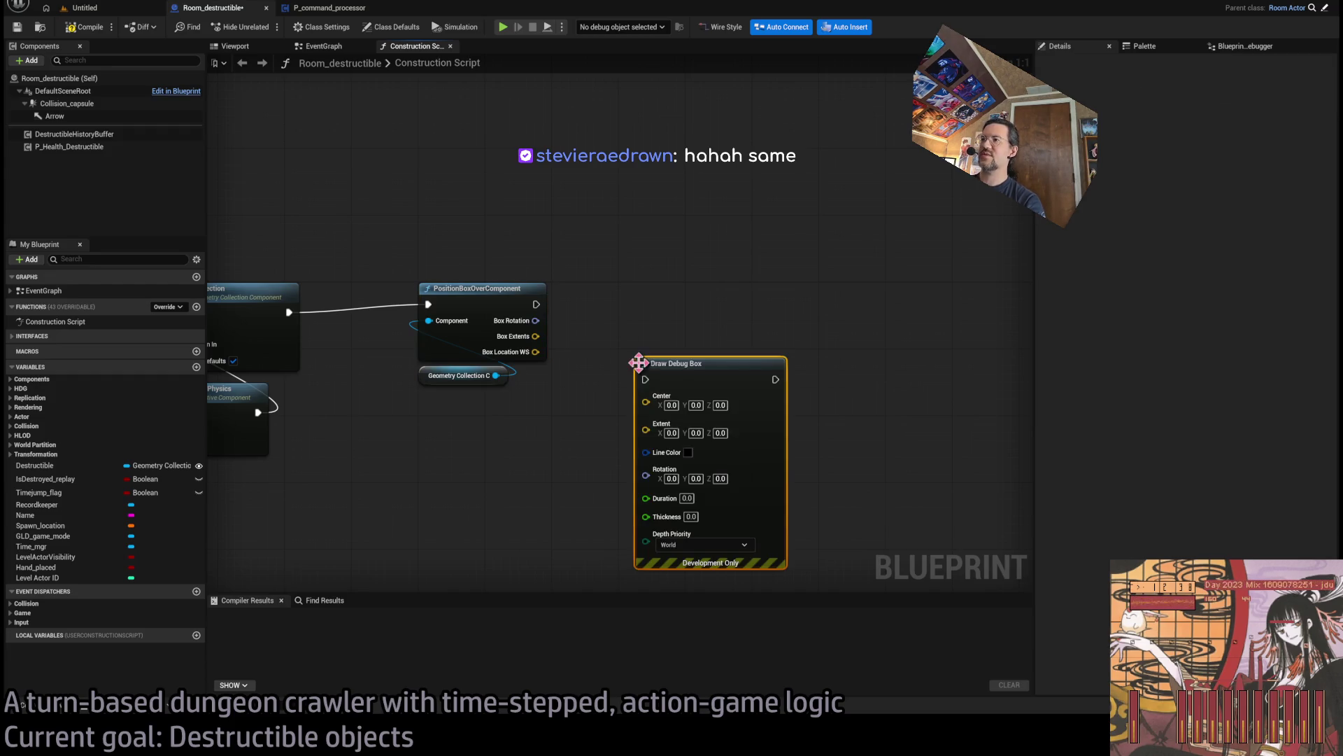
Wire Box Location WS, Box Extents and Box Rotation into Draw Debug Box with a 5-second duration.
drag(728, 357, 776, 293)
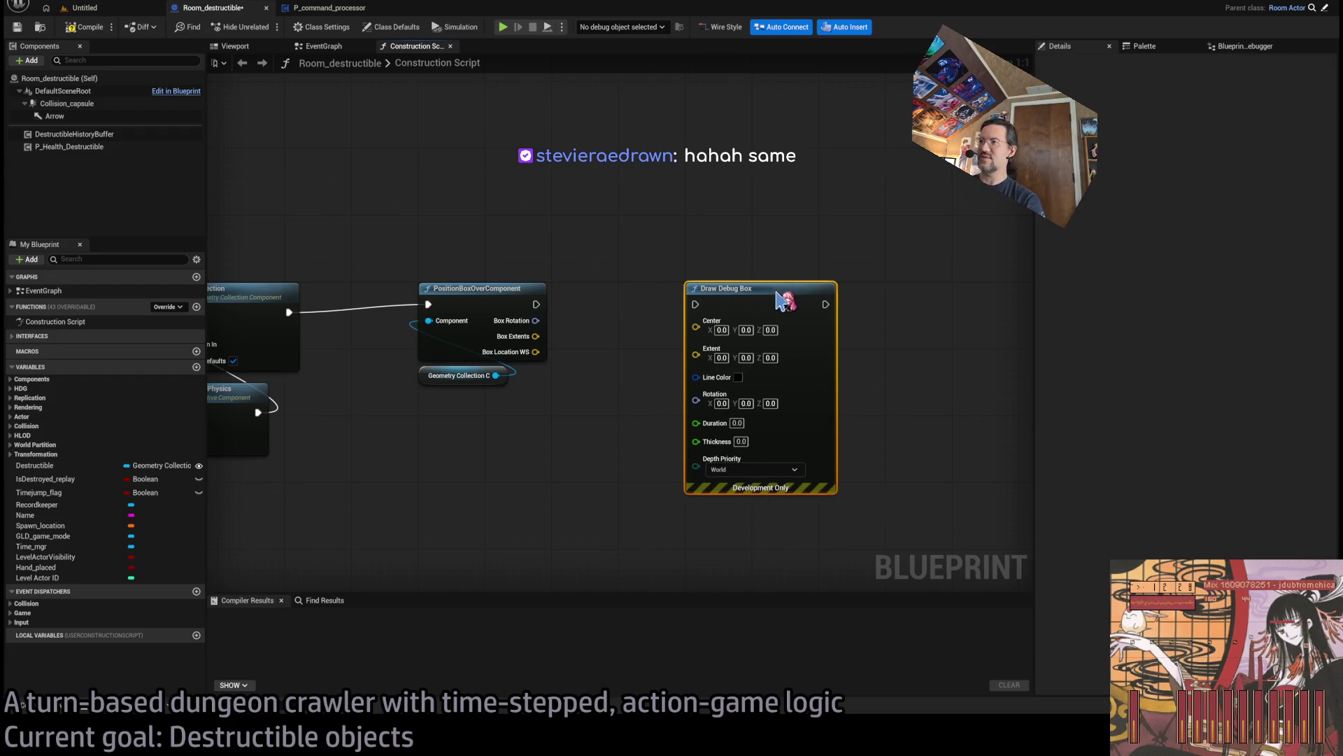
mouse_move(535, 304)
mouse_down()
mouse_move(725, 315)
mouse_move(696, 304)
mouse_up()
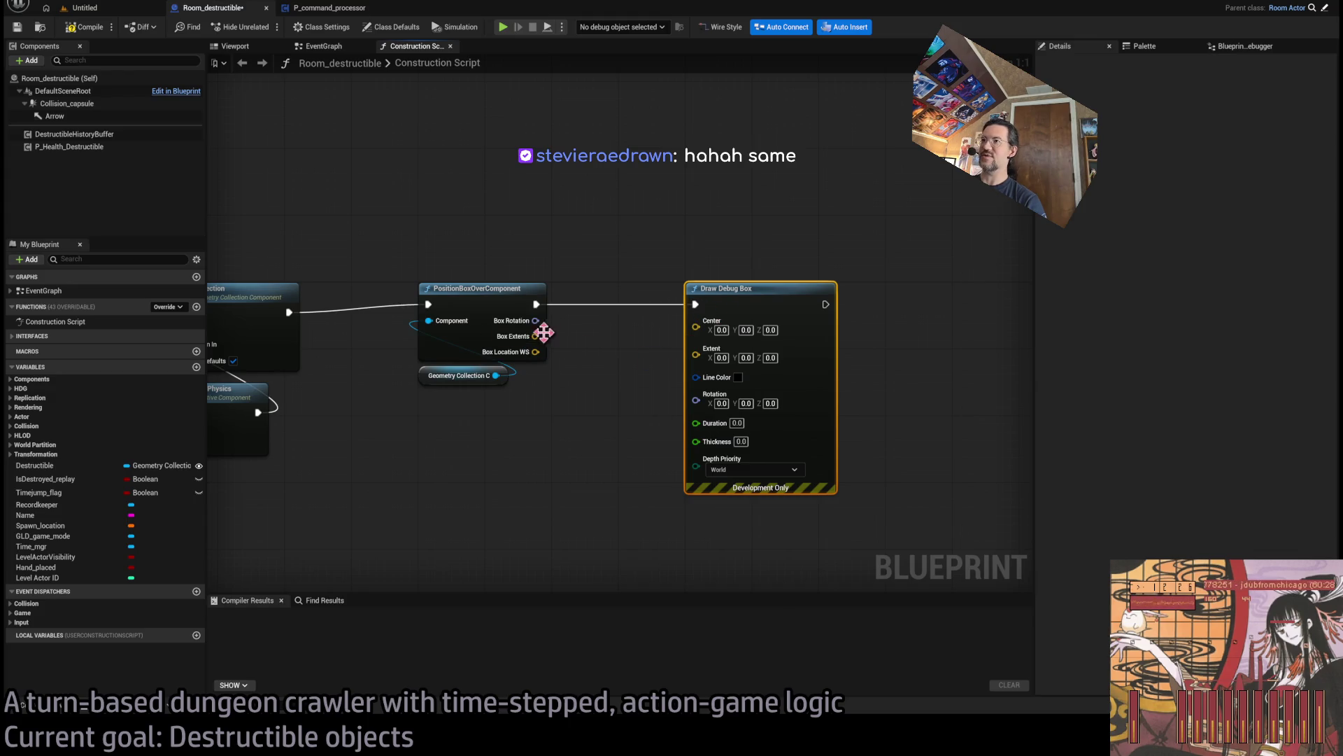
mouse_move(536, 336)
mouse_down()
mouse_move(573, 345)
mouse_move(695, 321)
mouse_up()
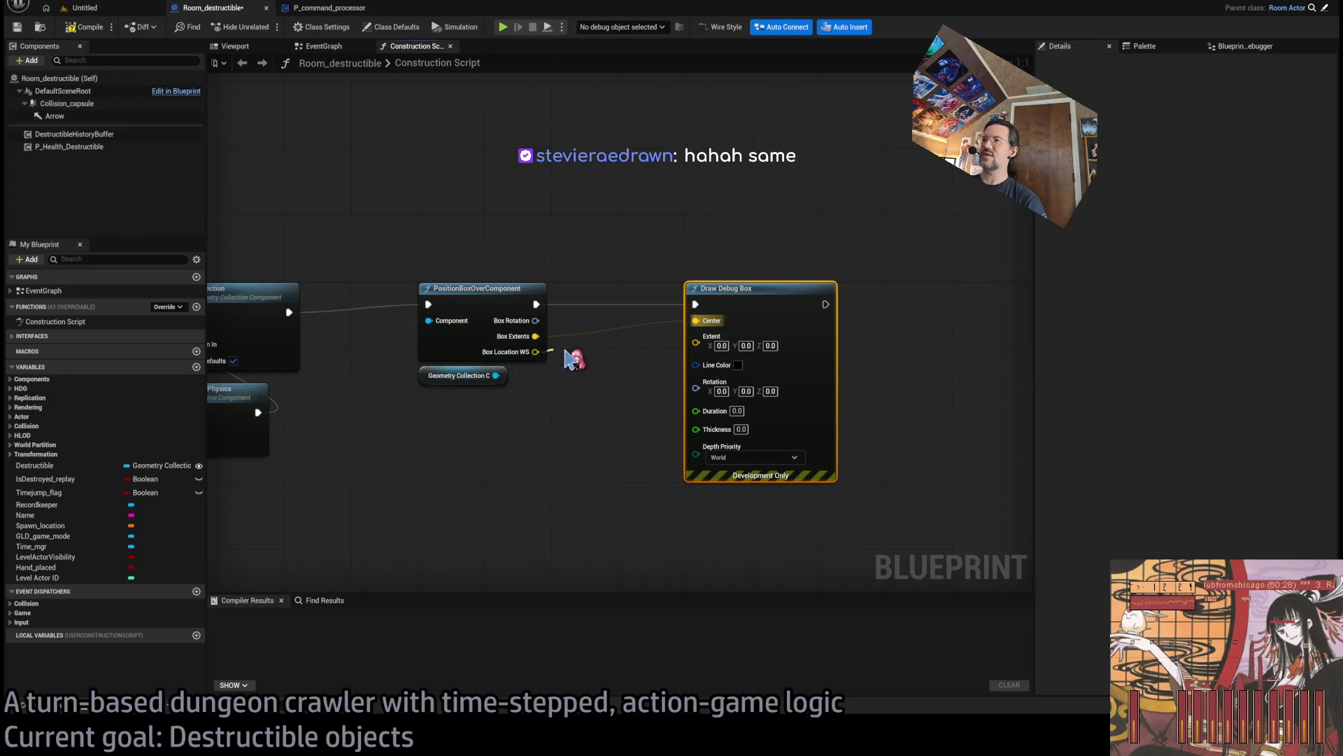
click(647, 346)
mouse_move(535, 352)
mouse_down()
mouse_move(695, 321)
mouse_move(630, 351)
mouse_move(696, 343)
mouse_up()
drag(535, 320, 707, 377)
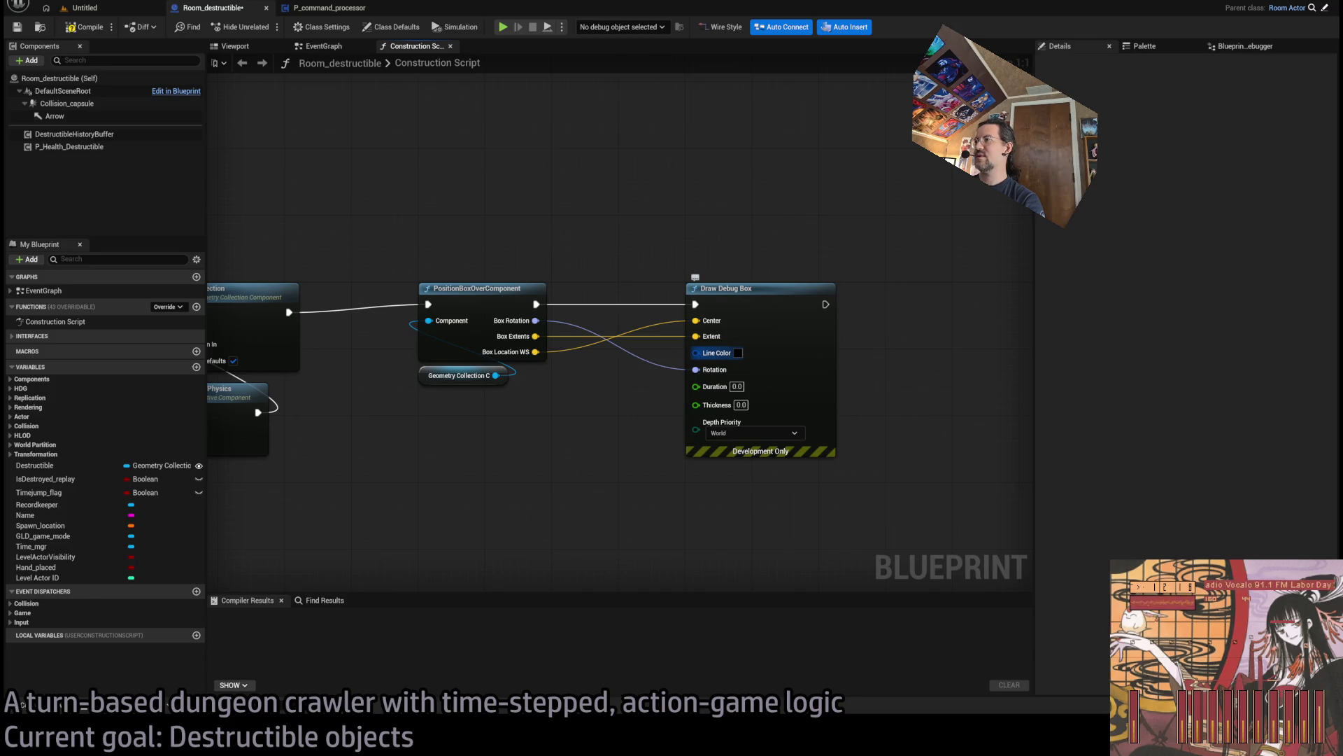
text(5)
key(Return)
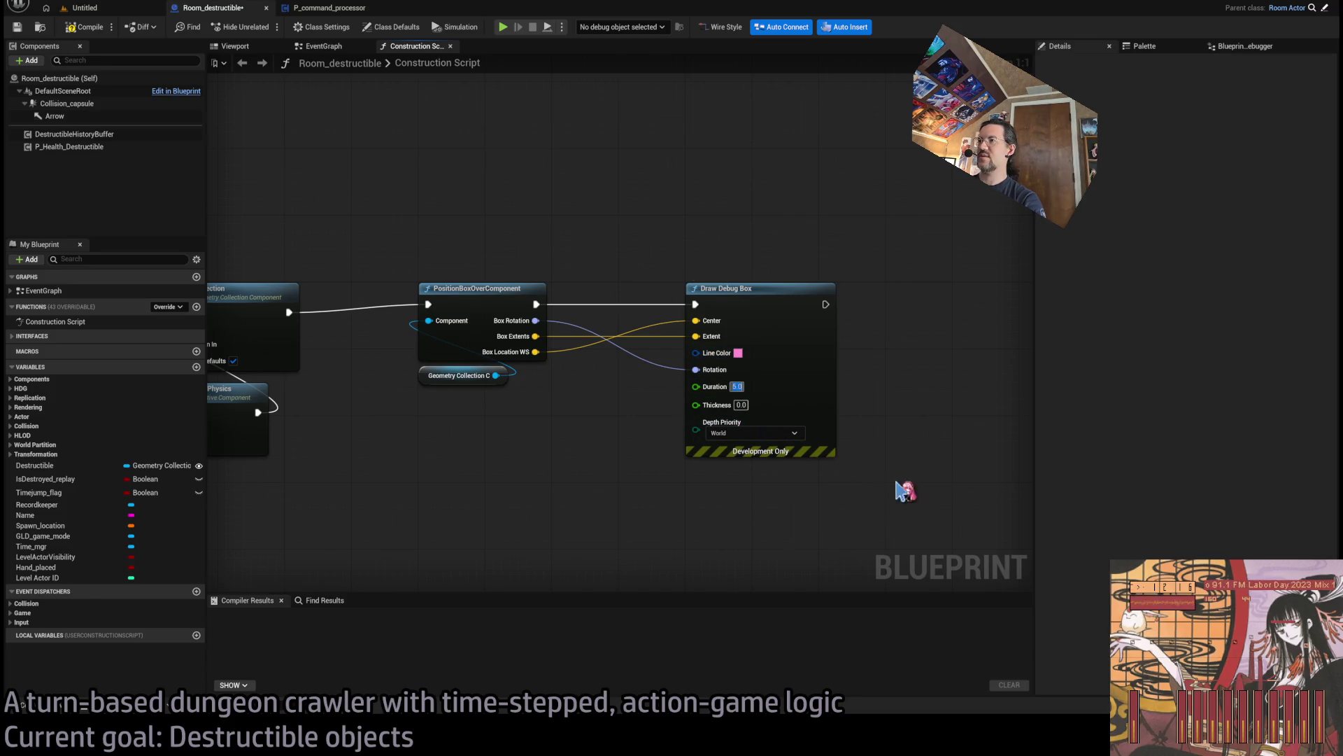
Move the three box-debug nodes from the Construction Script into the EventGraph.
drag(422, 195, 864, 516)
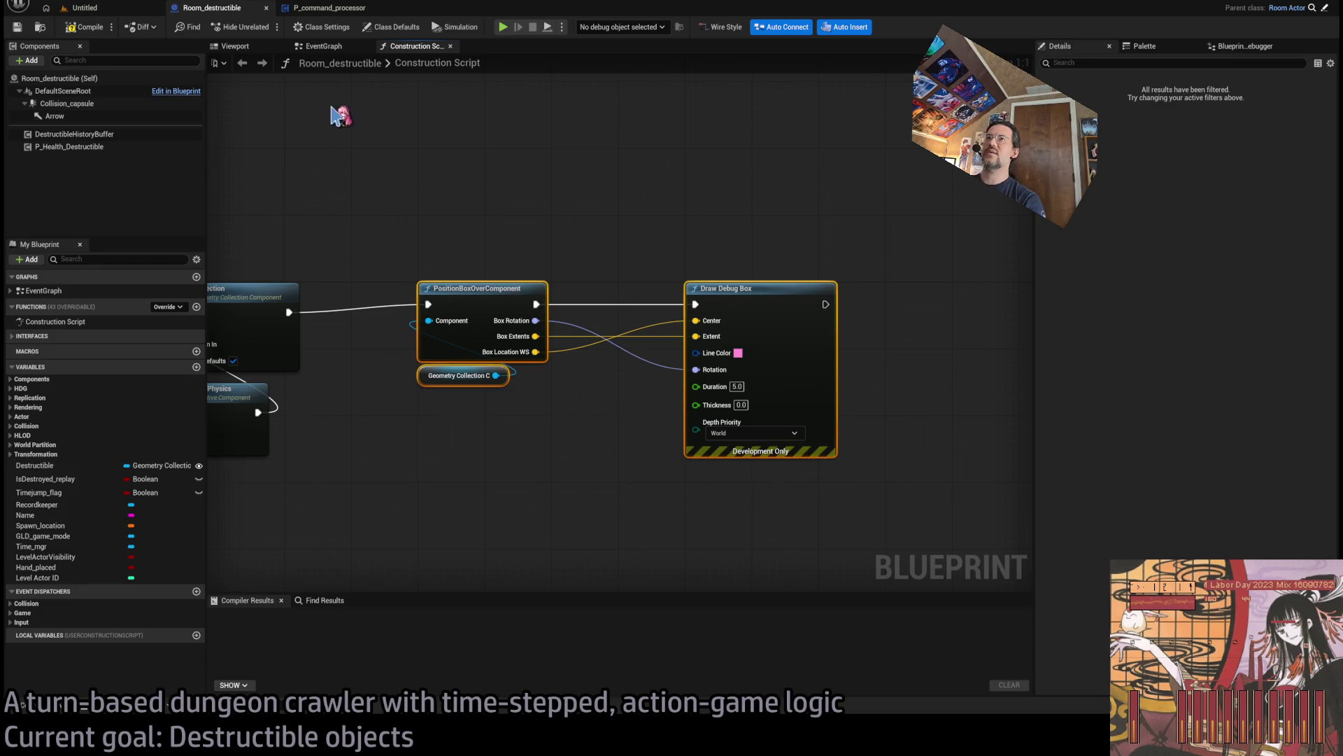
key(Delete)
mouse_move(373, 188)
mouse_down()
mouse_move(568, 220)
mouse_move(698, 184)
mouse_up()
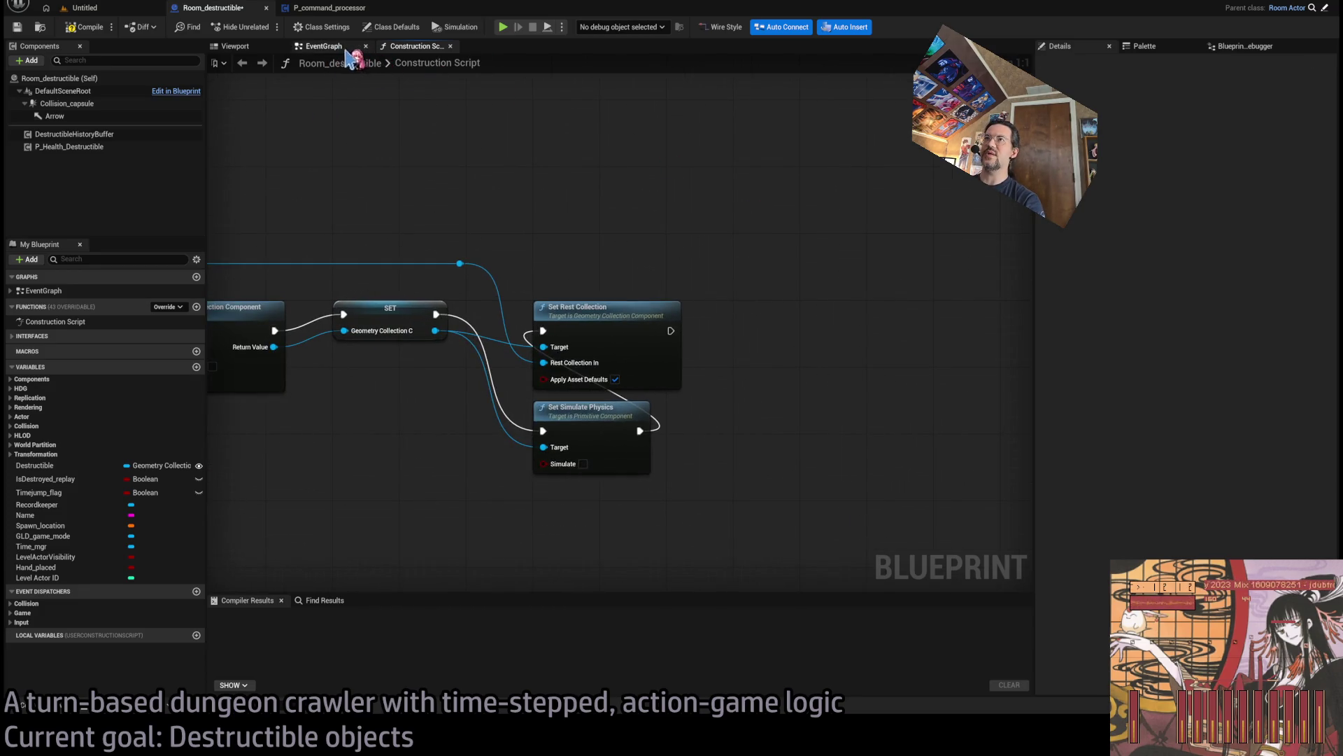
click(322, 46)
drag(672, 248, 503, 238)
scroll(576, 225, down, 5)
scroll(567, 279, up, 4)
drag(567, 279, 464, 376)
scroll(683, 276, up, 2)
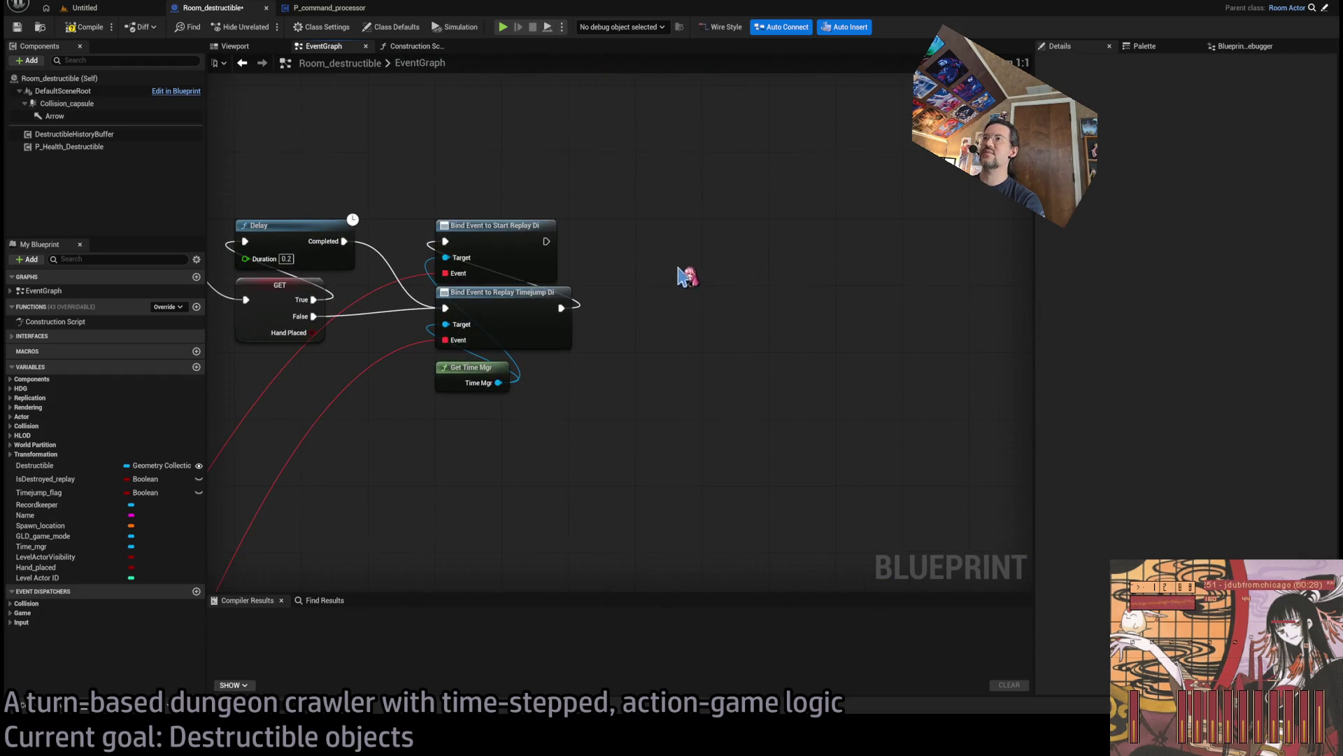
key(ctrl+v)
Run PositionBoxOverComponent after the Start Replay binding, compile, and return to the level.
drag(547, 242, 679, 250)
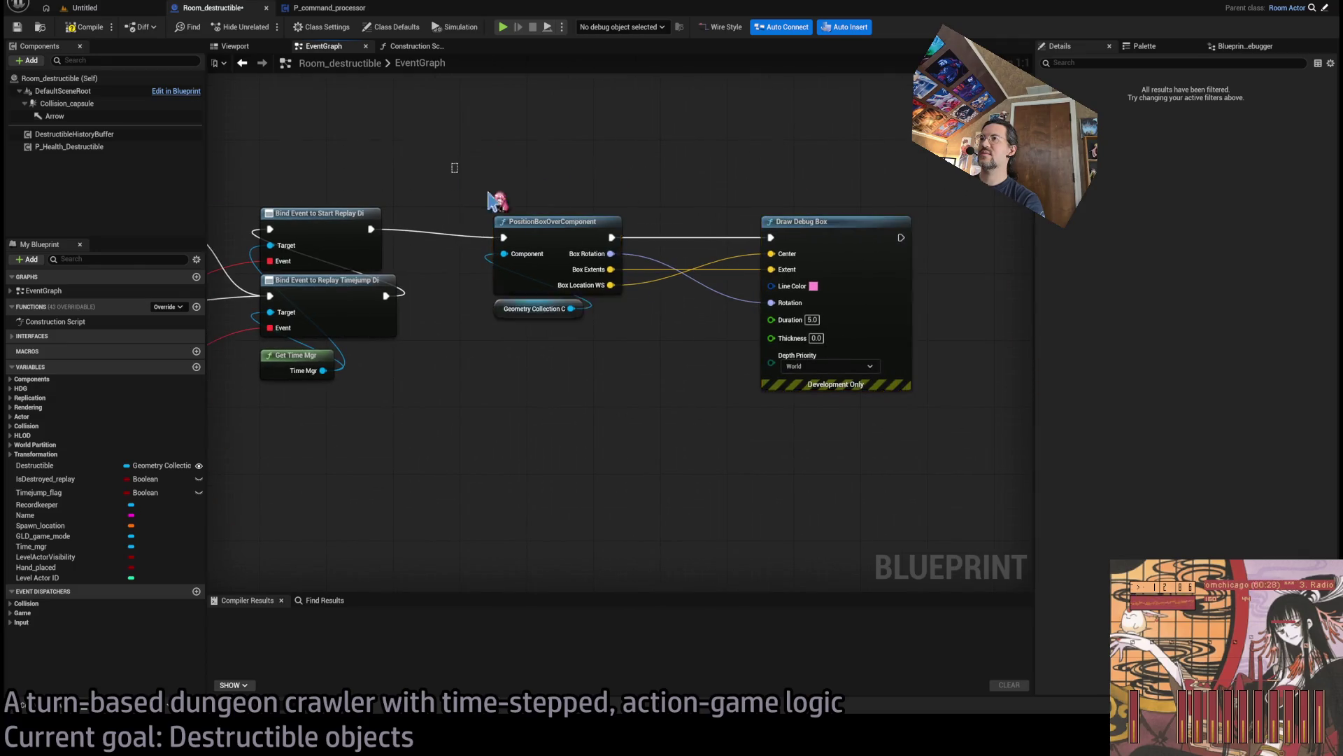
drag(540, 224, 514, 228)
click(707, 238)
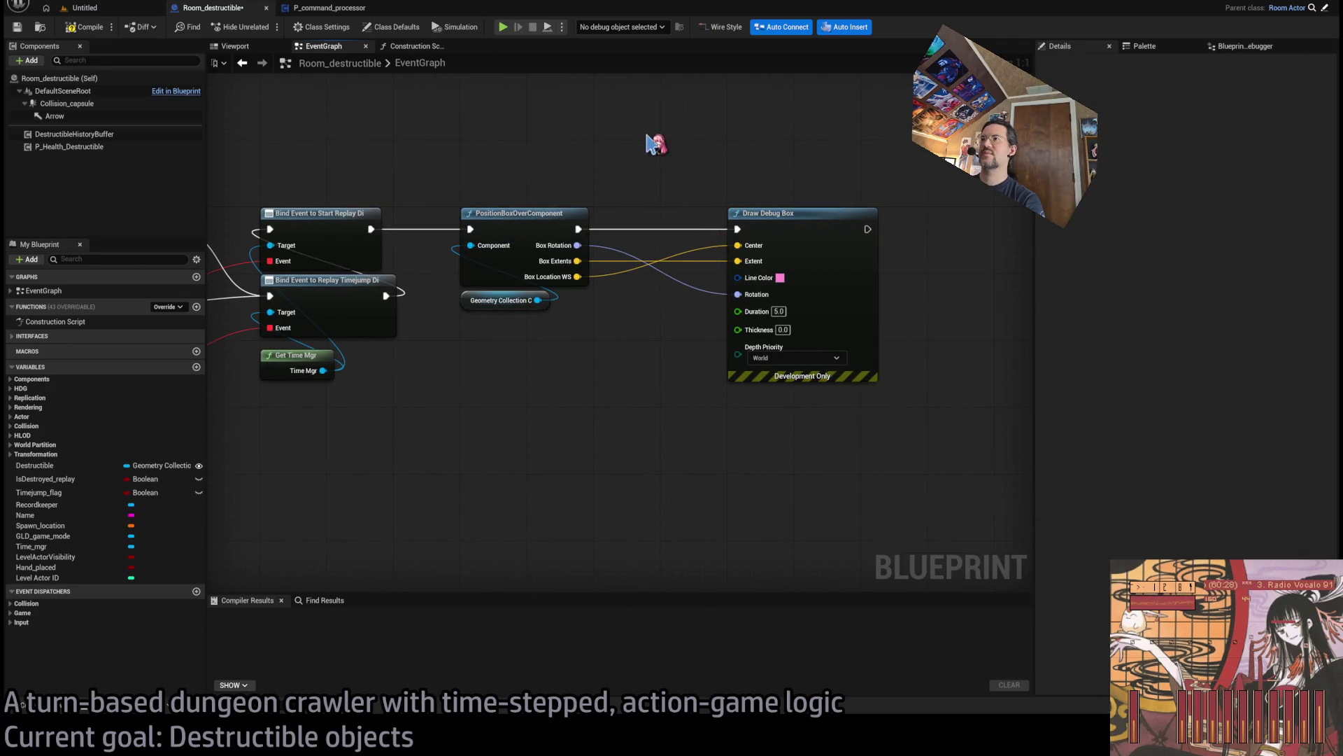
click(84, 28)
click(84, 8)
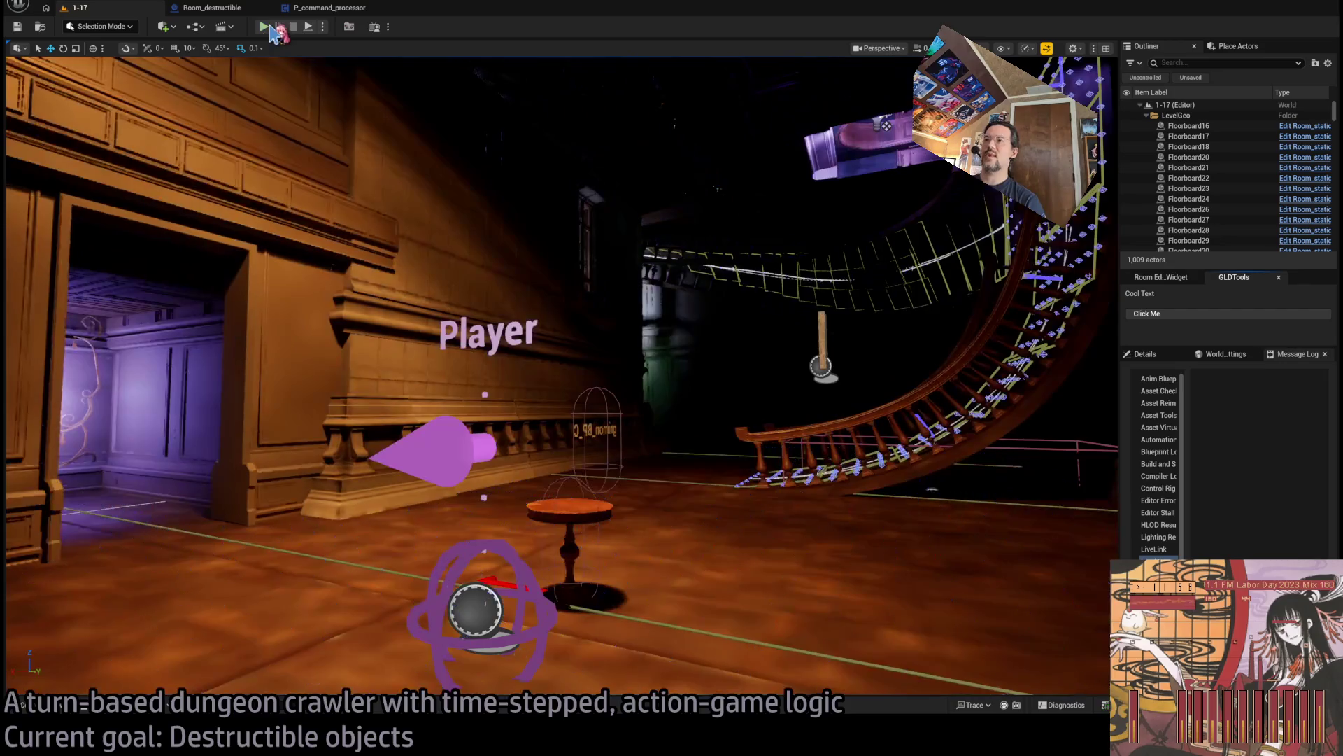
Test-play the level, then lift the table off the floor and tilt it.
key(alt+p)
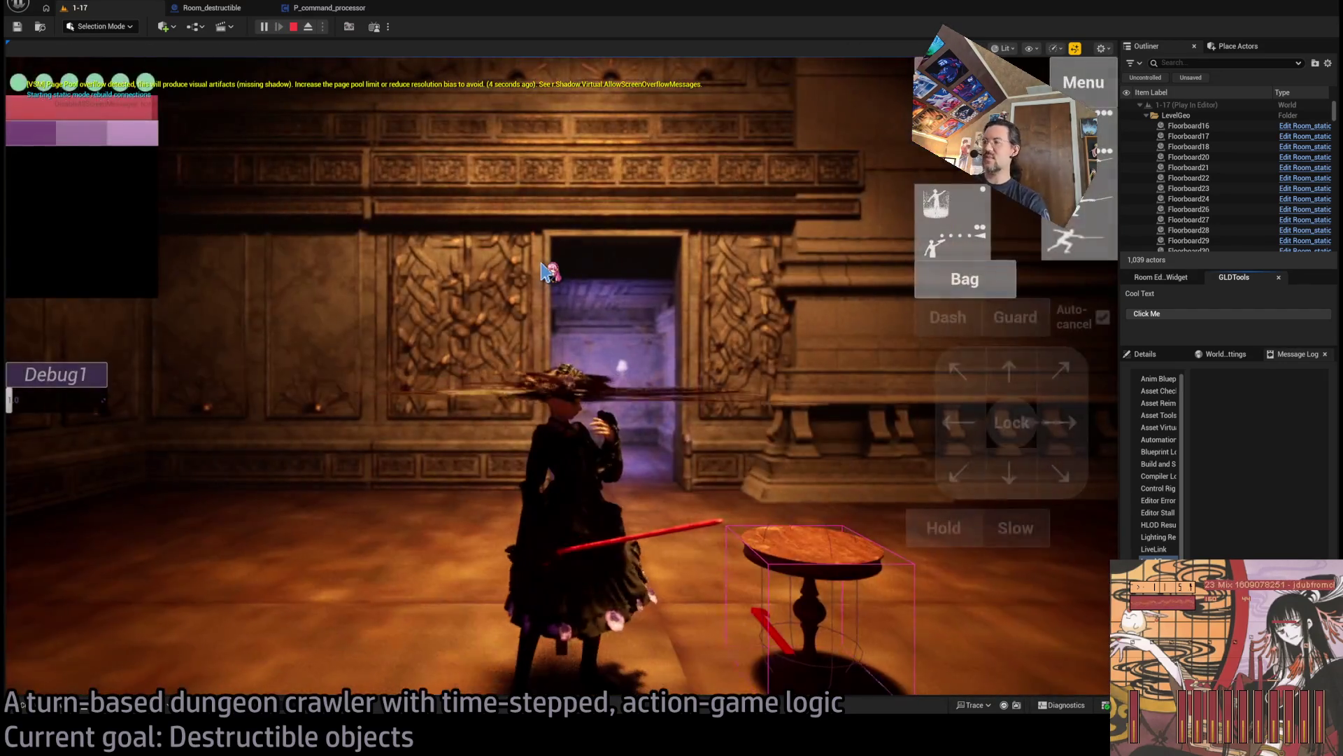
key(Escape)
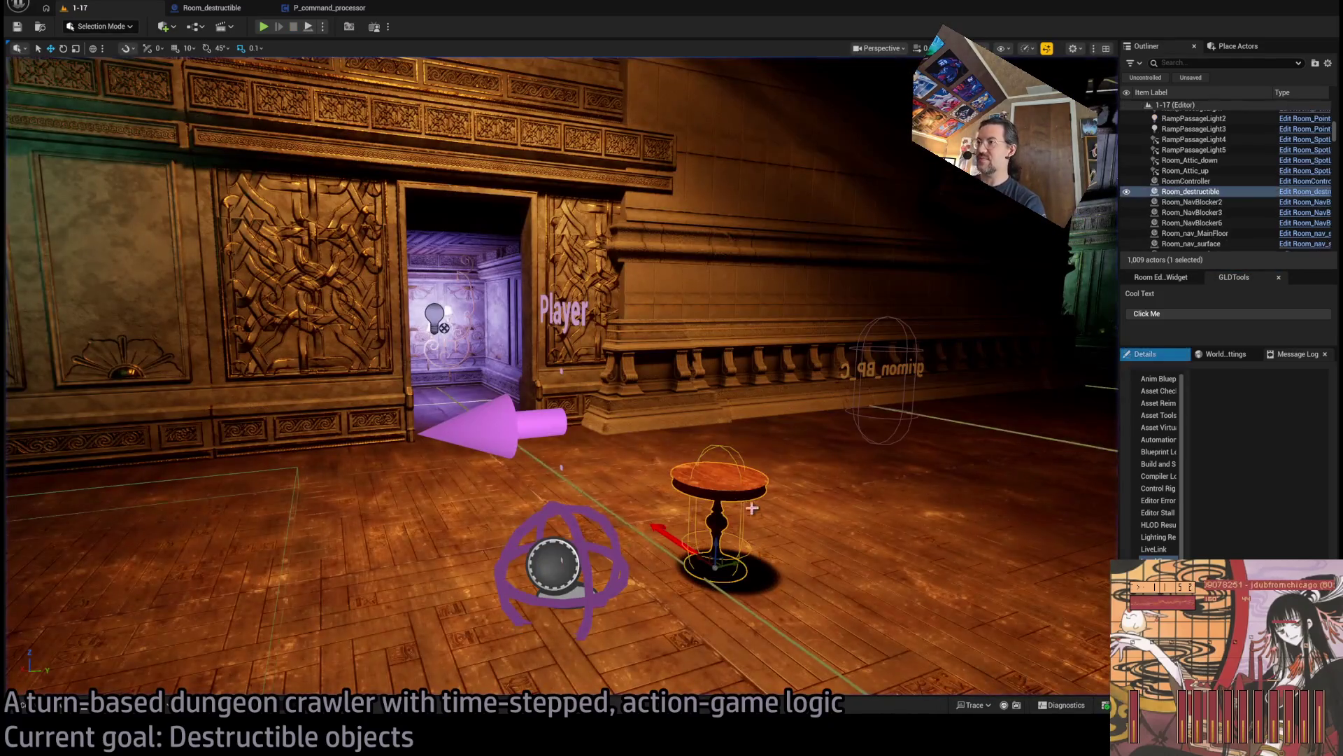
mouse_move(720, 530)
mouse_down()
mouse_move(720, 399)
mouse_move(715, 443)
mouse_up()
key(e)
Play the level twice more to test the debug box around the tilted table.
click(264, 27)
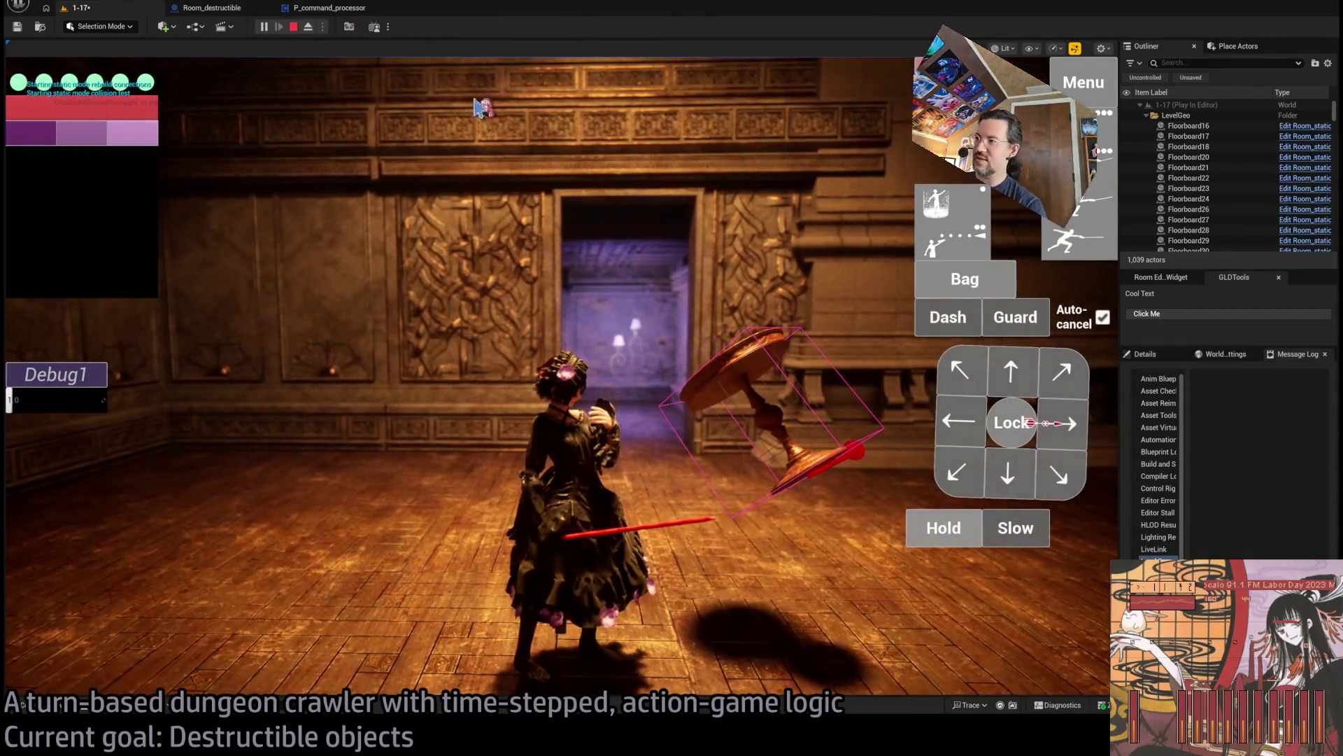
click(642, 196)
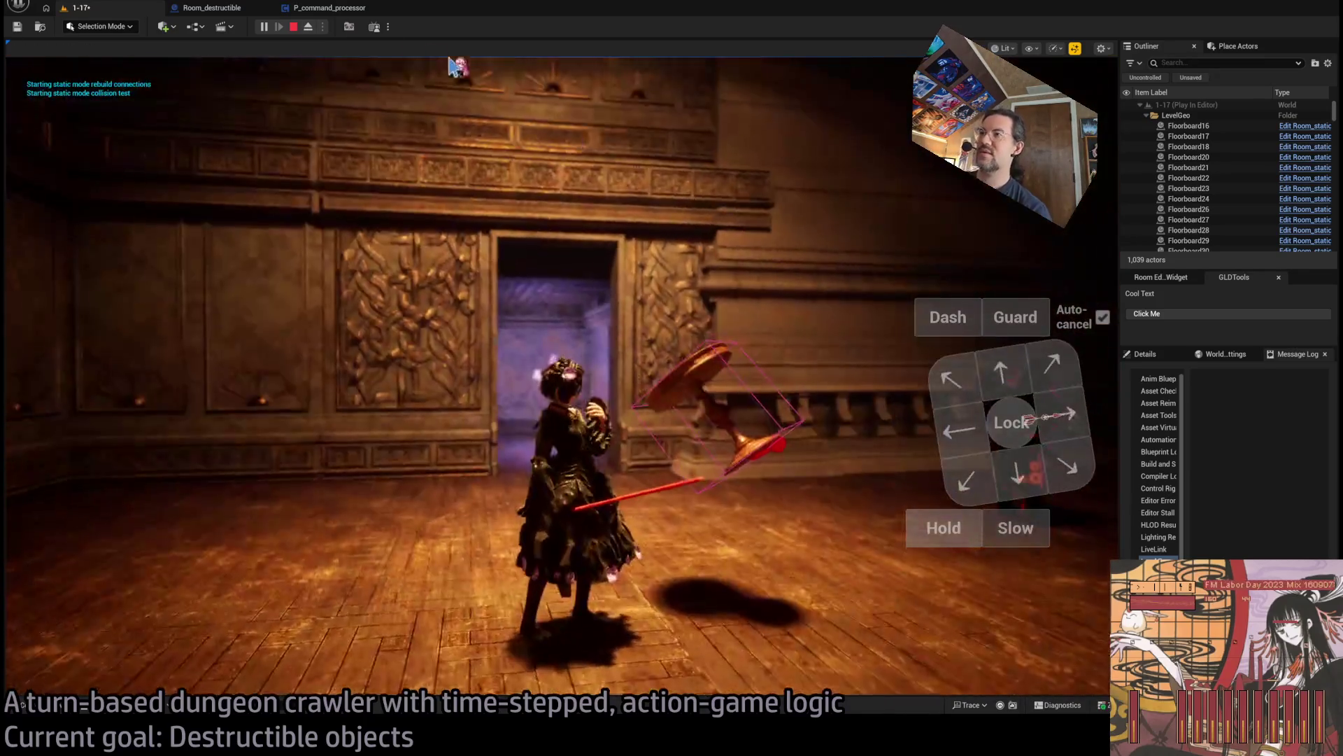
key(shift+F1)
click(294, 27)
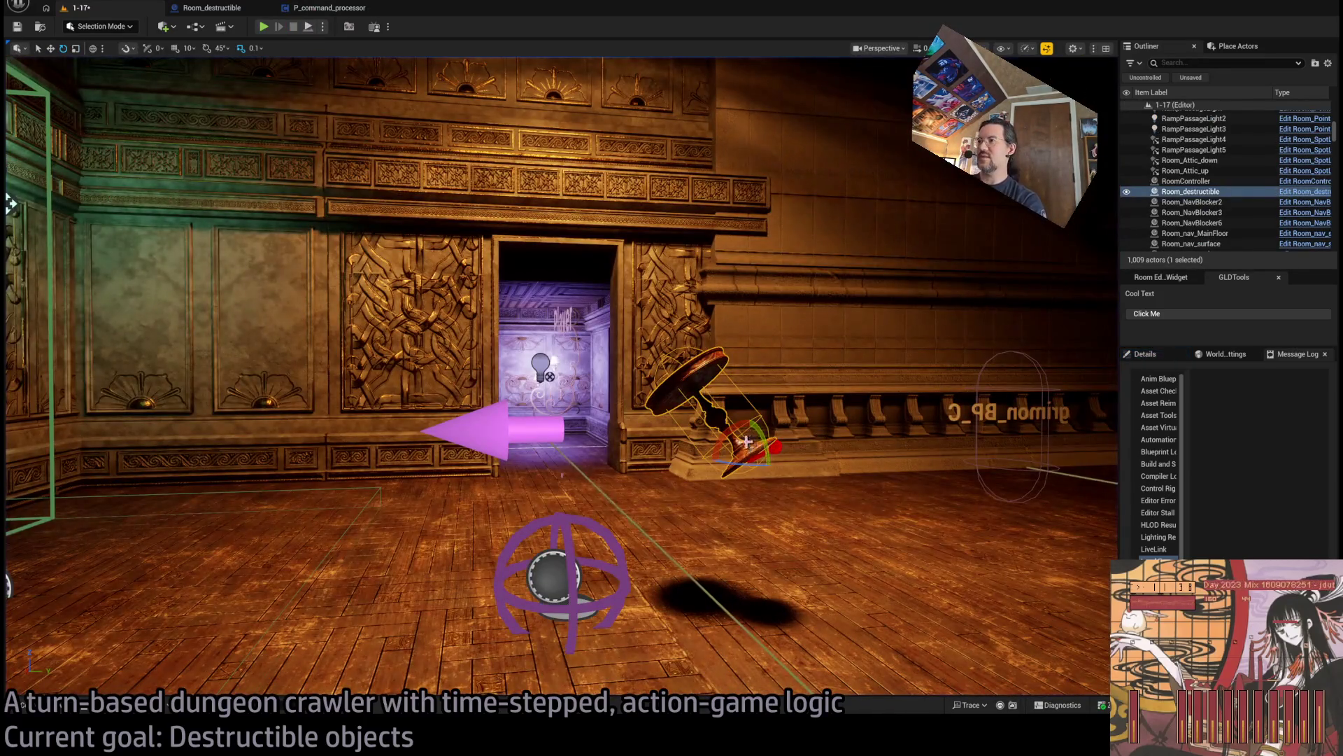
key(alt+p)
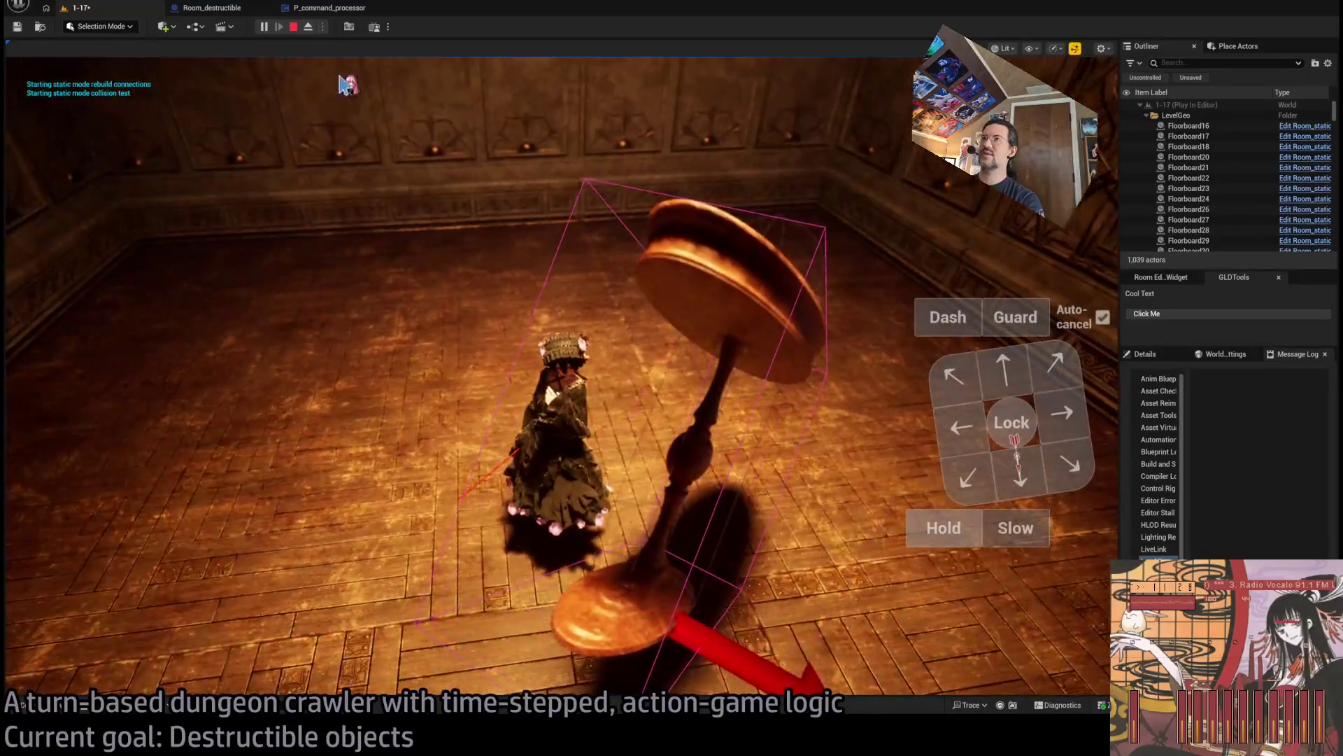
click(294, 28)
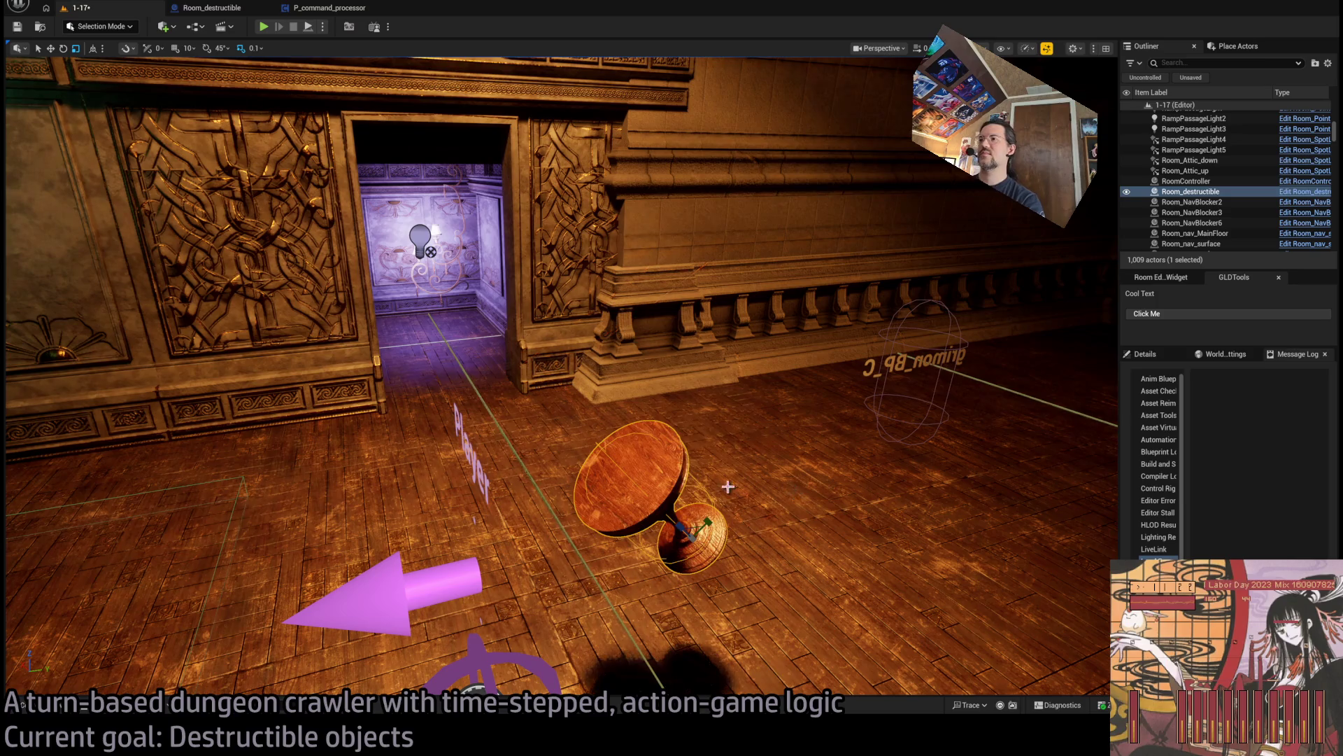
Select a floorboard, then go to the P_command_processor blueprint.
scroll(775, 494, down, 5)
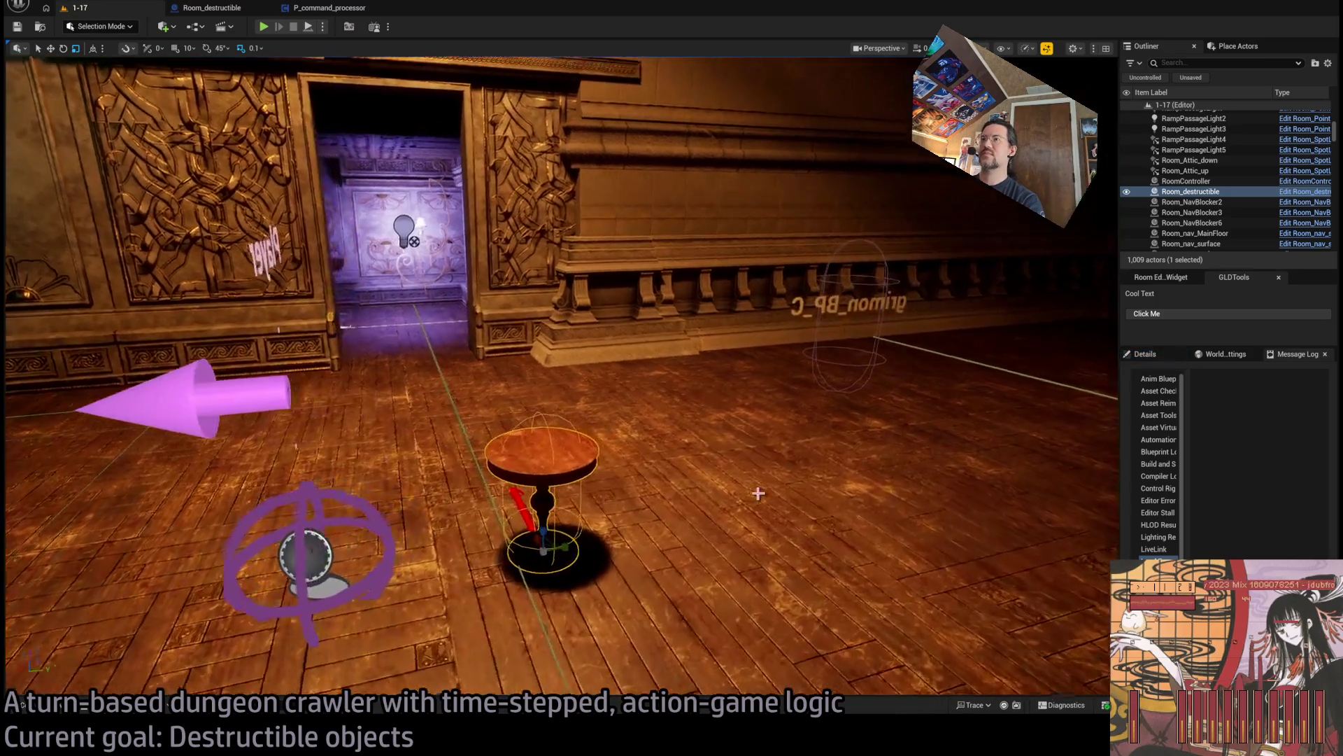
click(735, 485)
click(329, 8)
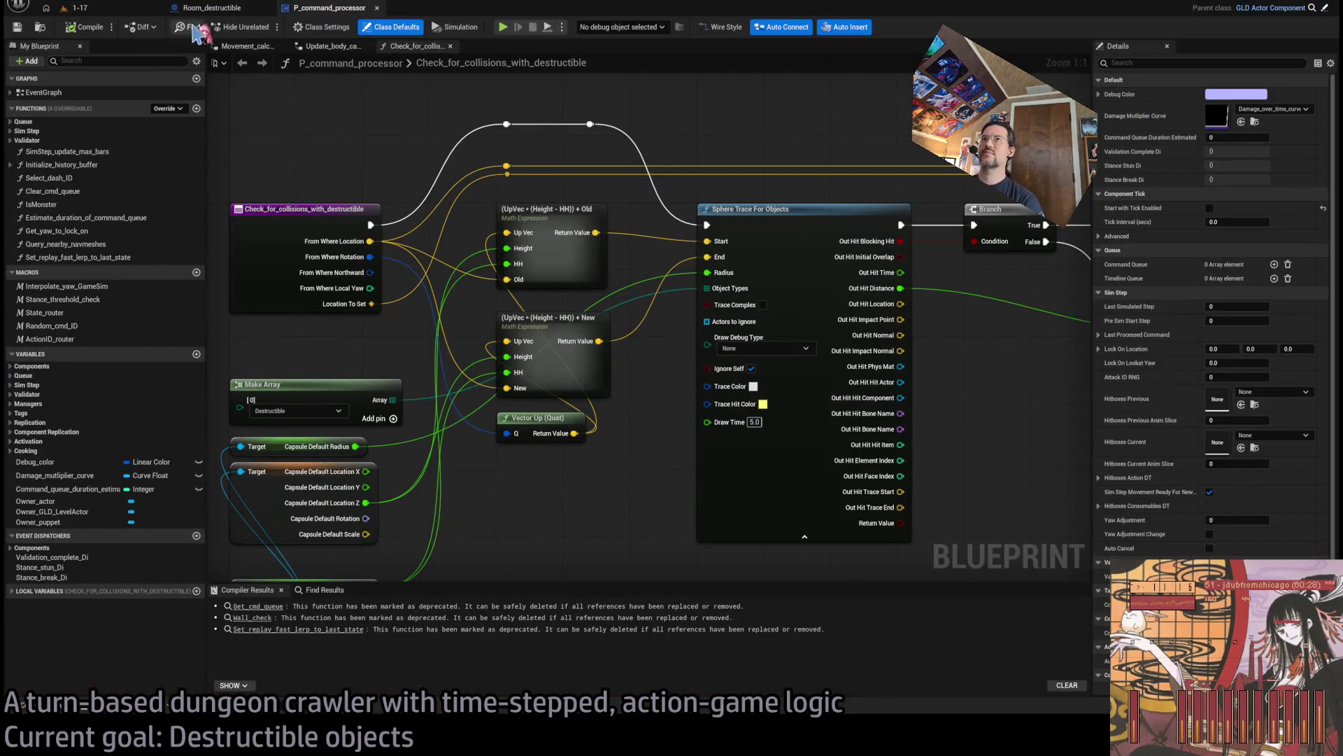
In Room_destructible's EventGraph, delete Draw Debug Box and cut the PositionBoxOverComponent nodes.
click(214, 13)
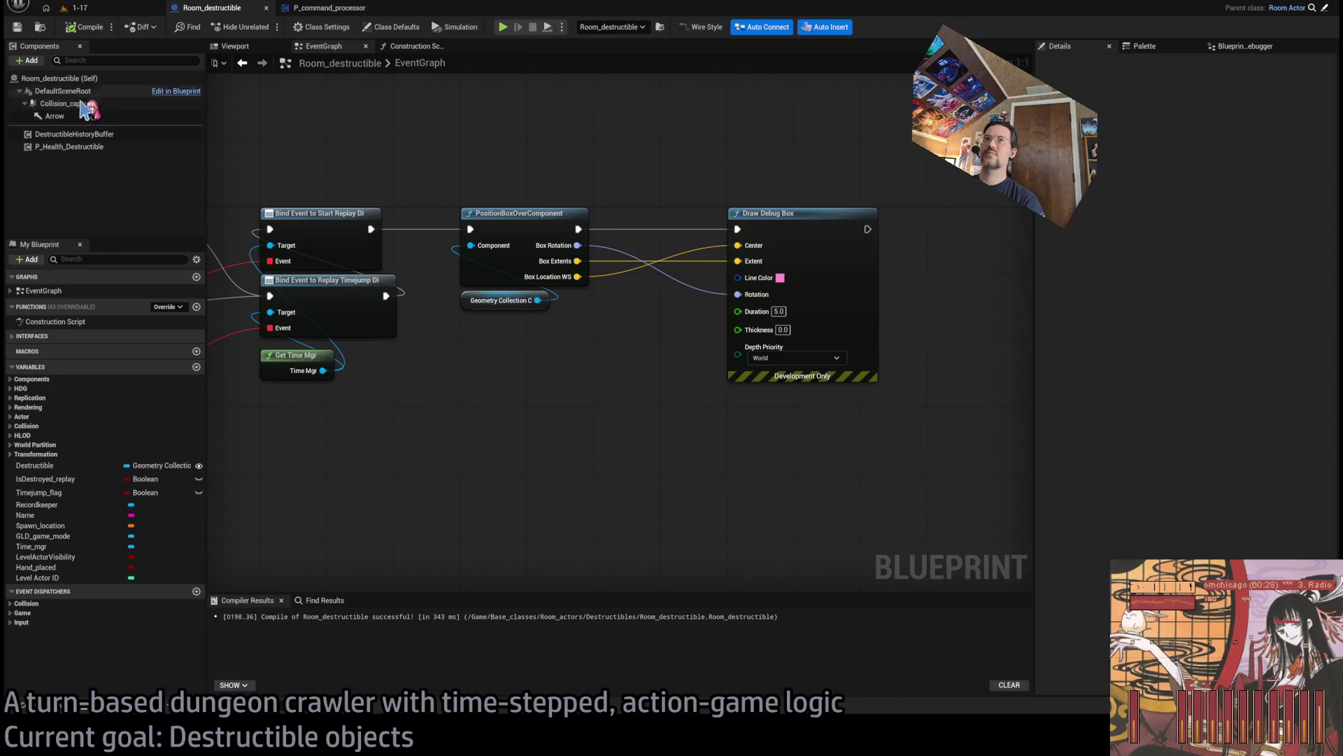
click(84, 114)
click(77, 91)
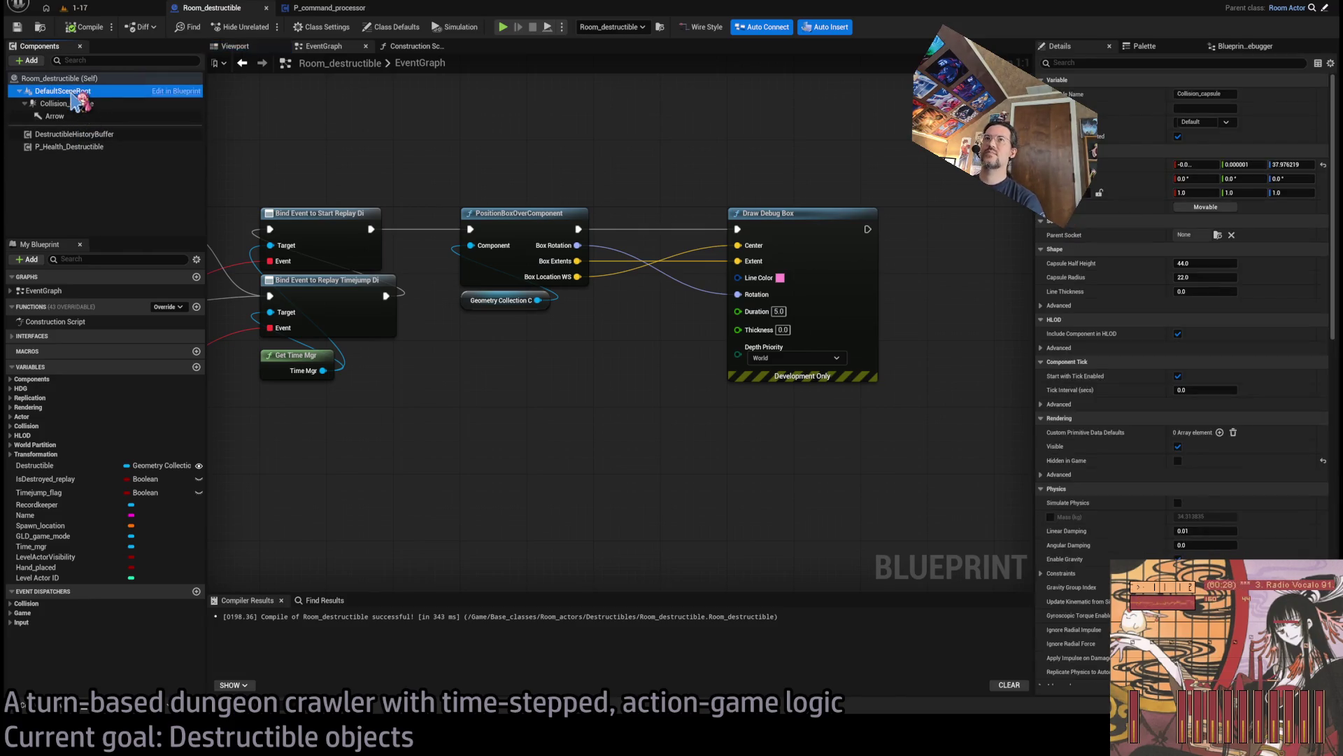
drag(434, 169, 478, 197)
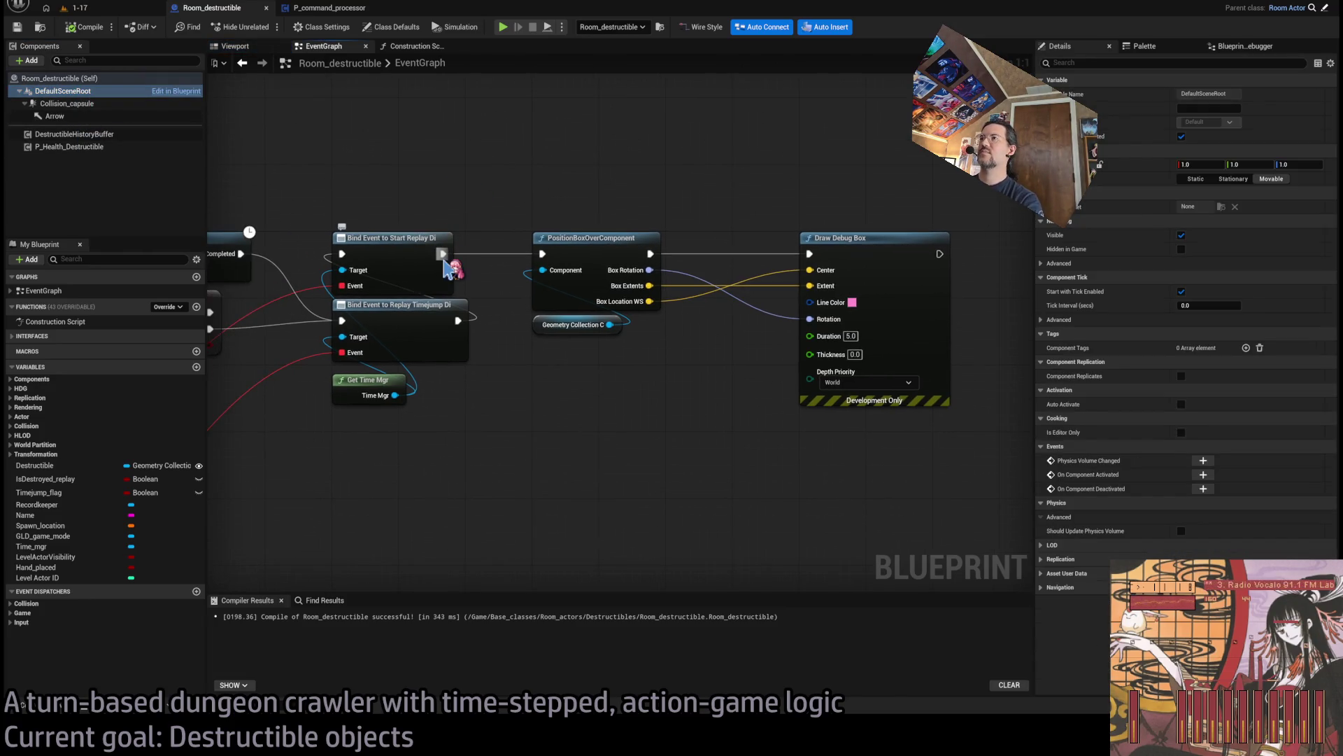
mouse_move(762, 185)
mouse_down()
mouse_move(826, 285)
mouse_move(637, 300)
mouse_up()
key(Delete)
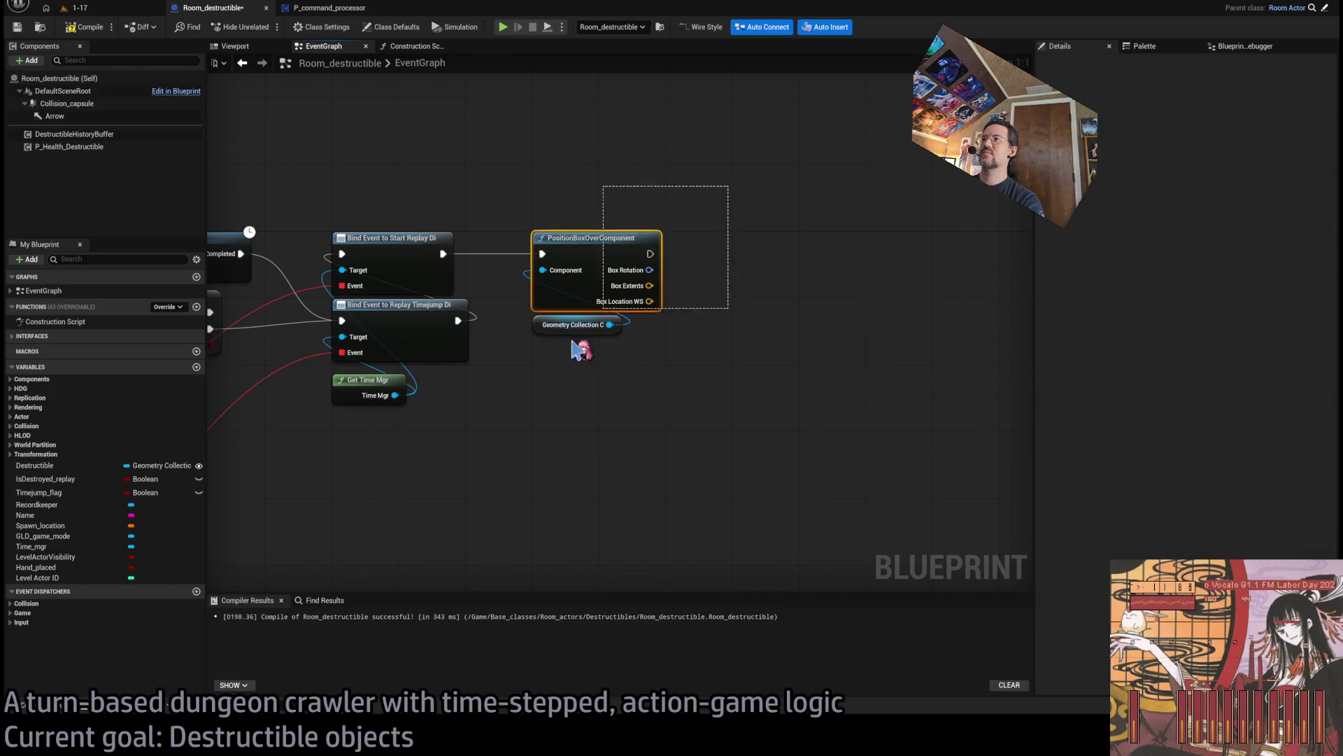
key(Delete)
Paste PositionBoxOverComponent into the Construction Script beside Set Rest Collection, then select Collision_capsule.
click(413, 46)
key(ctrl+v)
drag(847, 311, 790, 314)
click(739, 254)
click(77, 104)
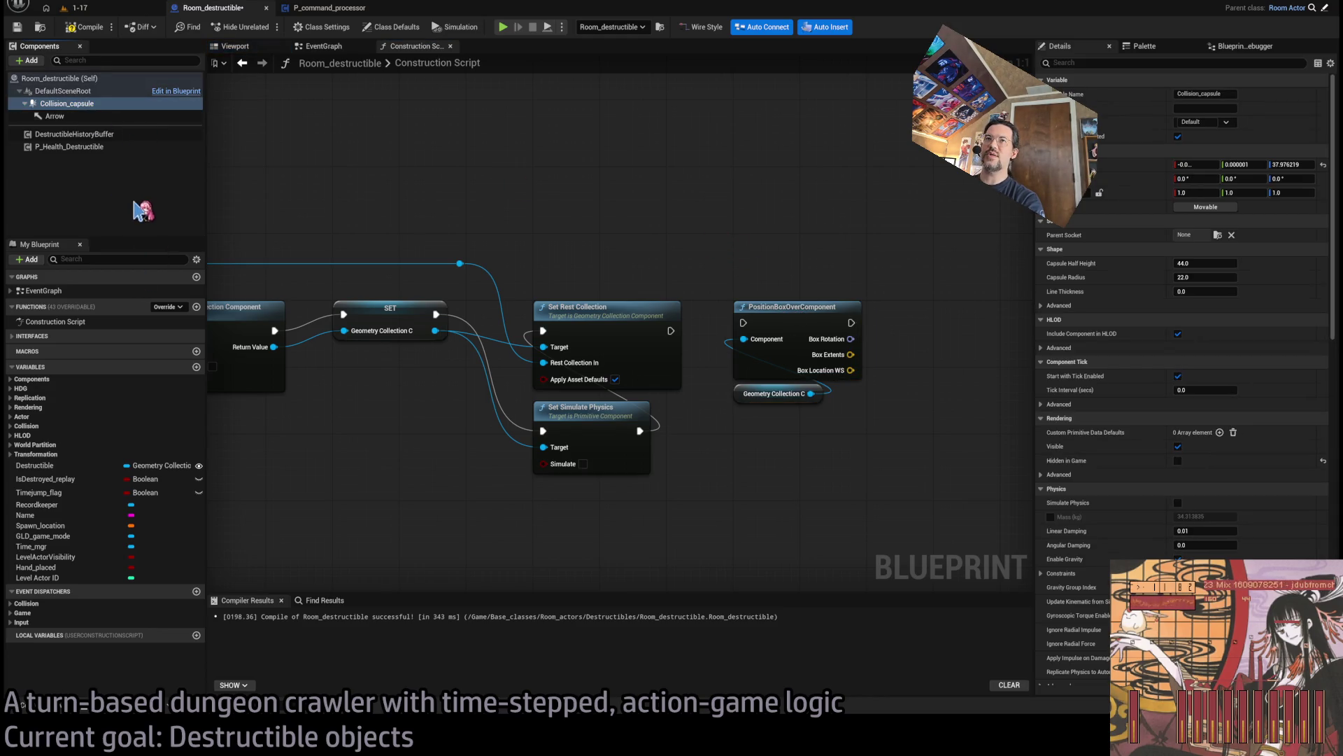
click(1071, 62)
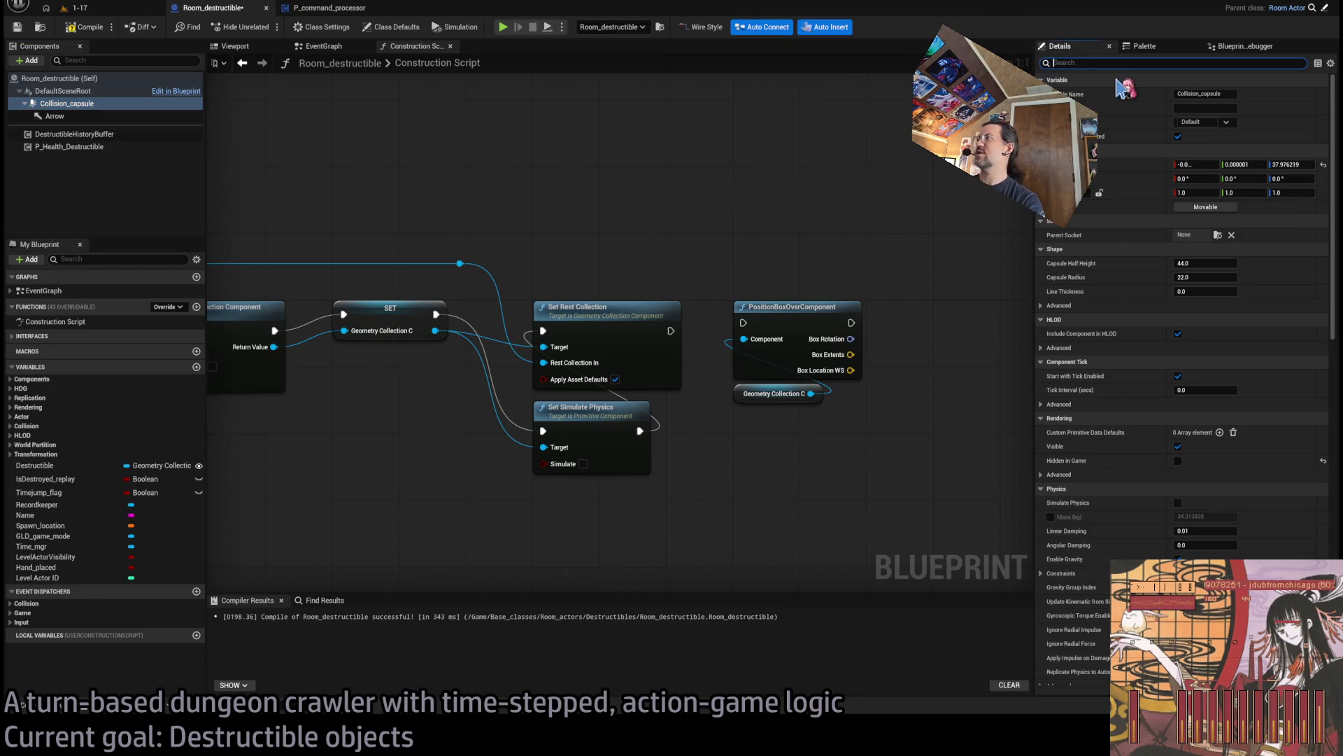
Clear the property filter and move the PositionBoxOverComponent nodes further right.
text(dep)
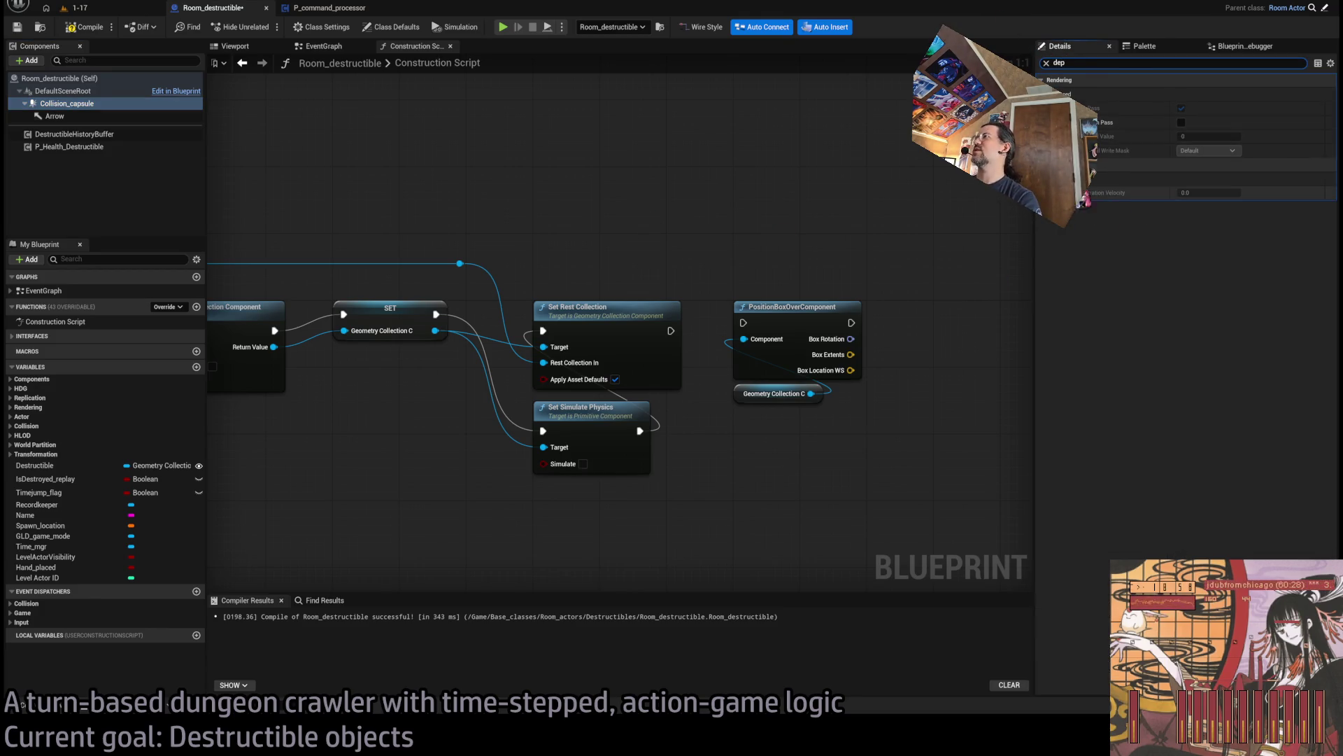
key(BackSpace)
key(BackSpace)
key(BackSpace)
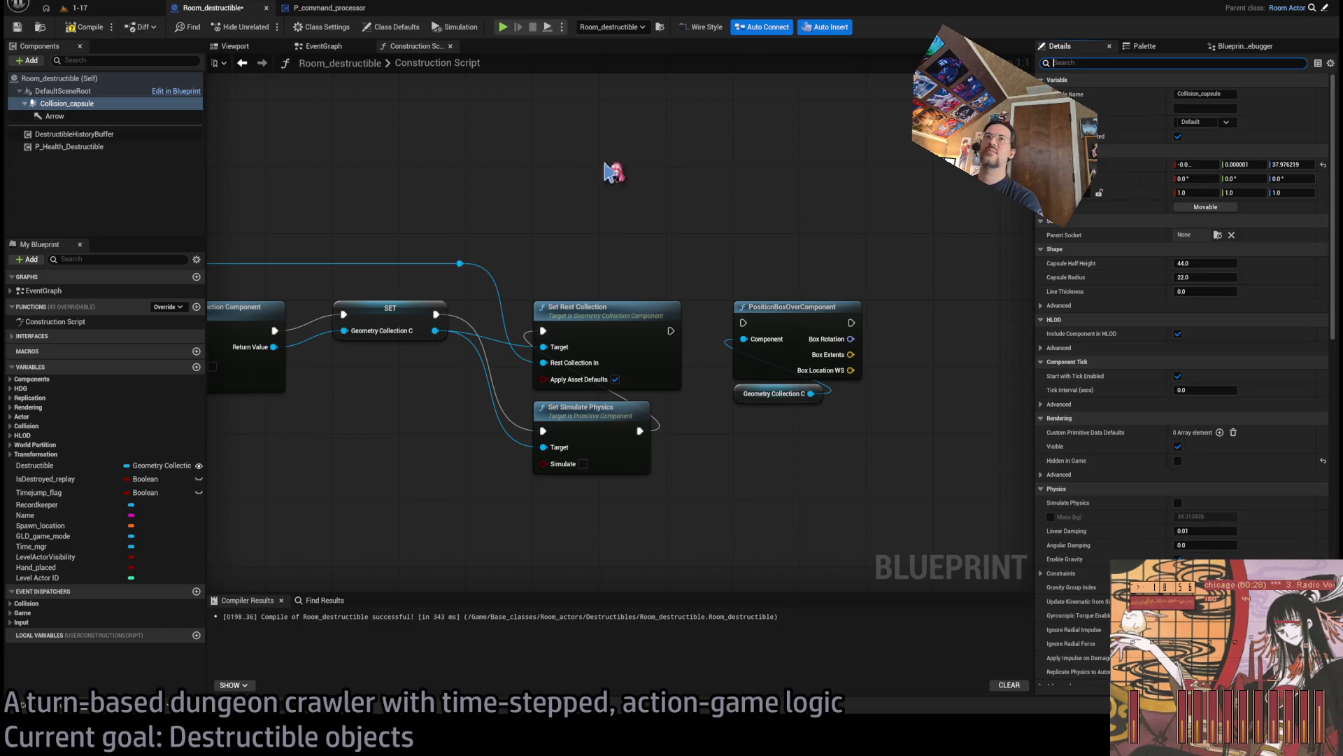
mouse_move(786, 254)
mouse_down()
mouse_move(654, 263)
mouse_move(644, 507)
mouse_up()
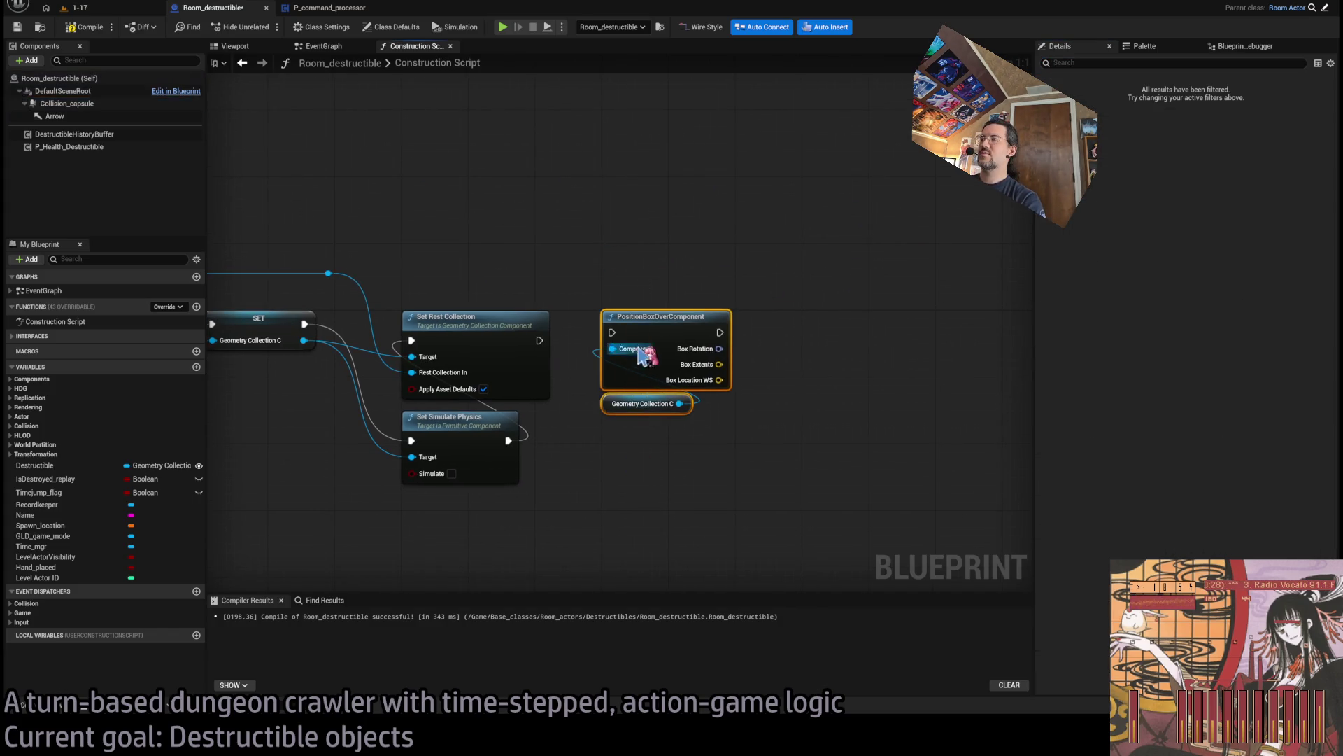
drag(662, 334, 727, 334)
Rename the capsule to Collision_capsule_DEPRECATED and delete the Arrow component.
click(66, 104)
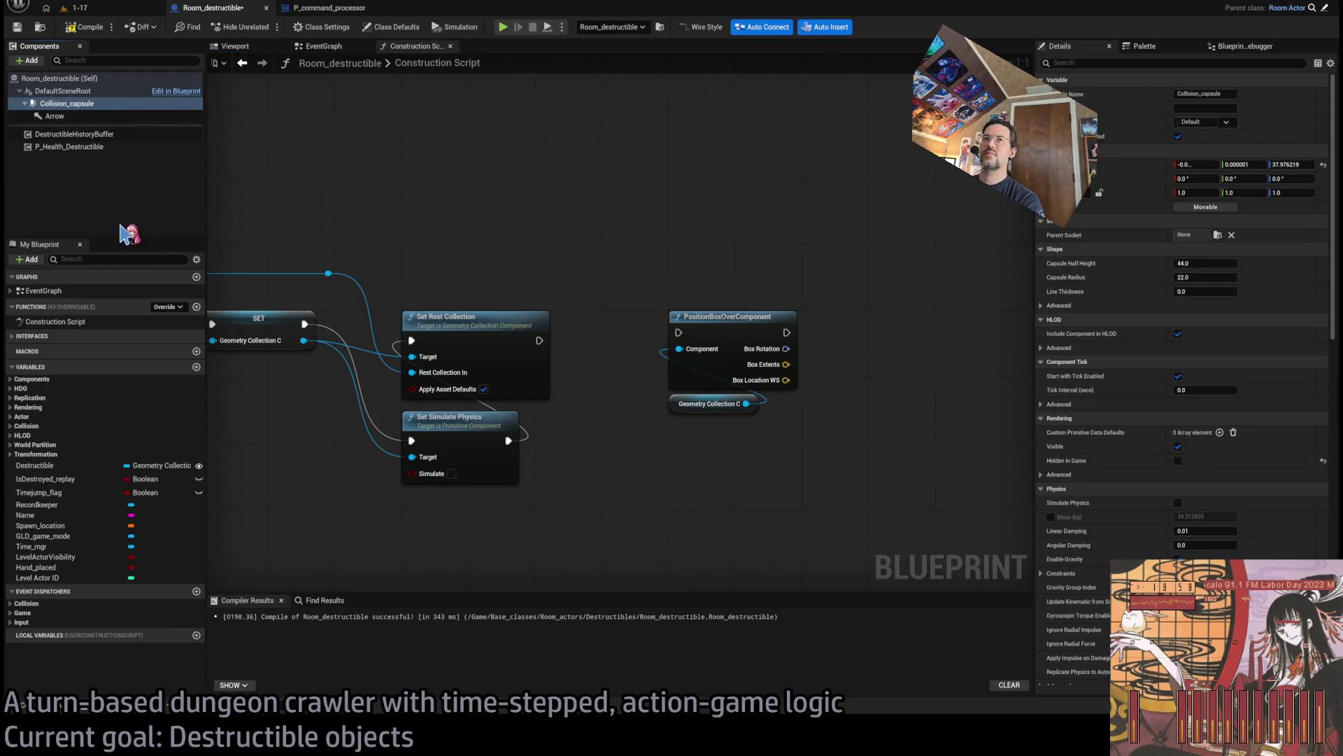
key(F2)
text(_DEPRECATE)
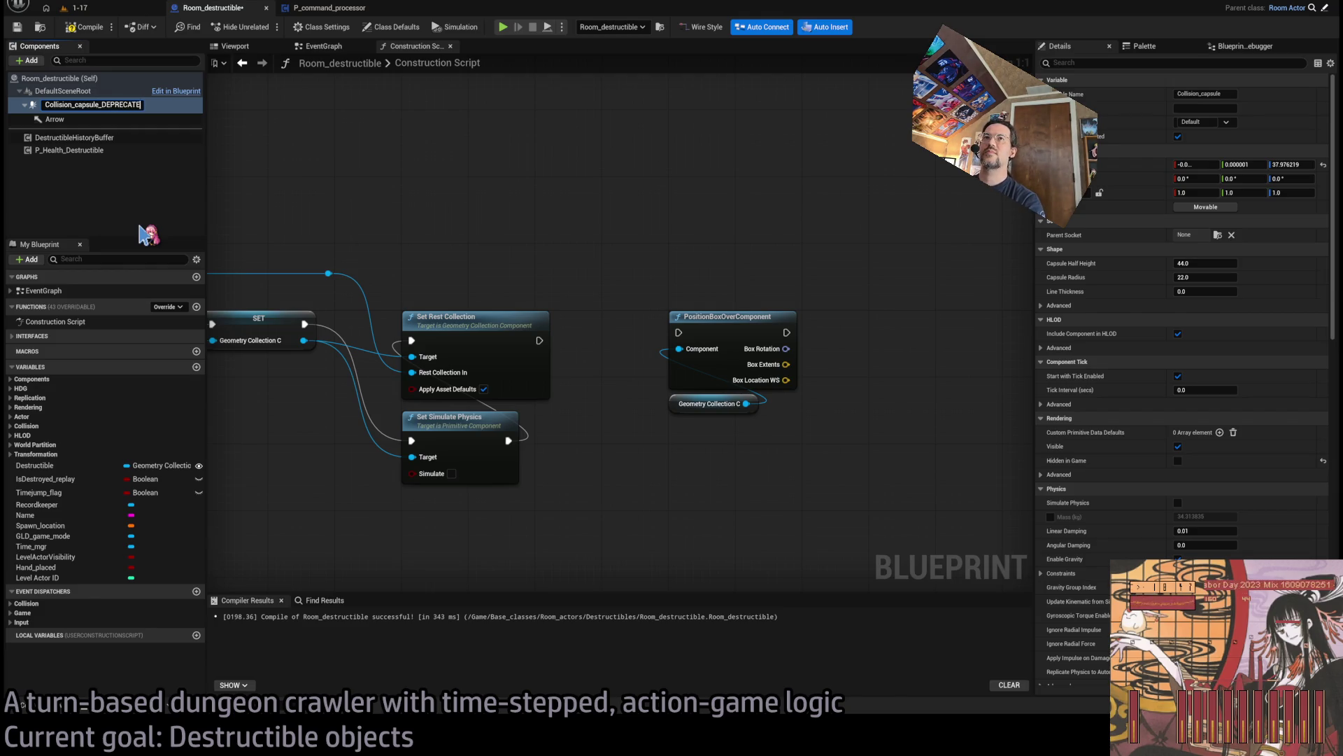
text(D)
key(Return)
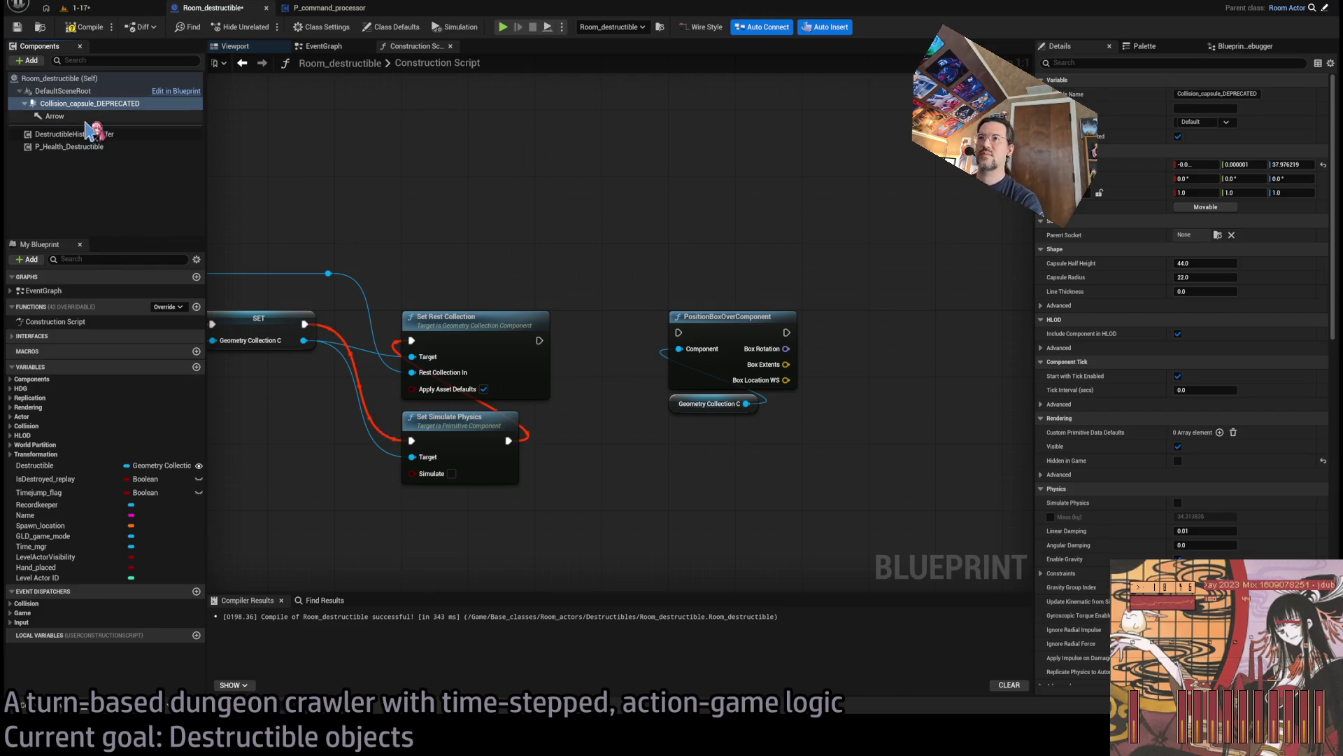
click(49, 117)
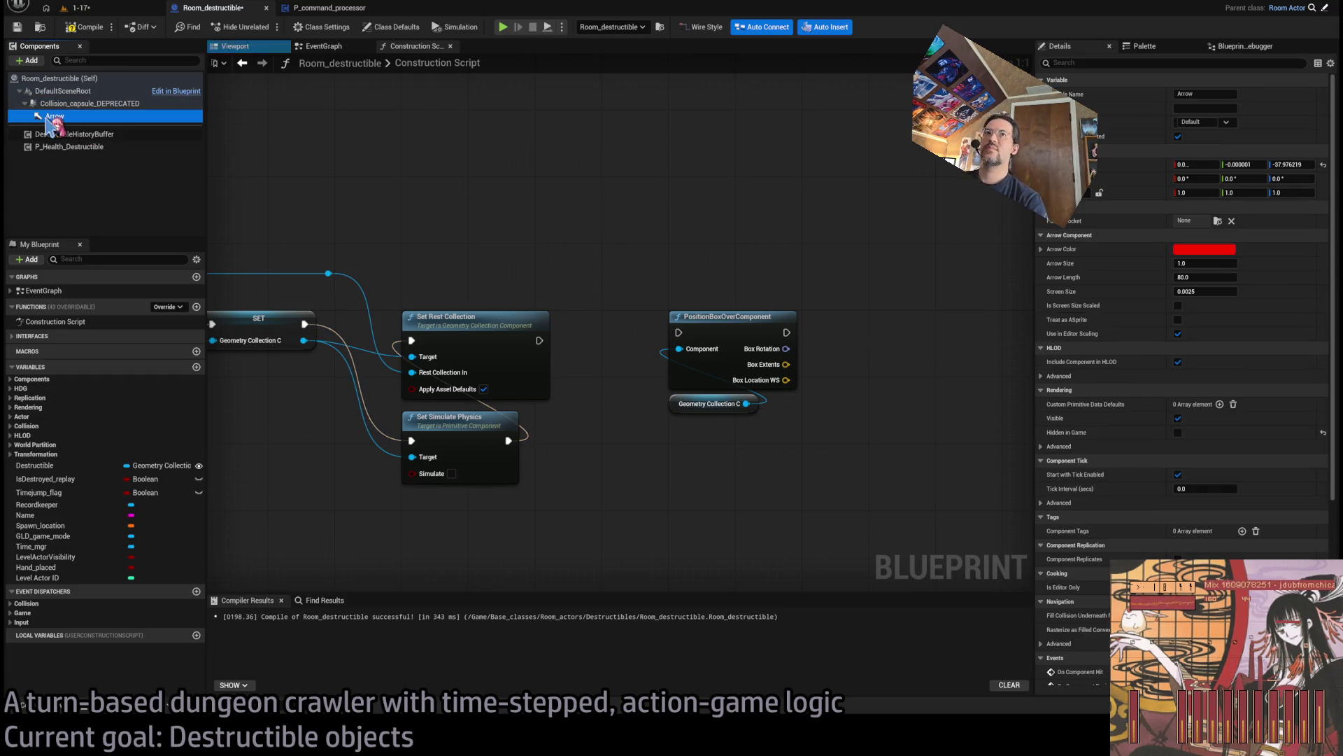
key(Delete)
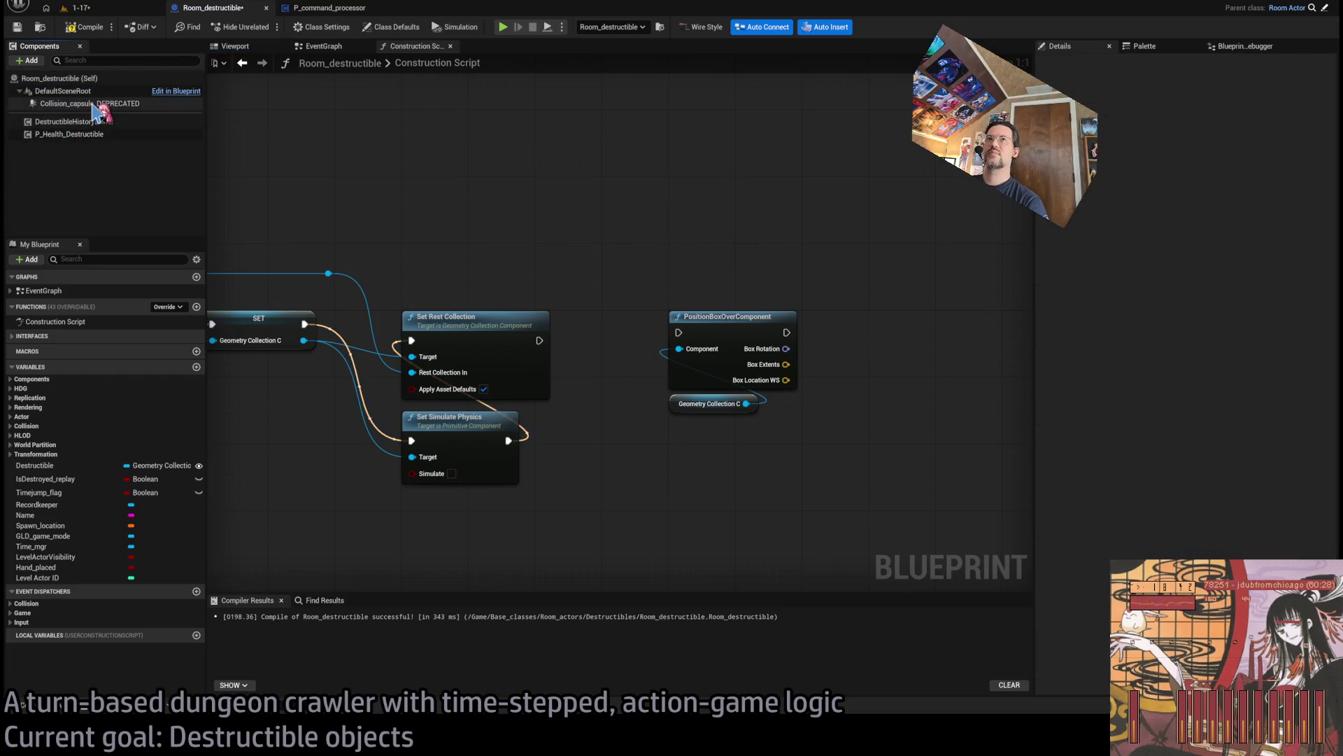
click(70, 104)
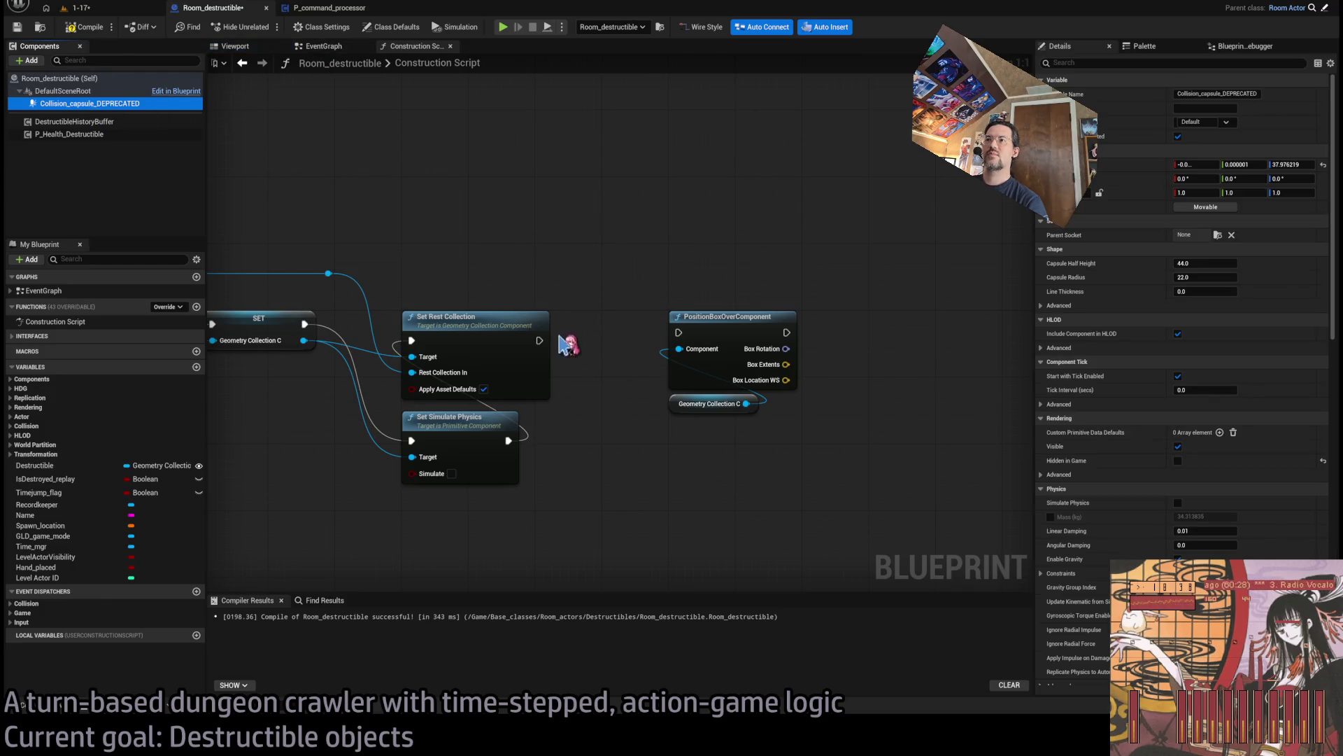
Run PositionBoxOverComponent after Set Rest Collection and add an Add Box Collision node beside it.
mouse_move(537, 342)
mouse_down()
mouse_move(679, 340)
mouse_move(675, 255)
mouse_move(780, 270)
mouse_up()
drag(447, 329, 777, 308)
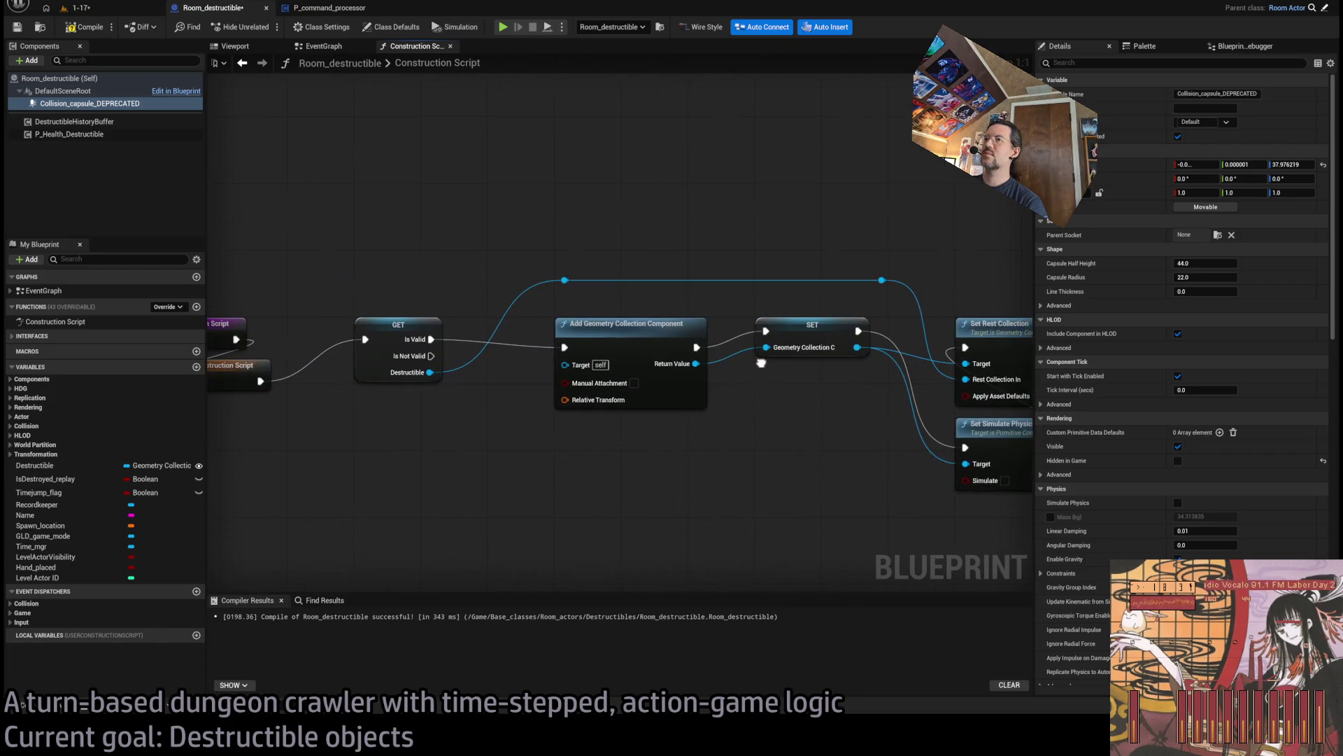
drag(383, 340, 488, 336)
mouse_move(663, 420)
mouse_down()
mouse_move(756, 290)
mouse_move(658, 354)
mouse_up()
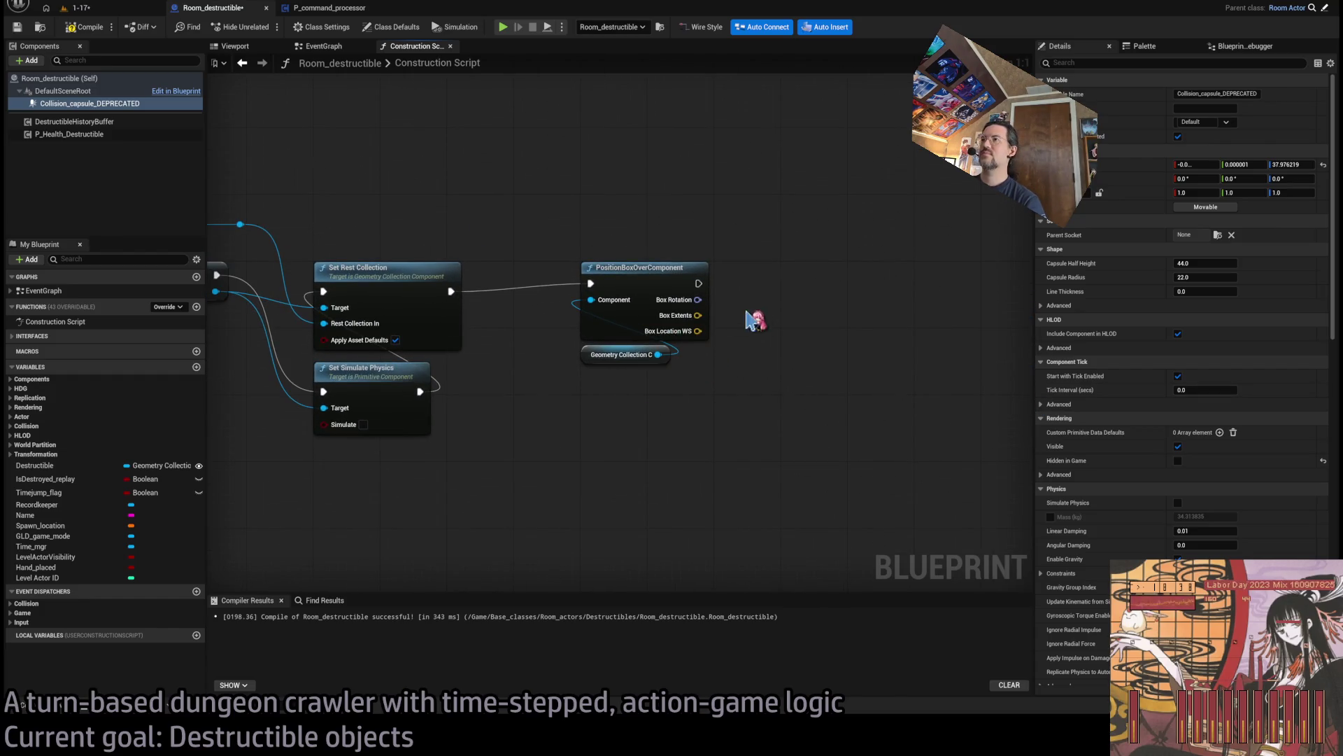
drag(742, 319, 655, 318)
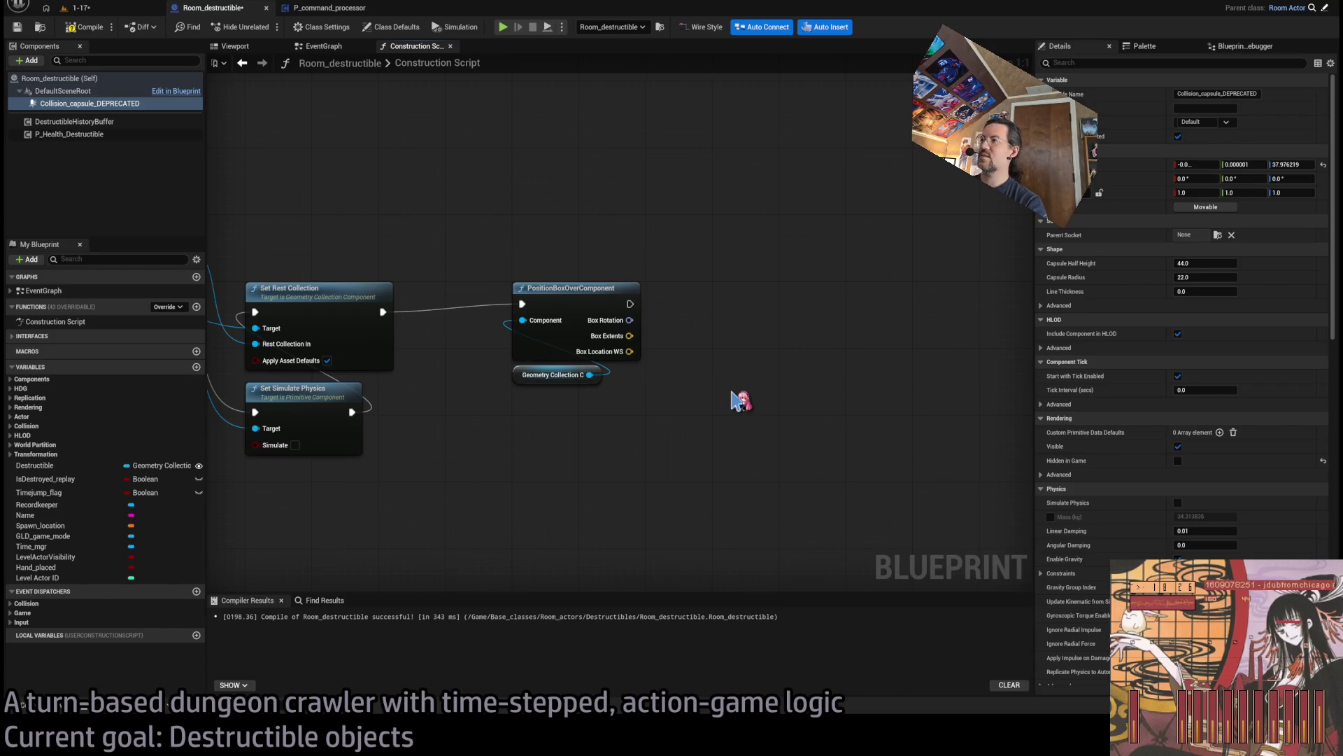
key(ctrl+v)
mouse_move(790, 410)
mouse_down()
mouse_move(789, 303)
mouse_move(773, 303)
mouse_up()
Feed Add Box Collision's Relative Transform from a Make Transform using Box Location WS and Box Rotation.
drag(723, 364, 772, 462)
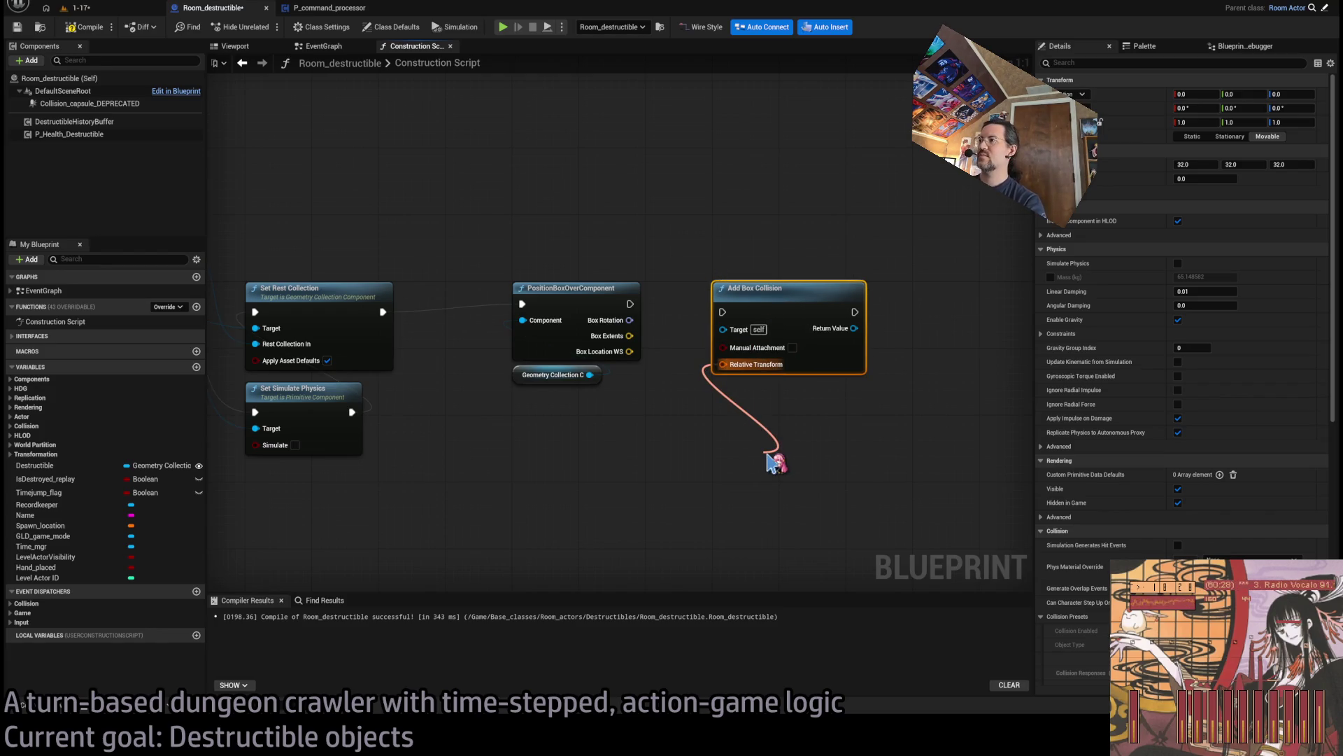
drag(776, 453, 799, 421)
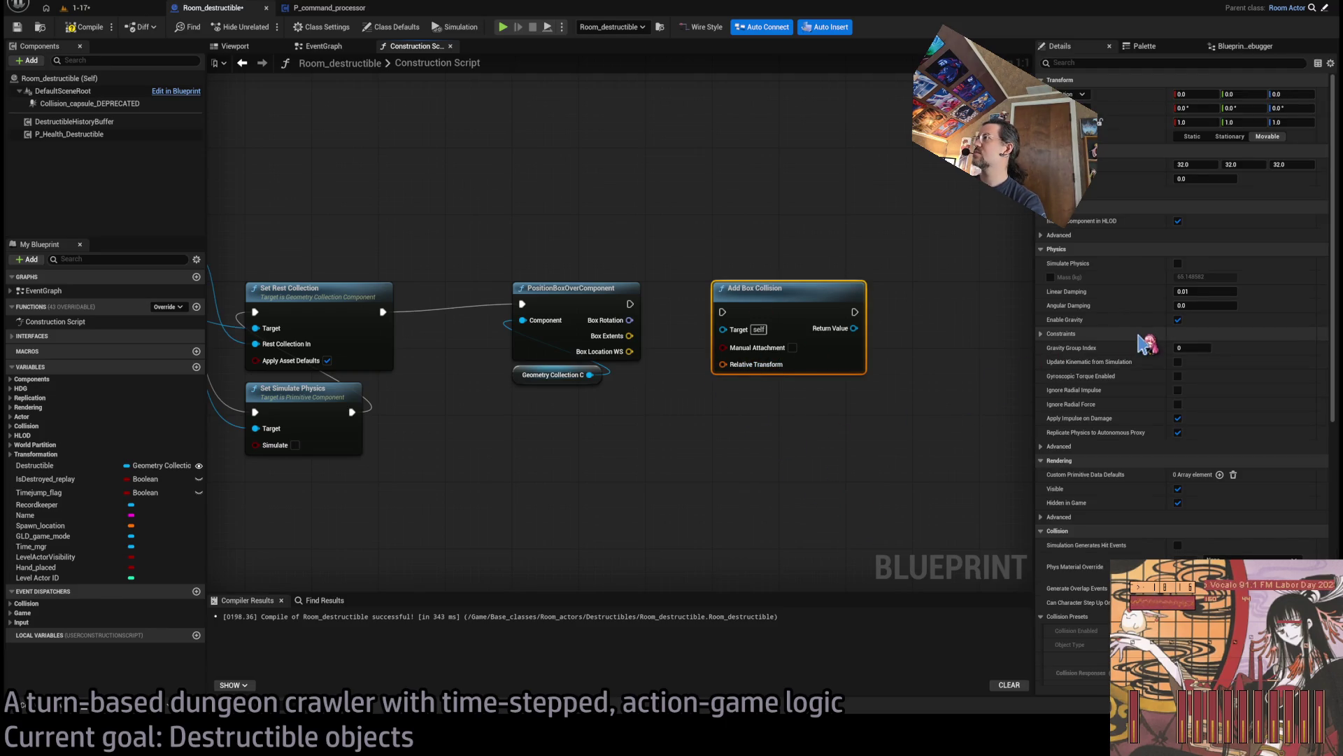
drag(723, 364, 773, 418)
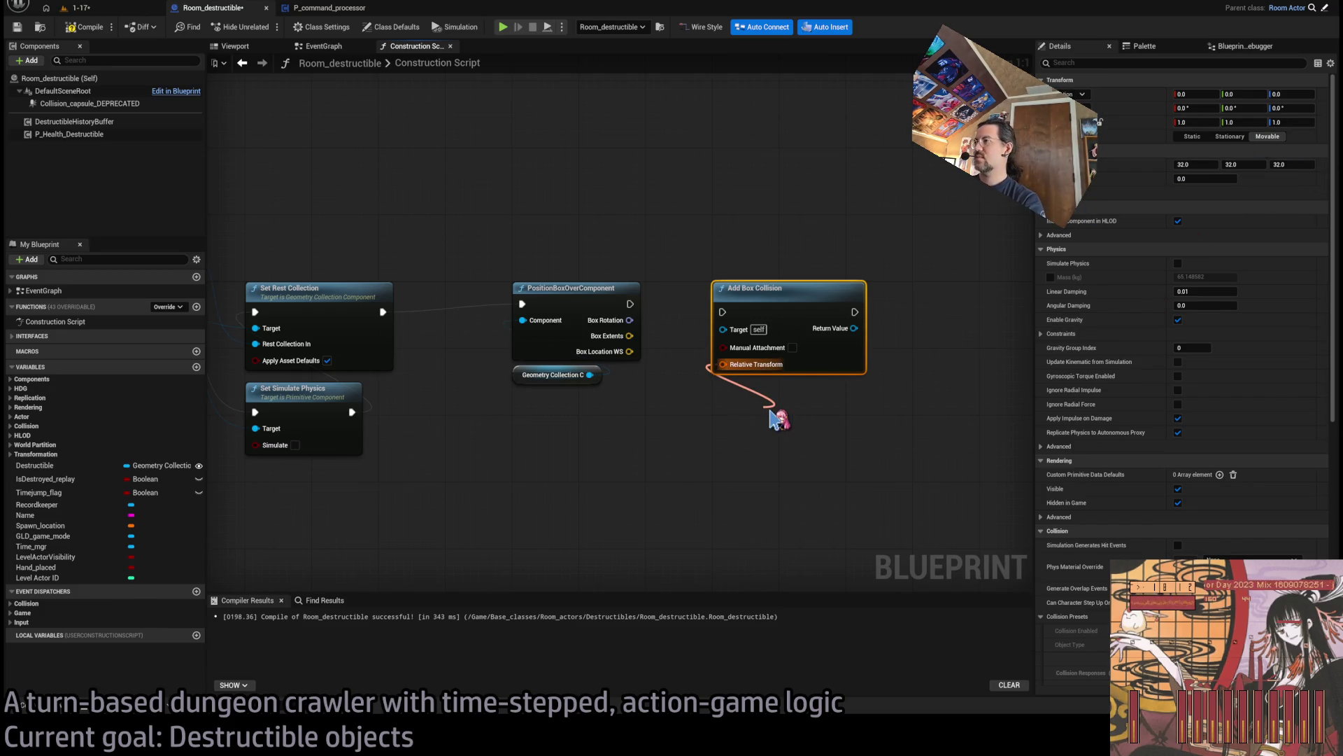
mouse_move(629, 319)
mouse_down()
mouse_move(786, 450)
mouse_move(774, 456)
mouse_up()
drag(773, 434, 630, 351)
mouse_move(831, 413)
mouse_down()
mouse_move(781, 389)
mouse_move(868, 316)
mouse_move(843, 316)
mouse_up()
Add Set Box Extent for the new box, fed by Box Extents through a reroute point.
drag(812, 376, 518, 362)
double_click(770, 363)
mouse_move(750, 357)
mouse_down()
mouse_move(615, 292)
mouse_move(648, 299)
mouse_move(637, 282)
mouse_up()
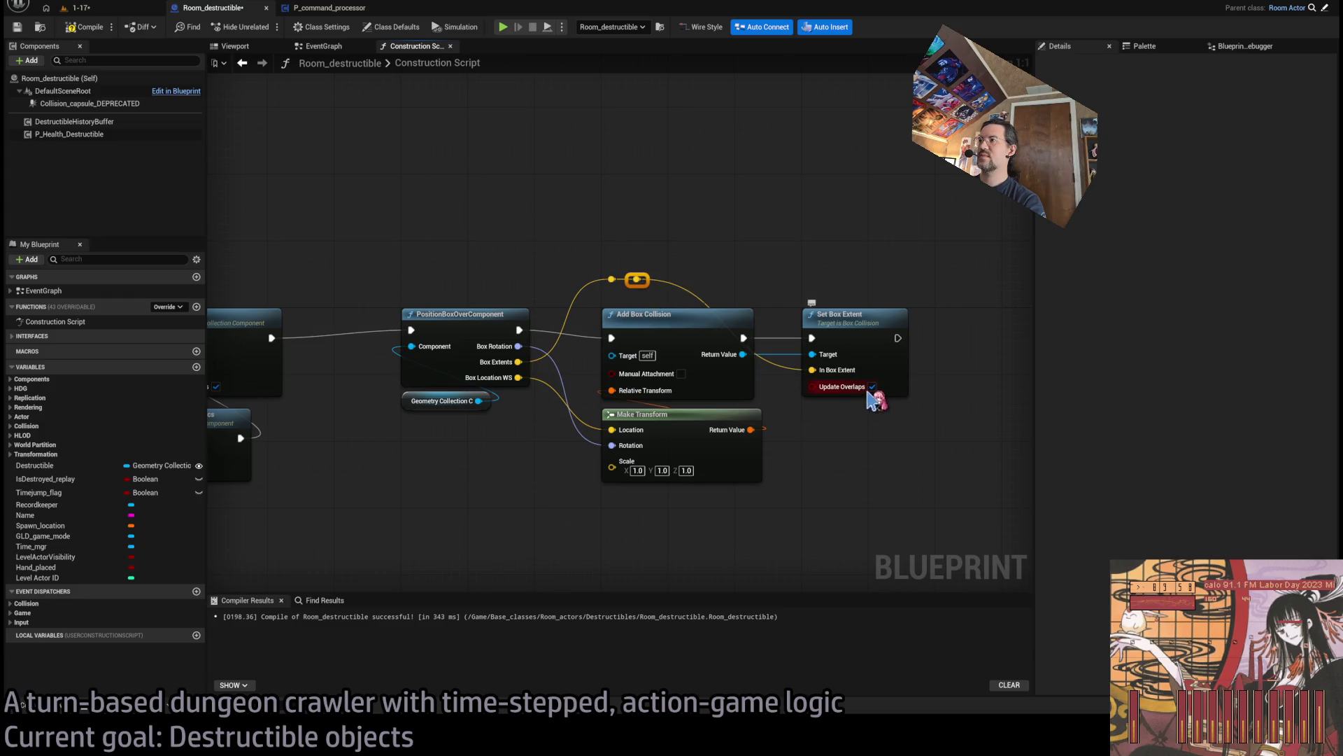
click(835, 211)
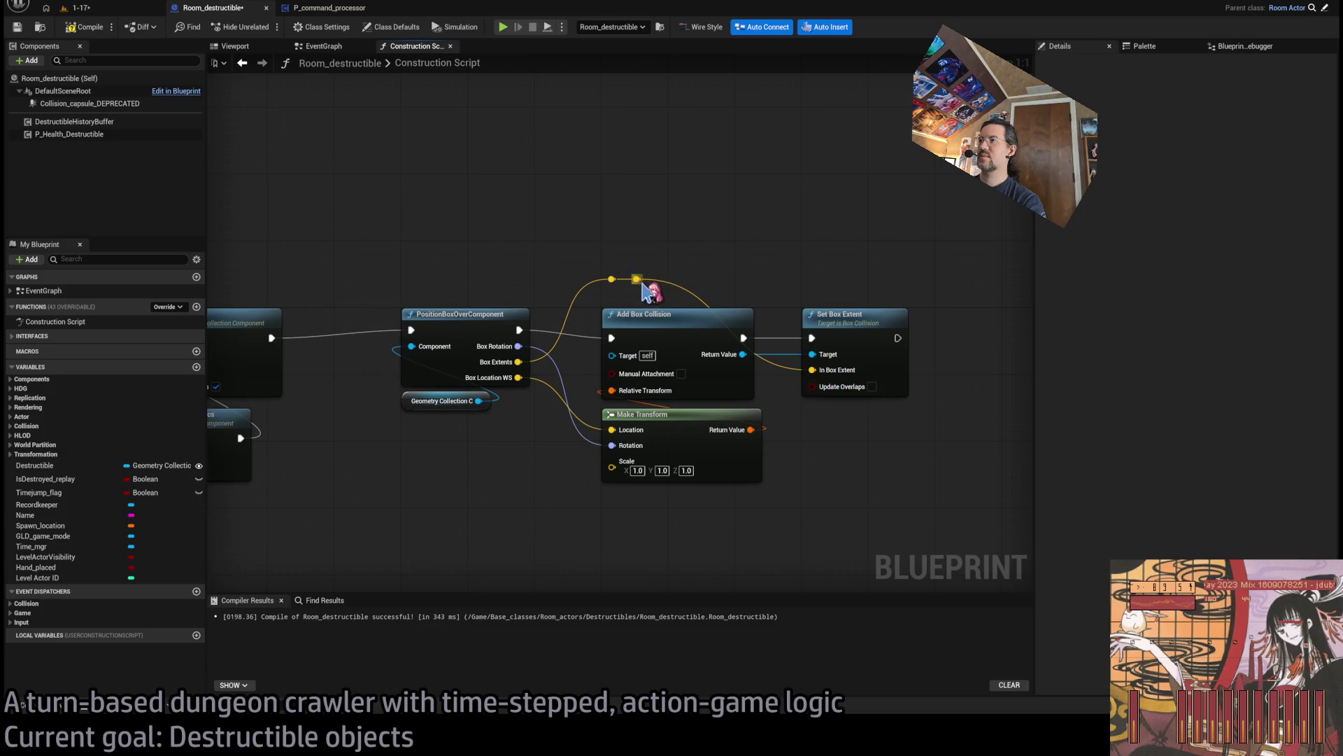
drag(643, 286, 747, 293)
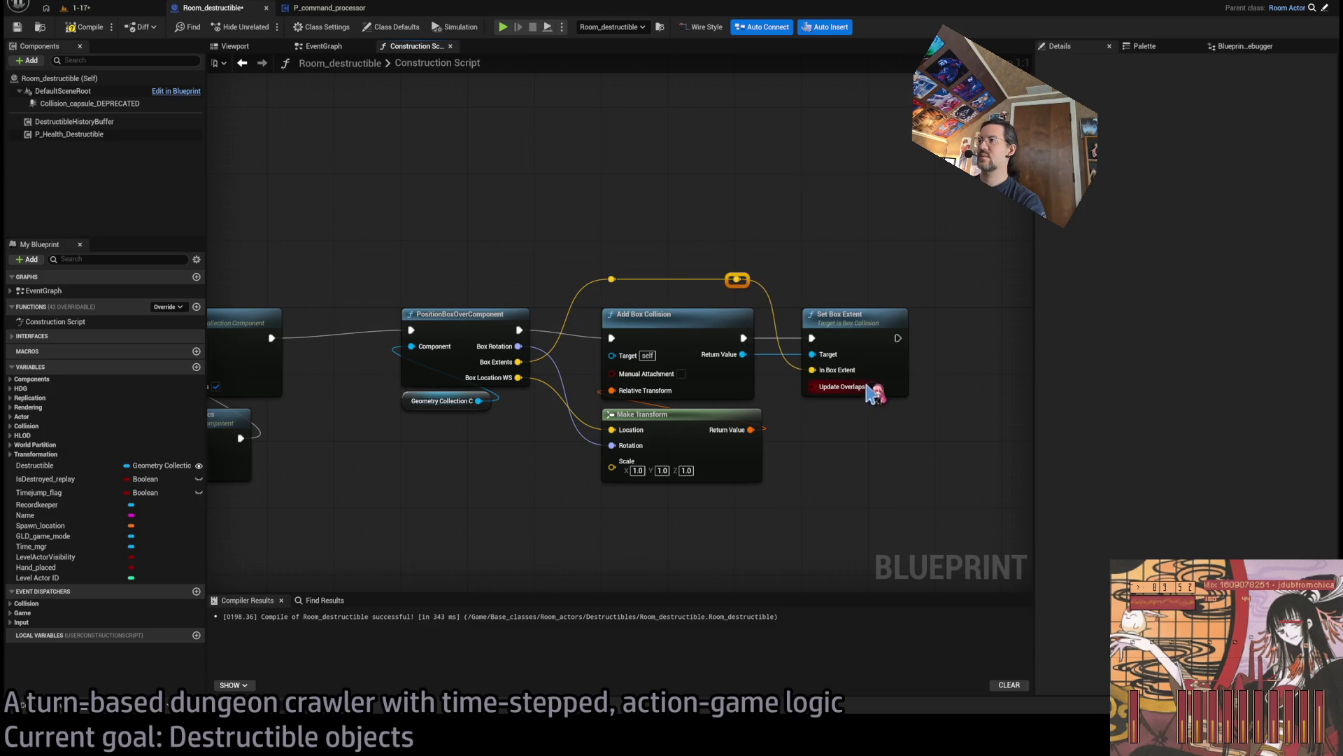
click(682, 329)
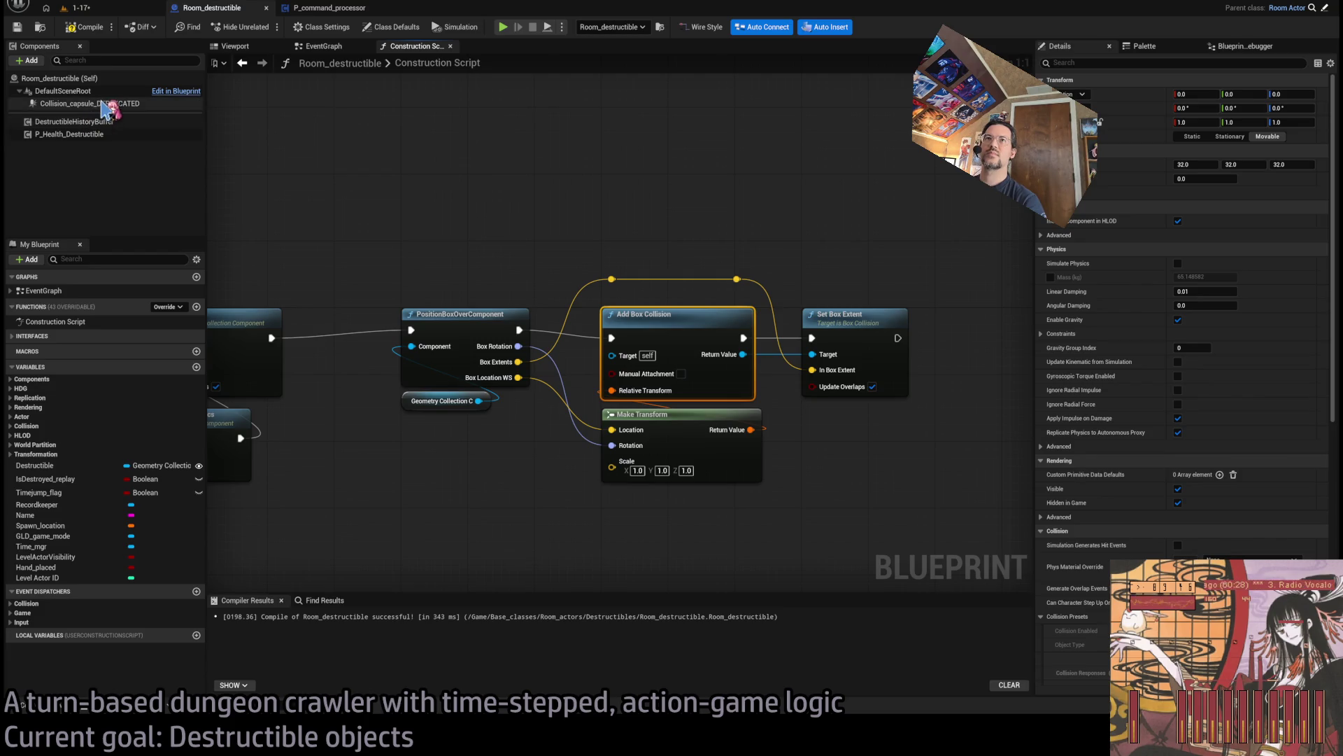
Review the deprecated collision capsule's collision settings in Details.
scroll(1339, 313, down, 2)
drag(1339, 313, 1337, 456)
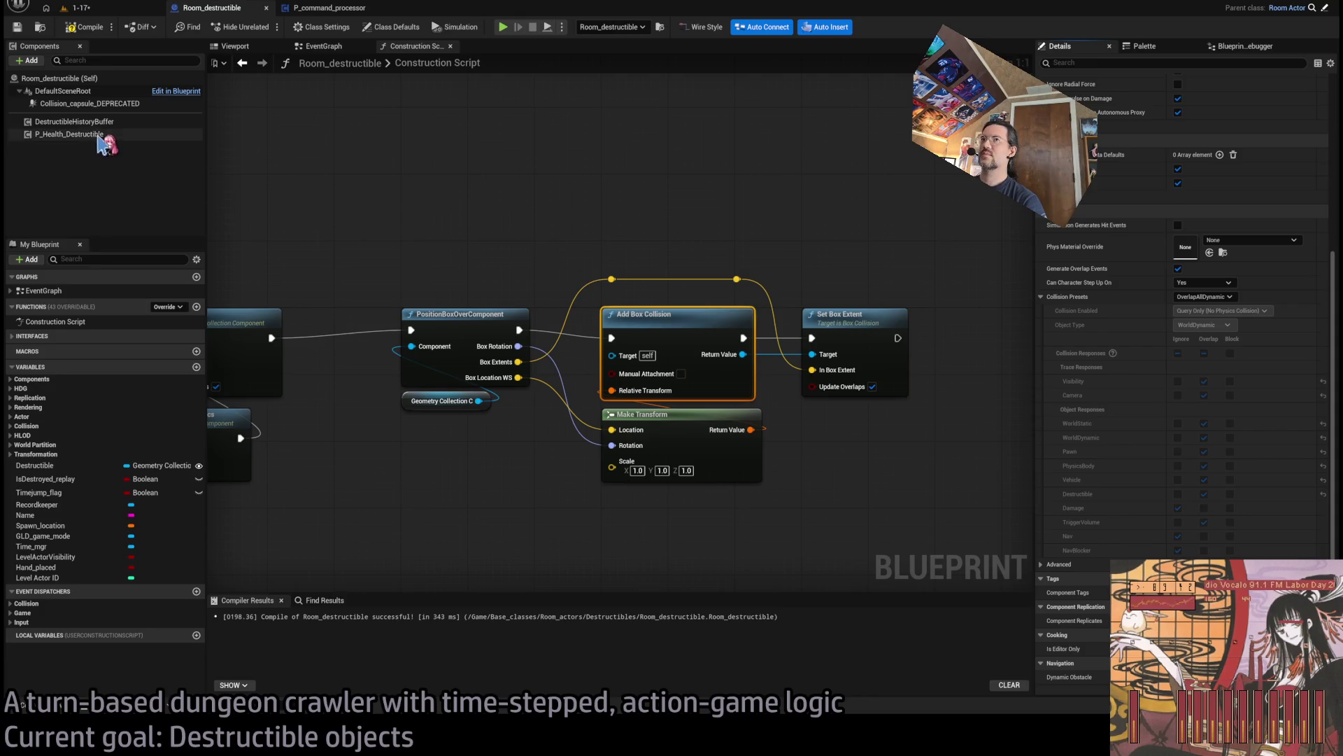
click(116, 105)
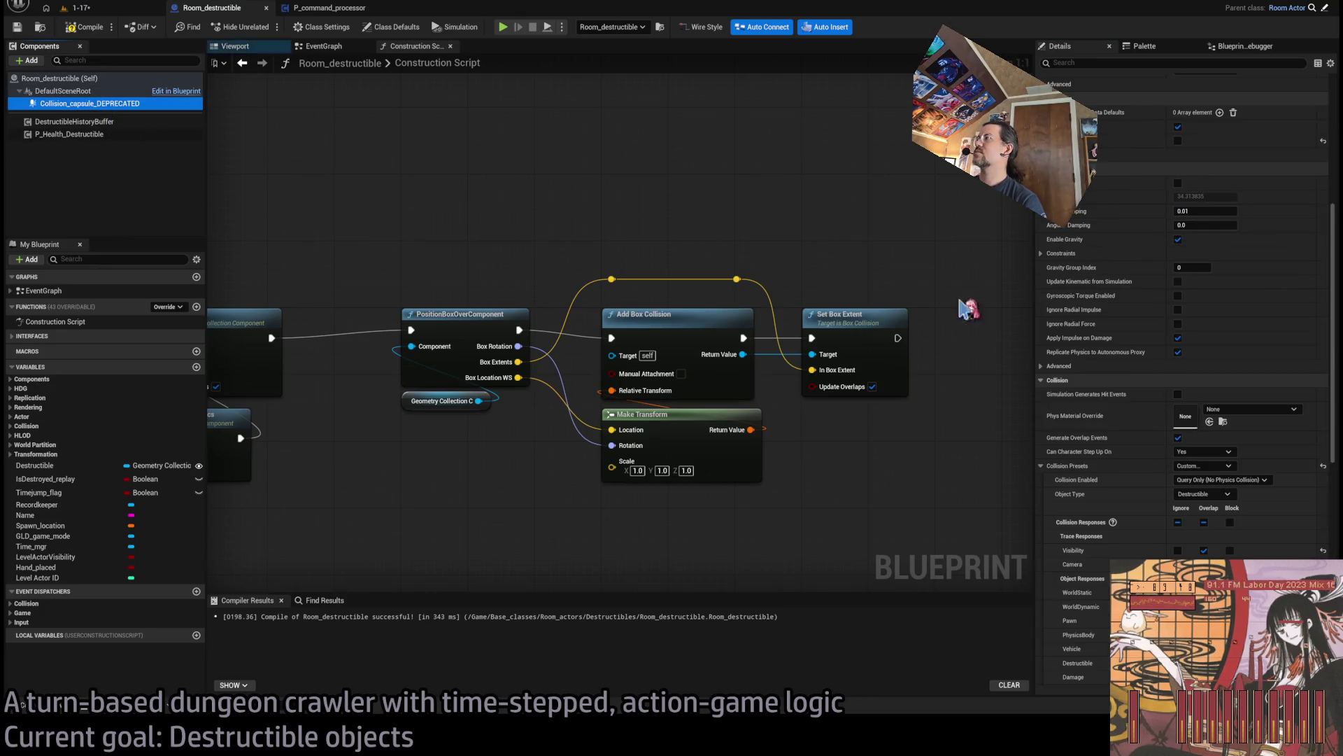
drag(1338, 368, 1336, 420)
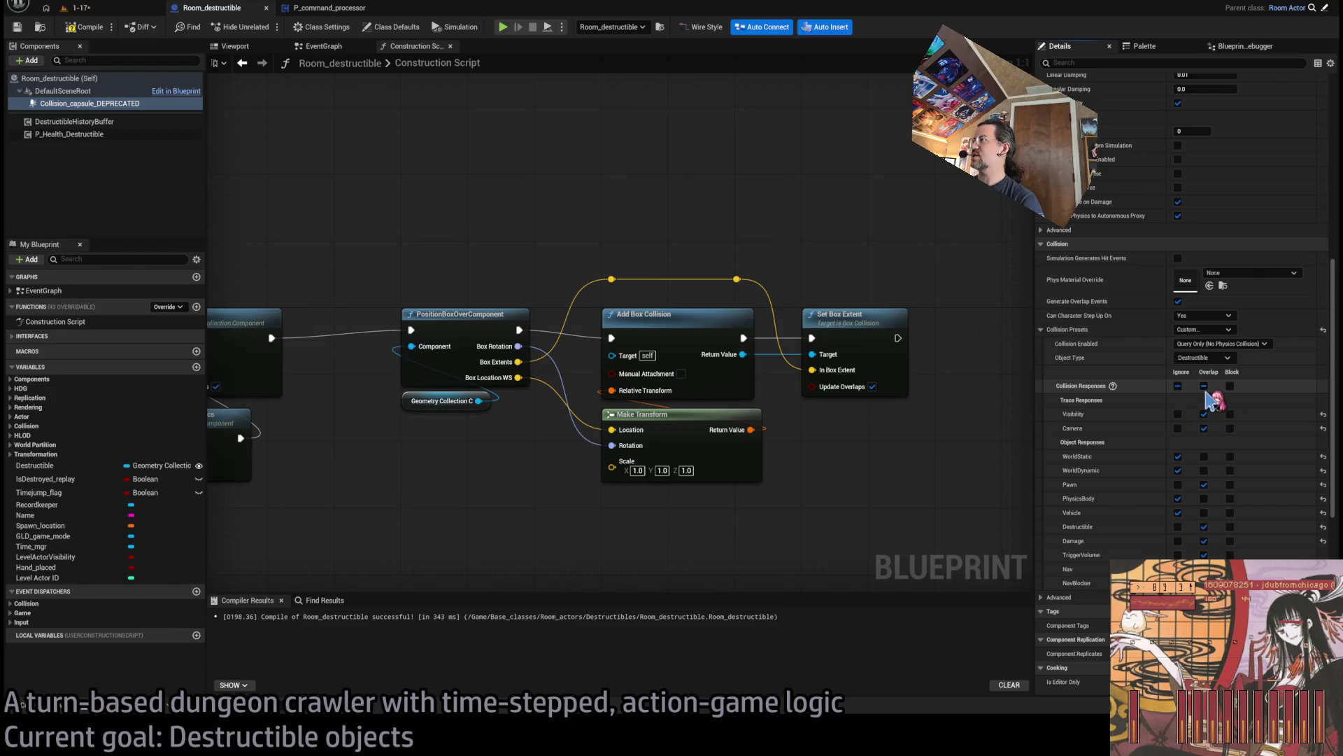
Set the box collision's preset to Destructible, then Custom with query-only collision.
click(669, 315)
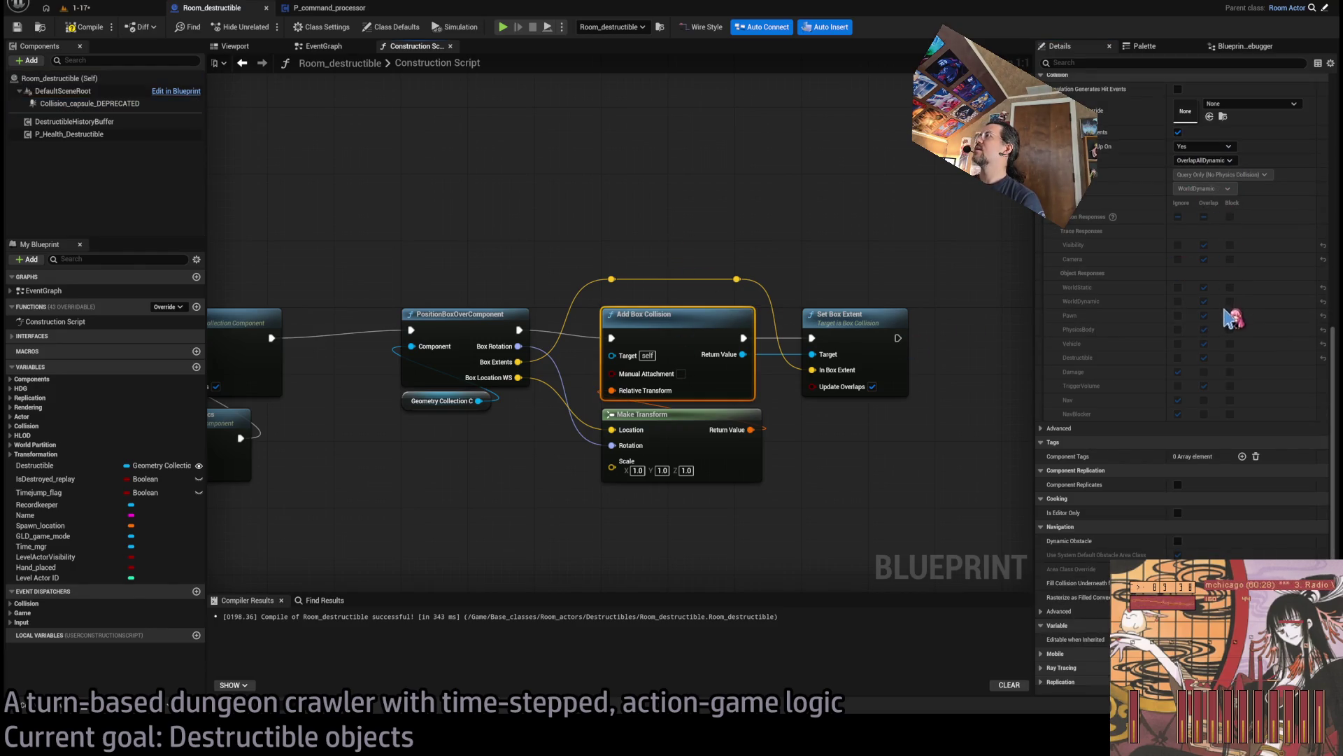
click(1203, 161)
click(1217, 178)
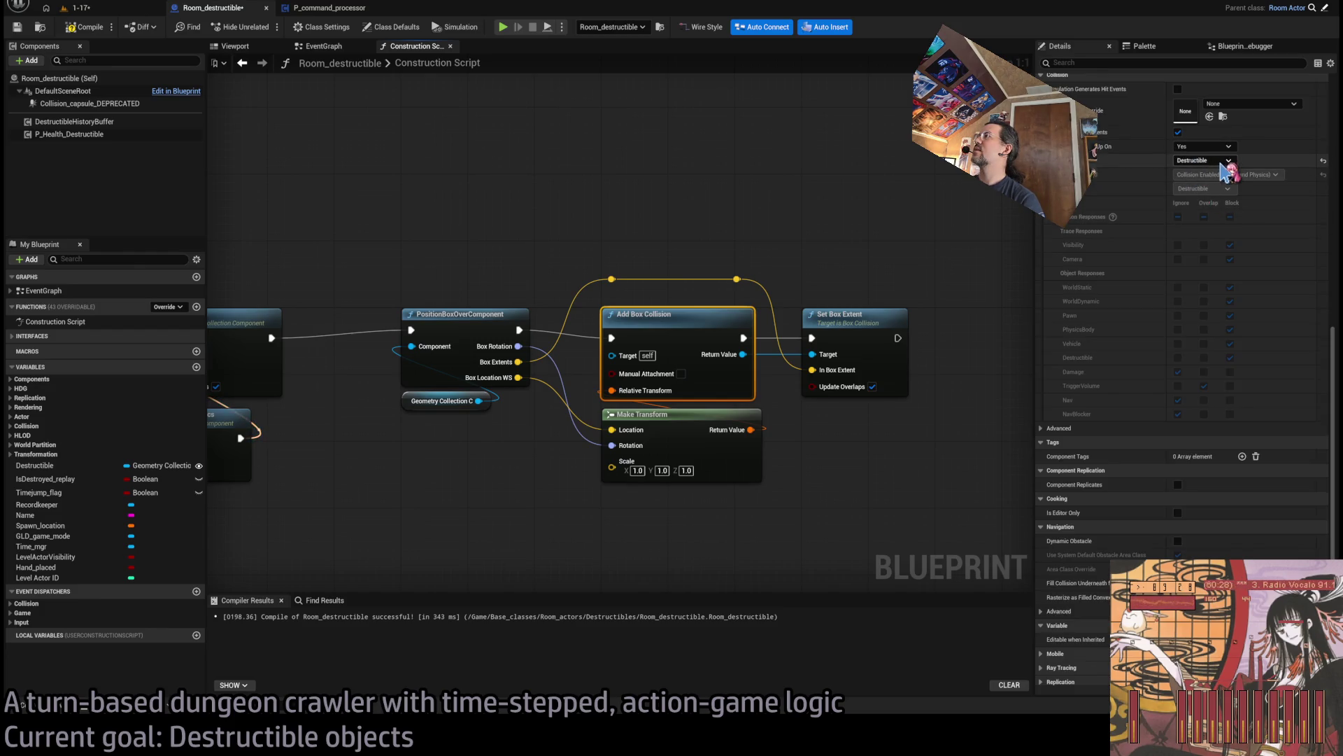
click(1203, 160)
click(1221, 176)
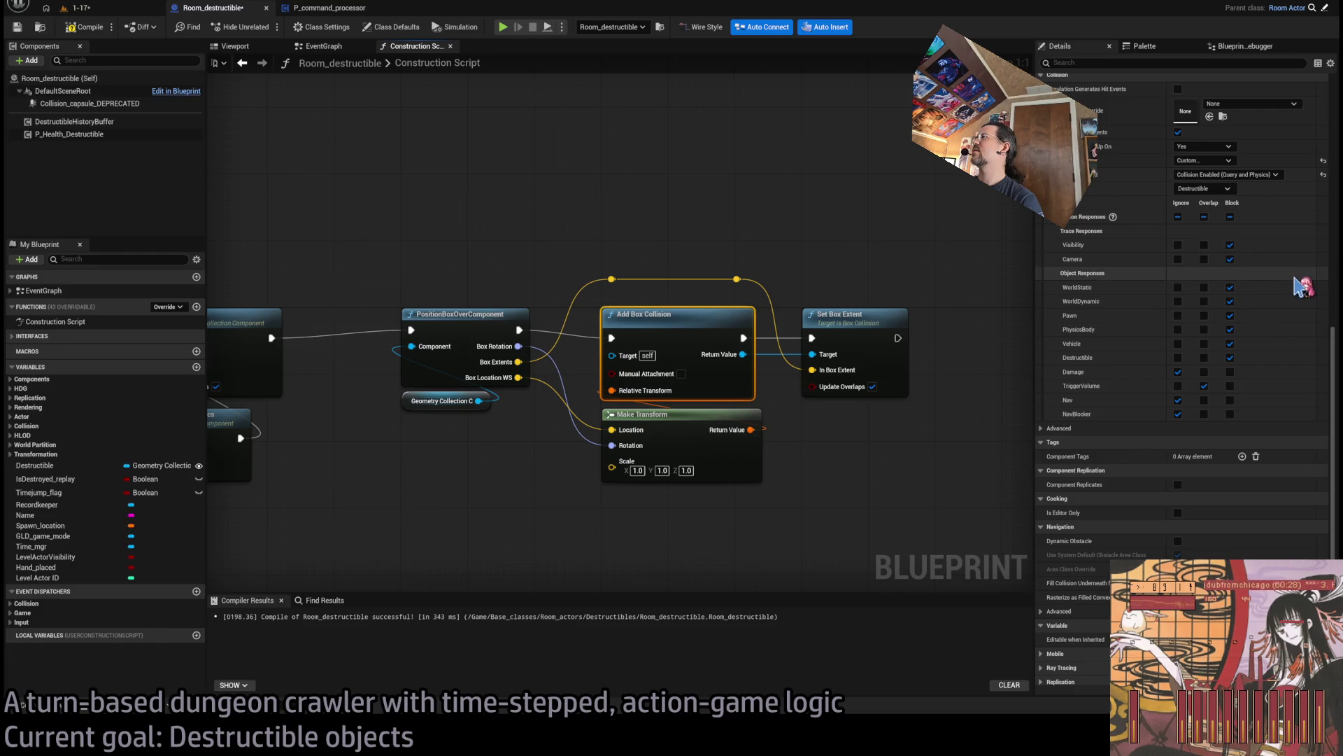
key(ctrl+z)
Compare the capsule's overlap settings and make the box collision overlap pawns.
click(105, 104)
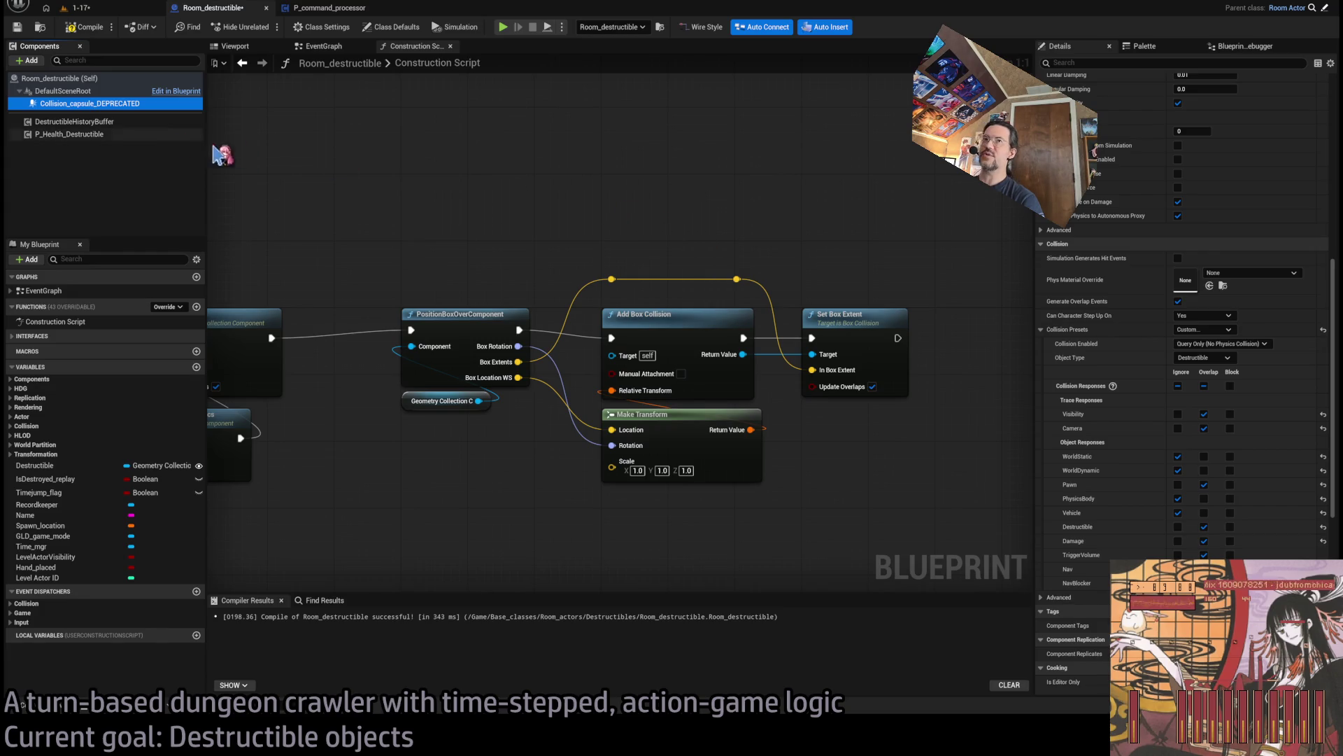
click(1203, 554)
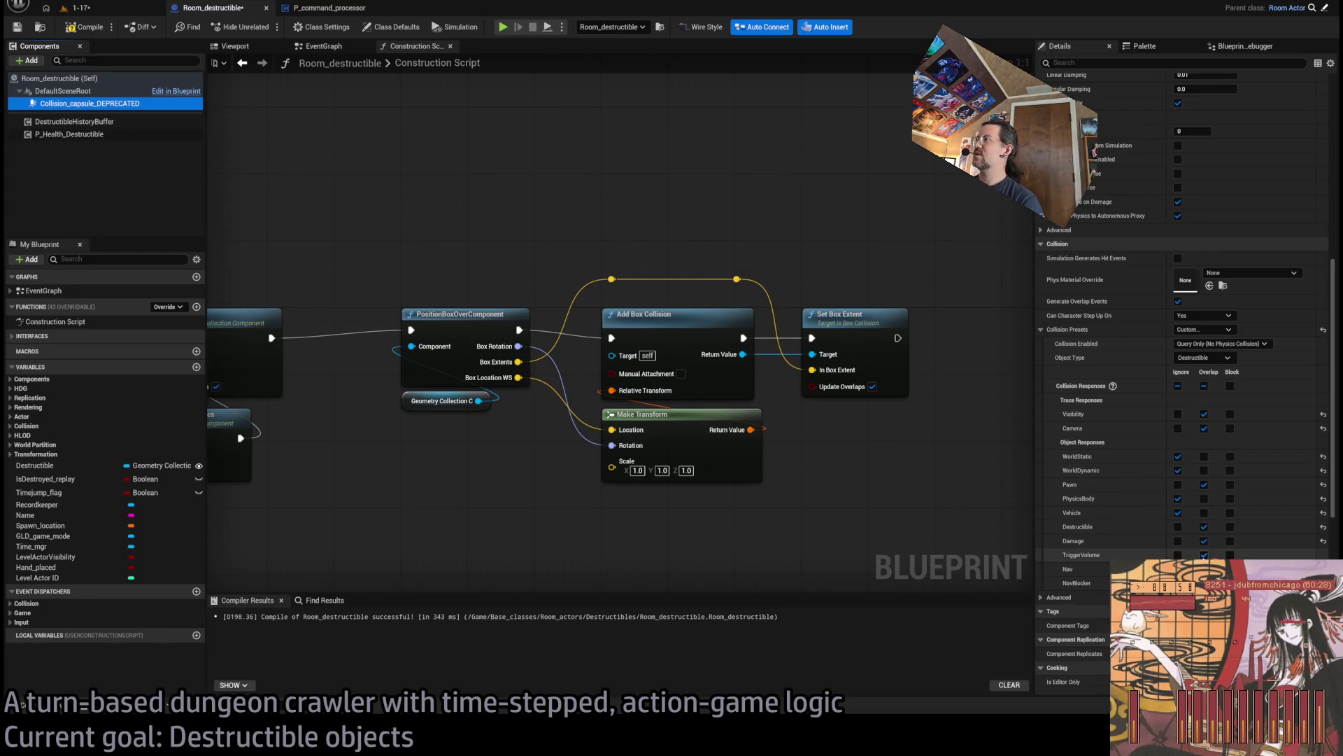
click(672, 316)
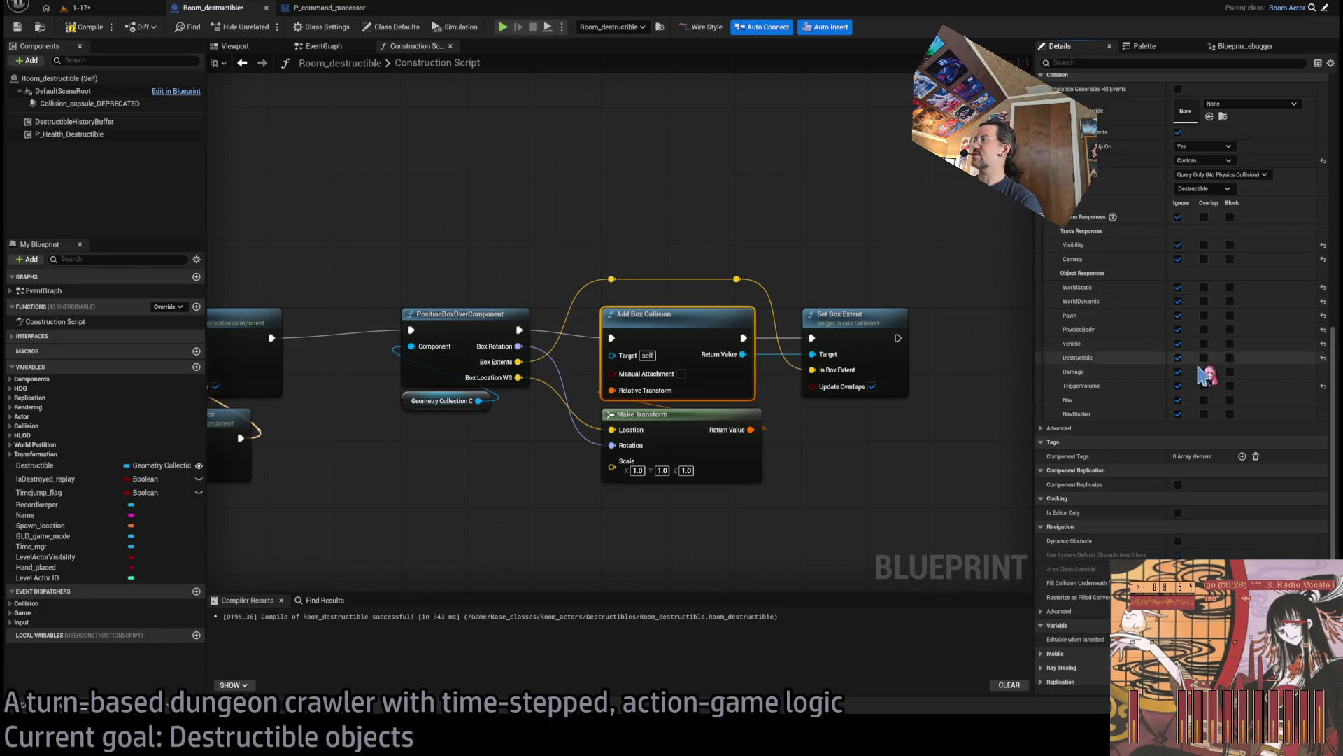
click(1204, 316)
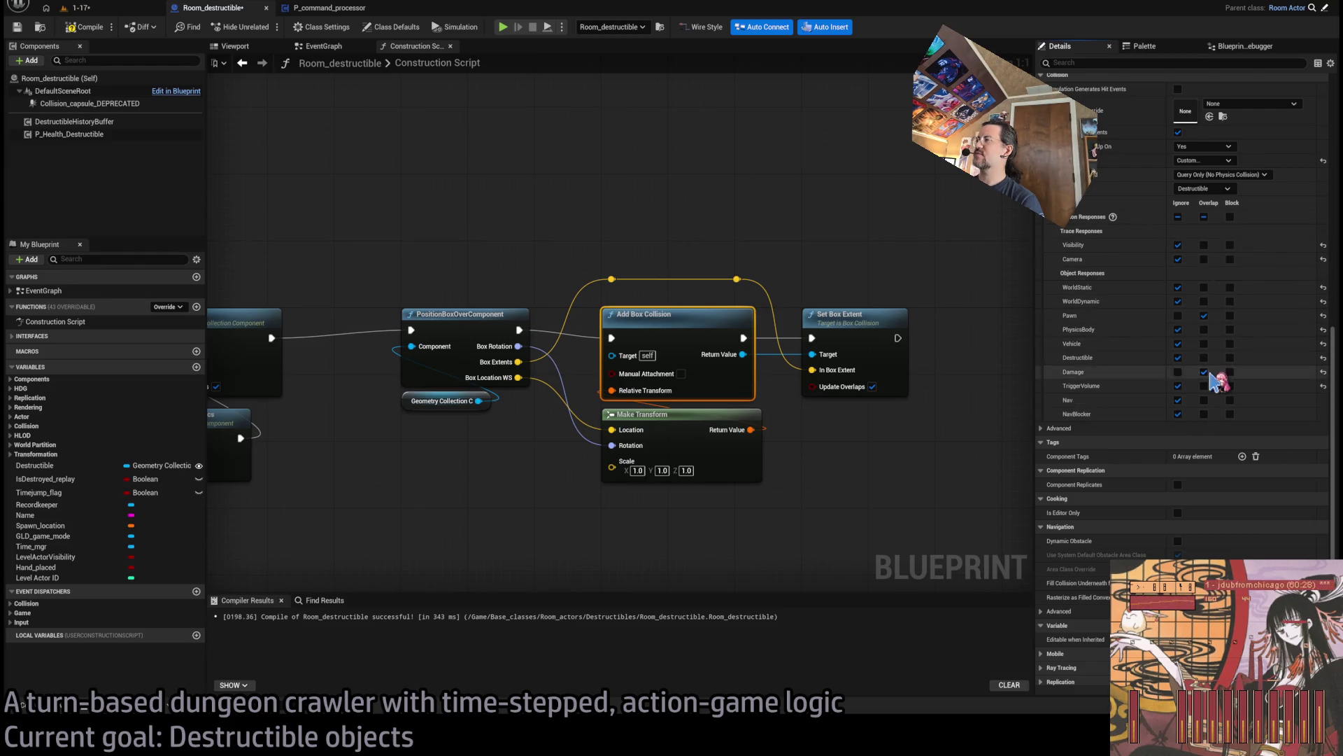
Delete Collision_capsule_DEPRECATED and drag from Add Box Collision to add a hide node.
scroll(1142, 306, up, 1)
scroll(1143, 307, up, 3)
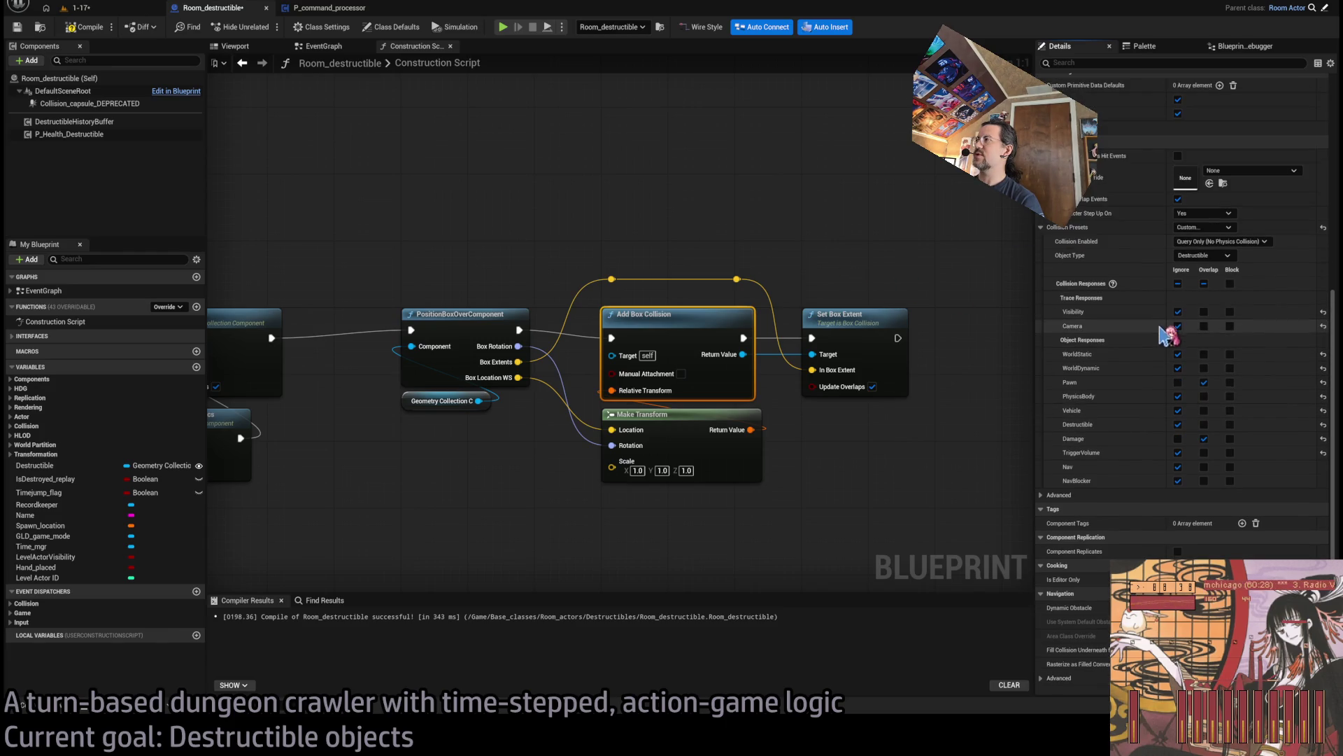
click(140, 104)
key(Delete)
click(727, 315)
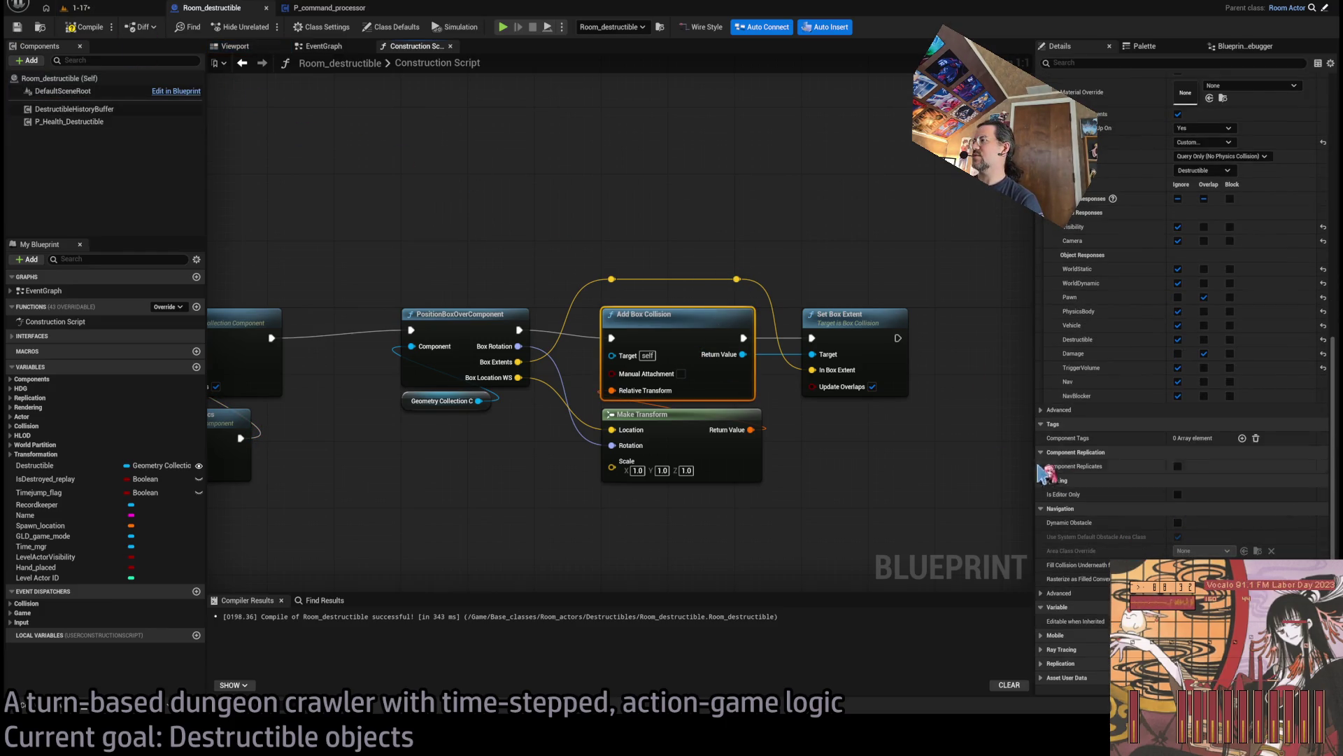
drag(837, 414, 665, 458)
mouse_move(571, 398)
mouse_down()
mouse_move(657, 481)
mouse_move(696, 487)
mouse_move(686, 476)
mouse_up()
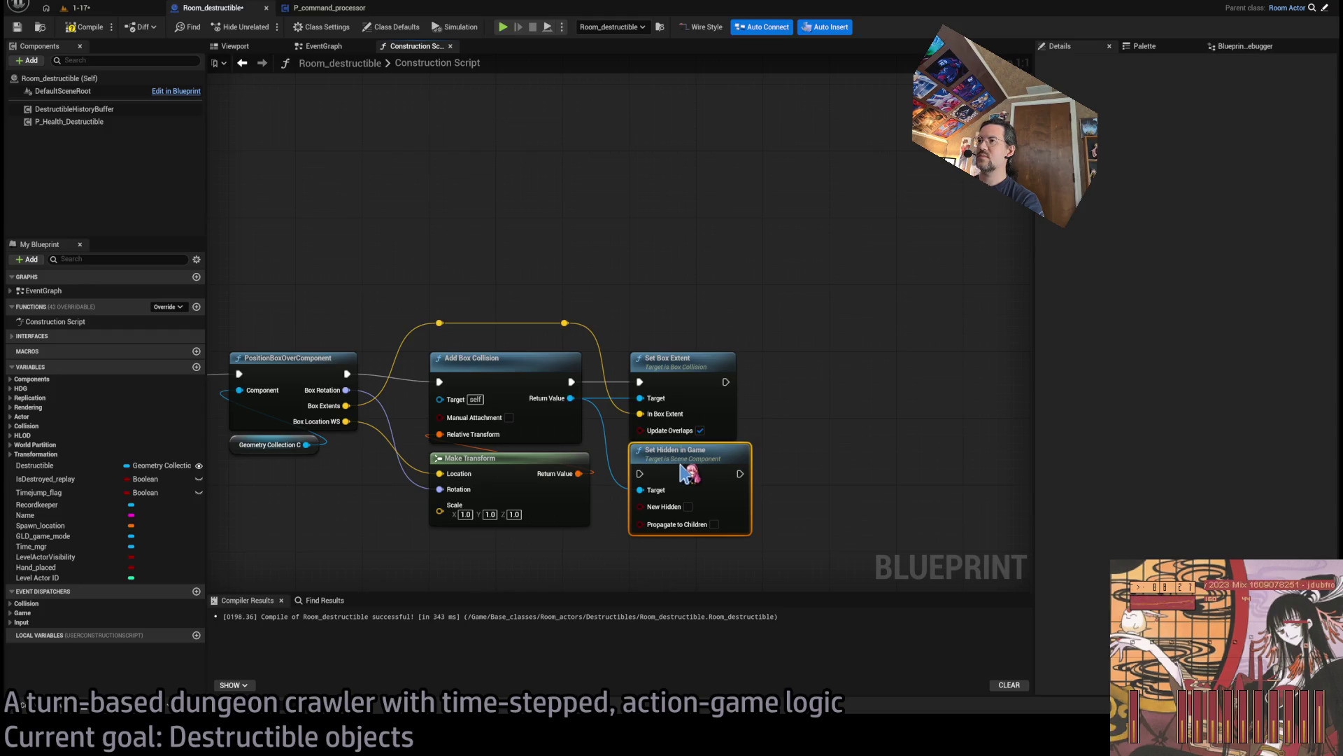
Run Set Hidden in Game after adding the box, chain Set Box Extent after it, and compile.
drag(571, 381, 641, 474)
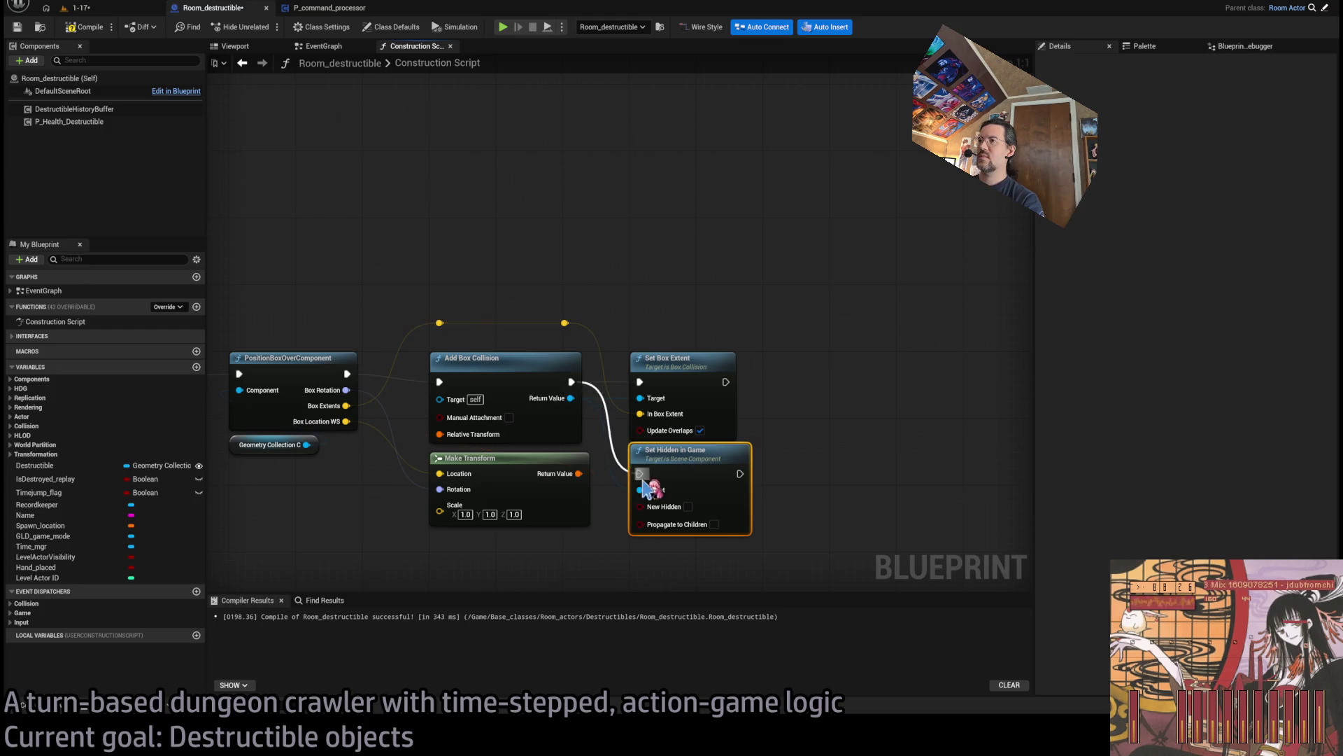
mouse_move(740, 474)
mouse_down()
mouse_move(713, 362)
mouse_move(779, 362)
mouse_up()
shift+click(713, 362)
click(622, 240)
click(96, 30)
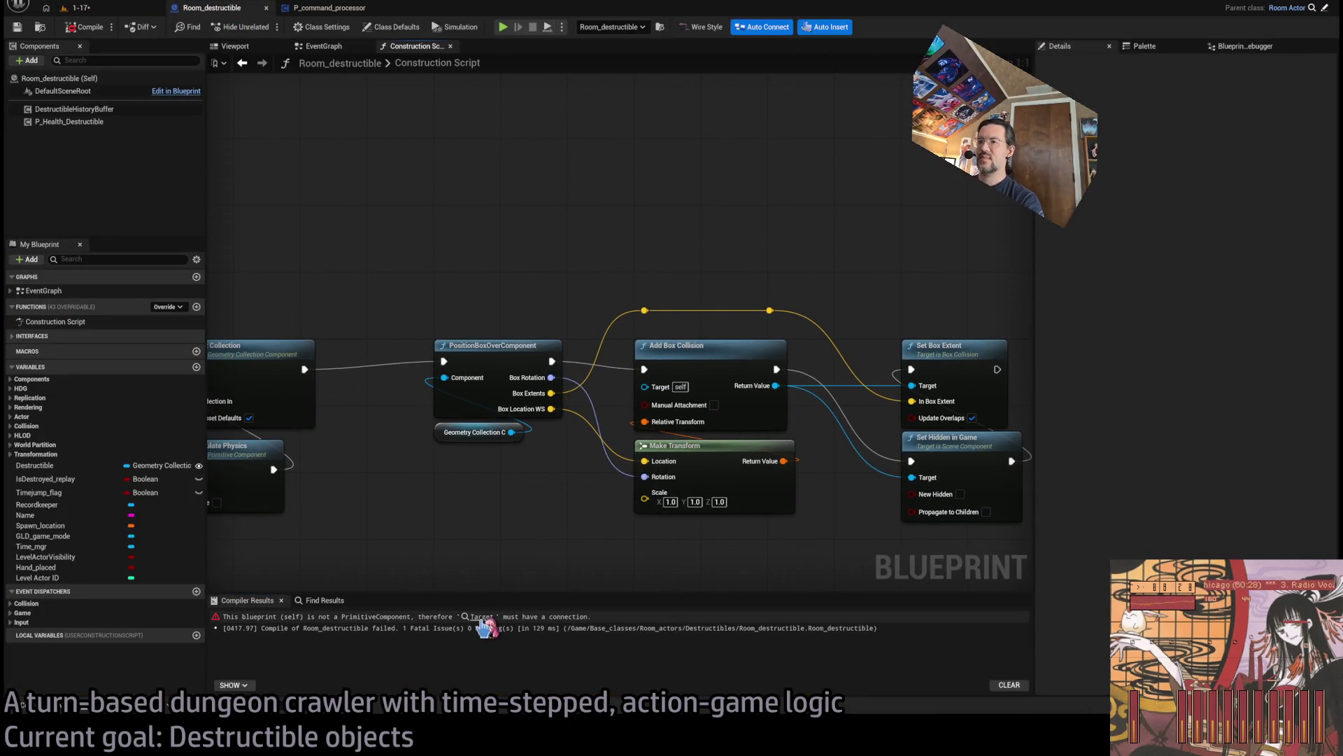
Follow the compile error to Set Collision Enabled, then reselect Add Box Collision in the Construction Script.
click(482, 619)
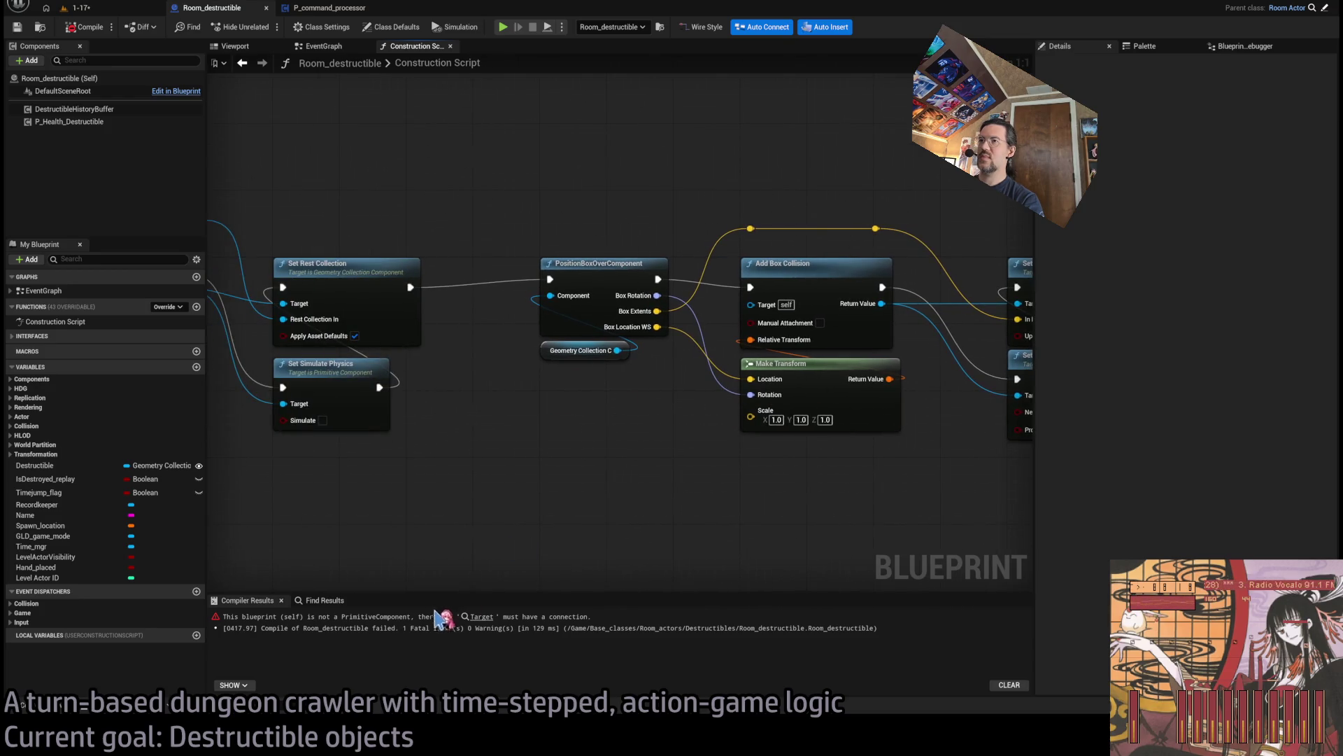
click(485, 619)
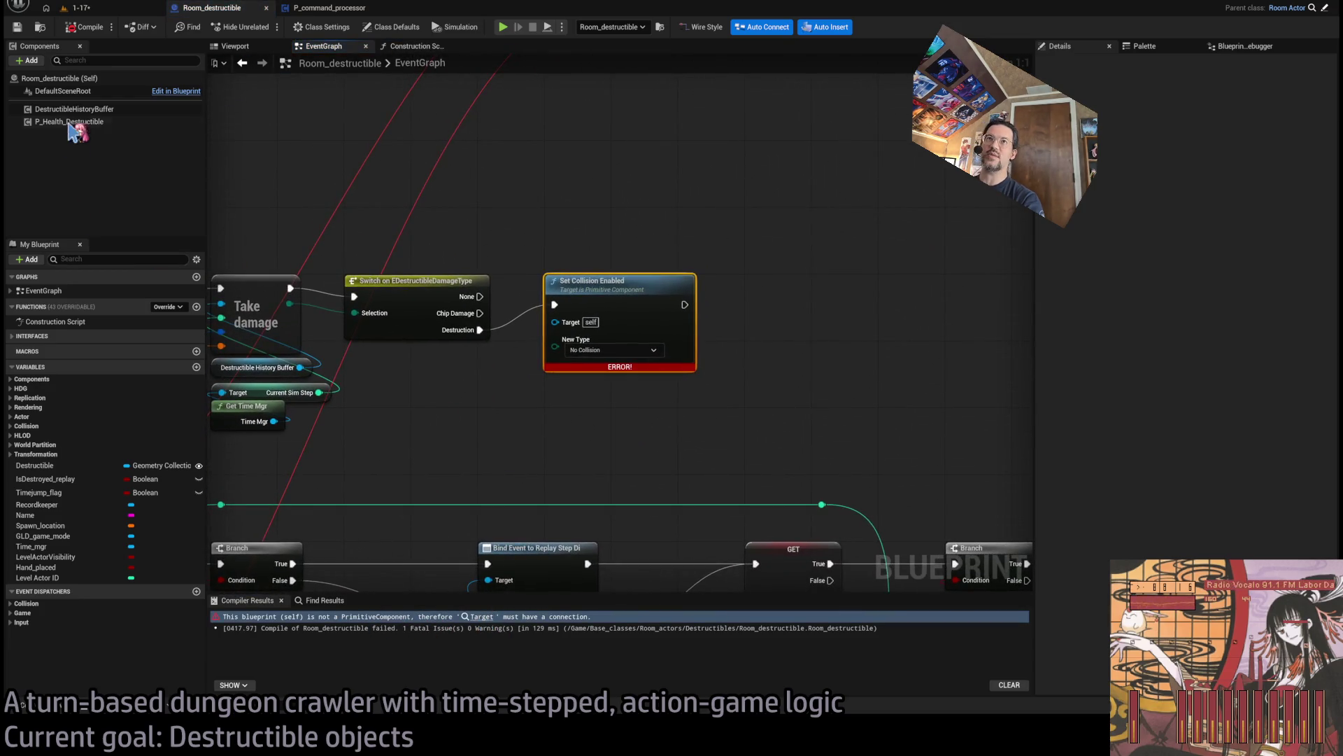
click(329, 8)
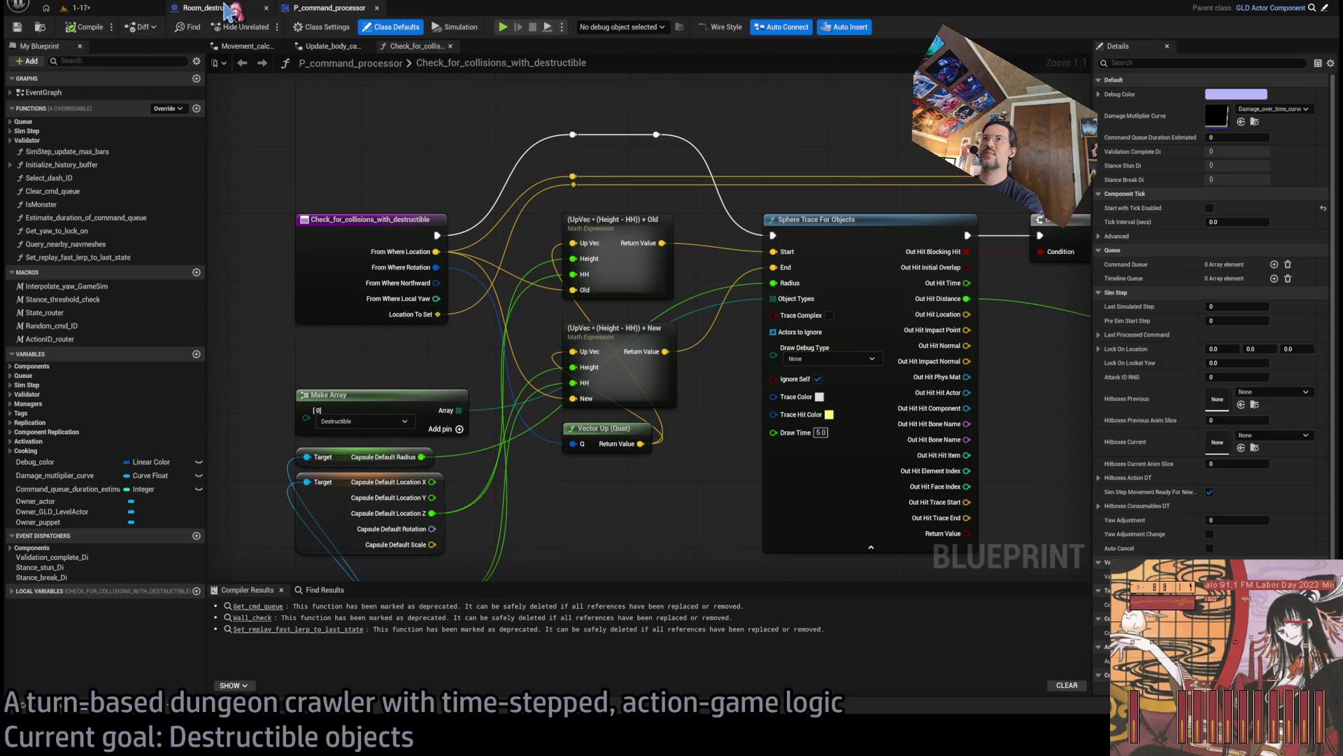
click(234, 8)
click(414, 46)
drag(638, 172, 482, 154)
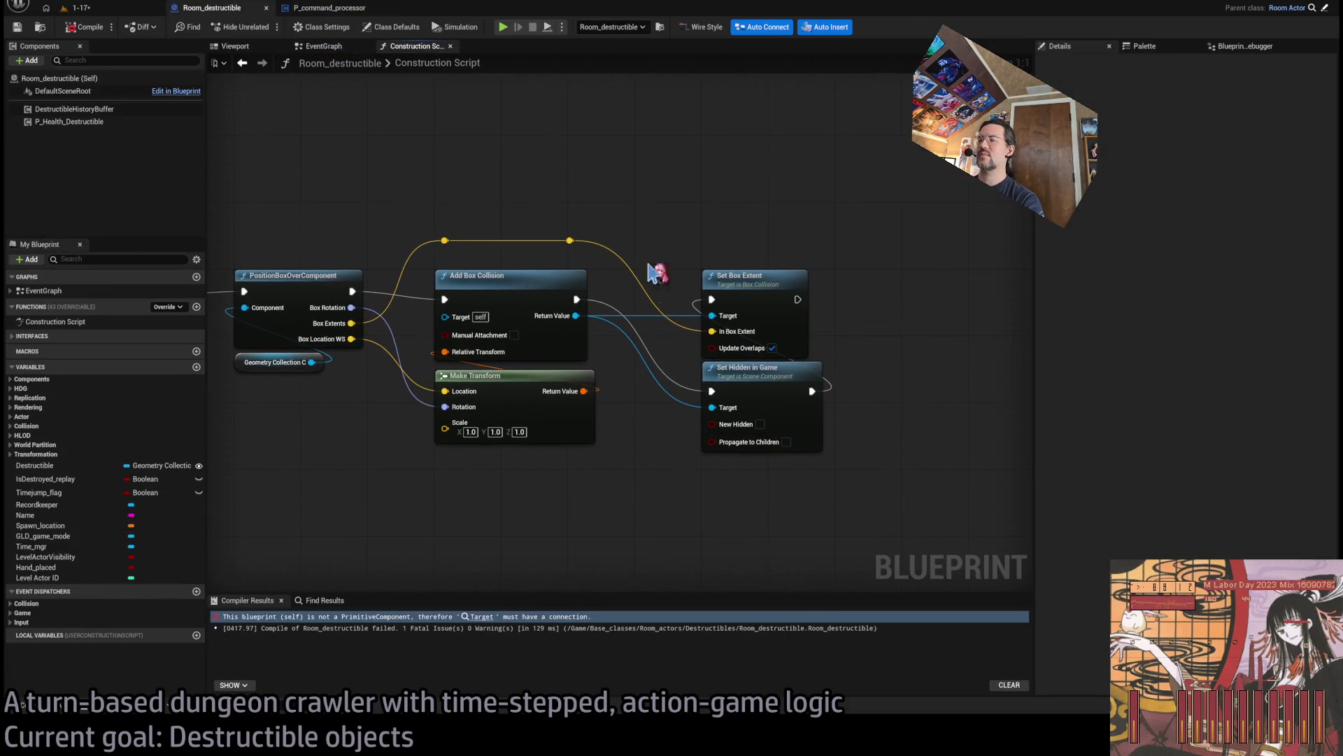
click(579, 329)
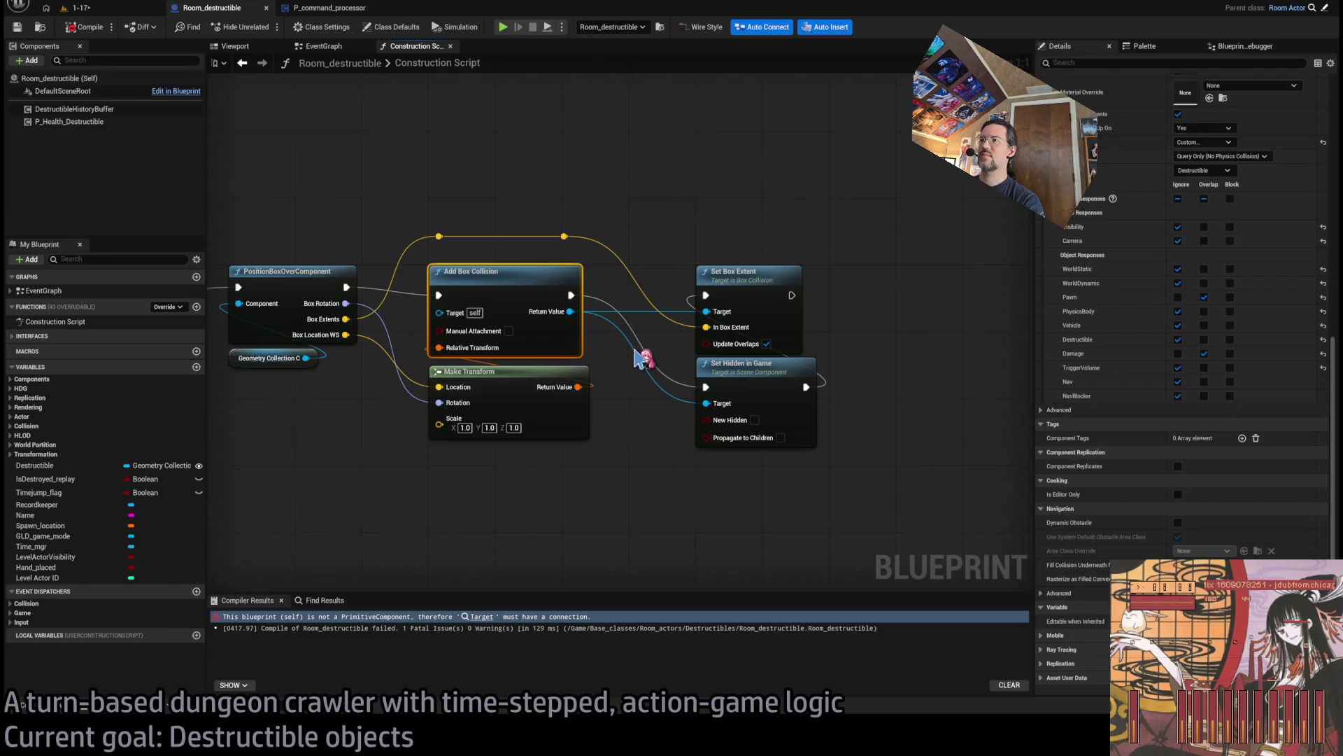
Promote Add Box Collision's Return Value to a BoxCollision variable, place its SET node, and recompile.
key(ctrl+shift+p)
text(BoxCollisiioo)
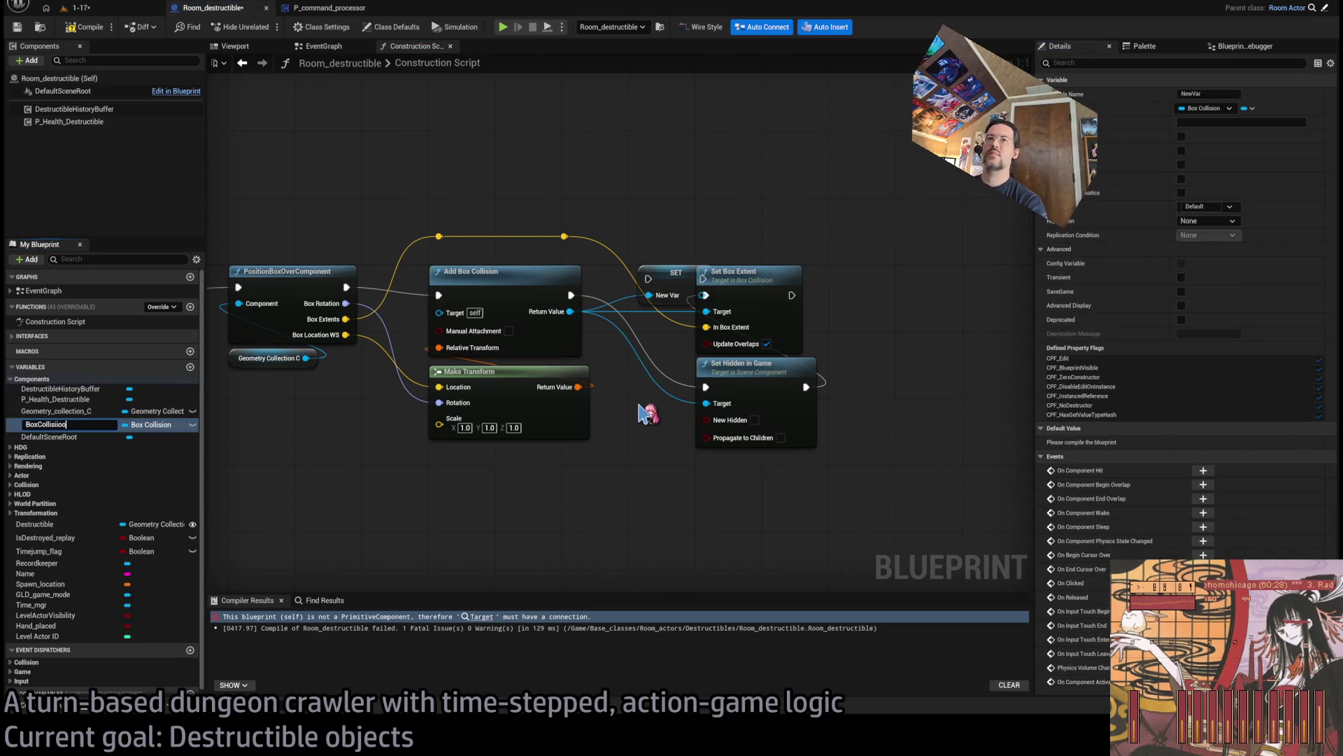
text(ision)
key(Return)
drag(678, 283, 732, 475)
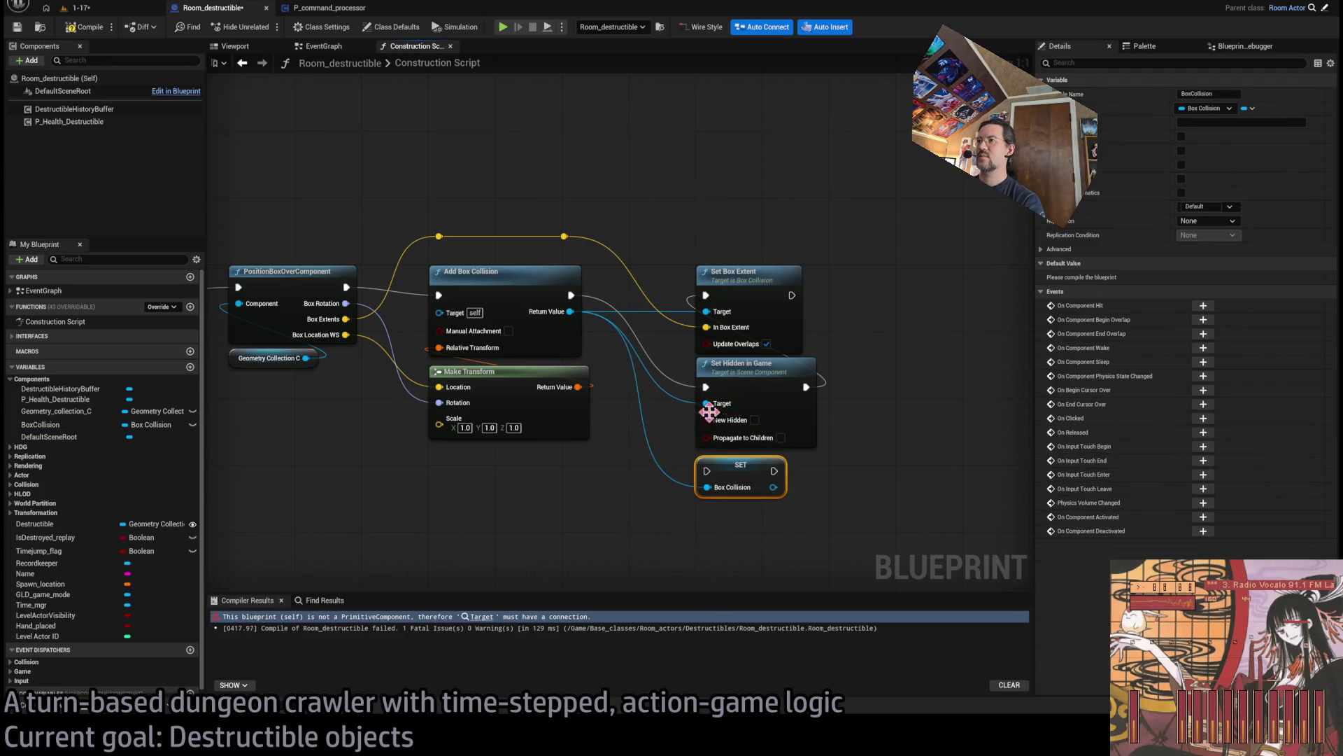
drag(705, 405, 572, 313)
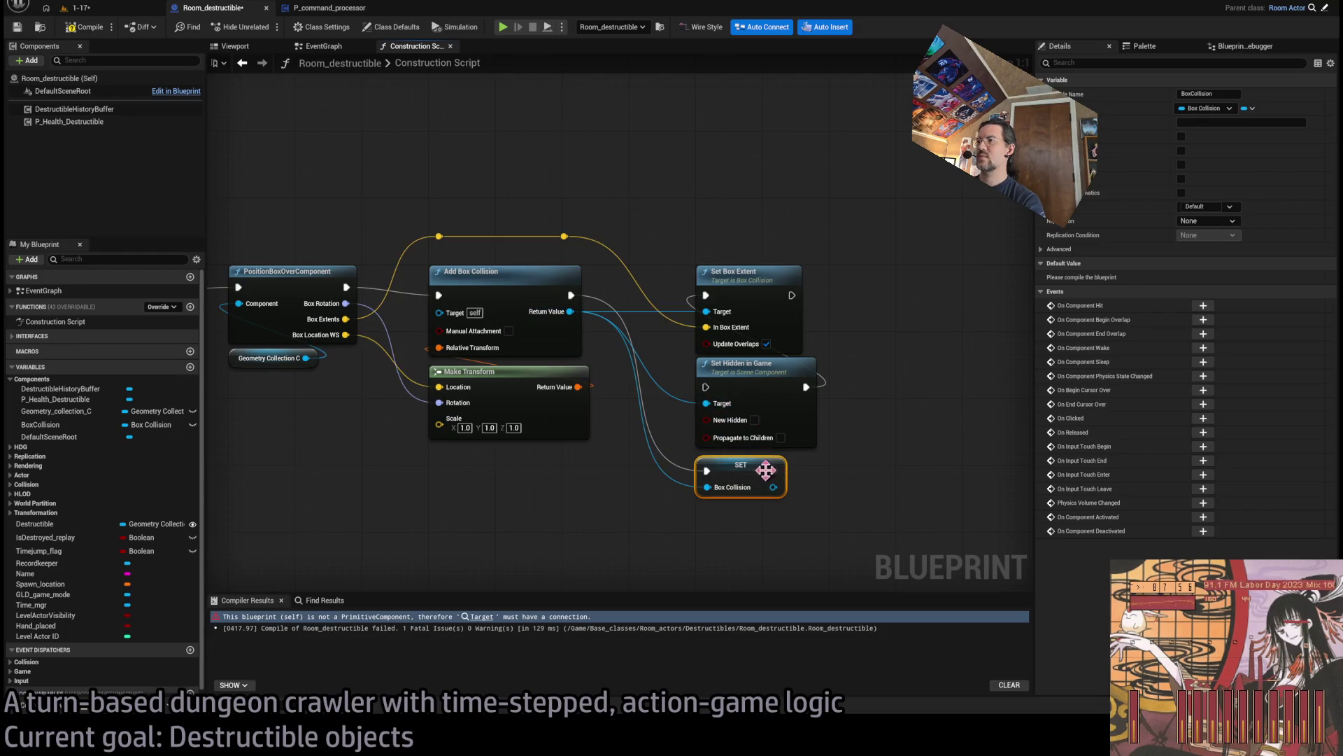
click(353, 187)
click(82, 27)
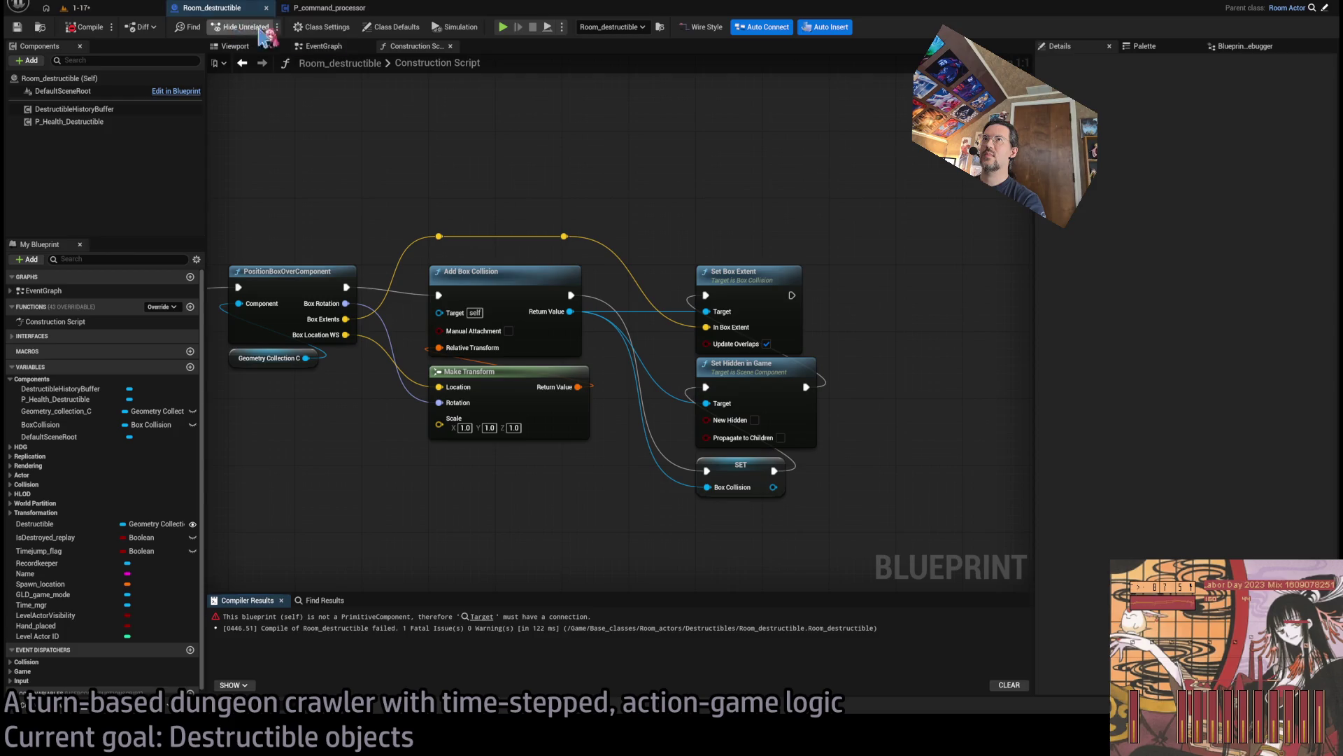
click(323, 46)
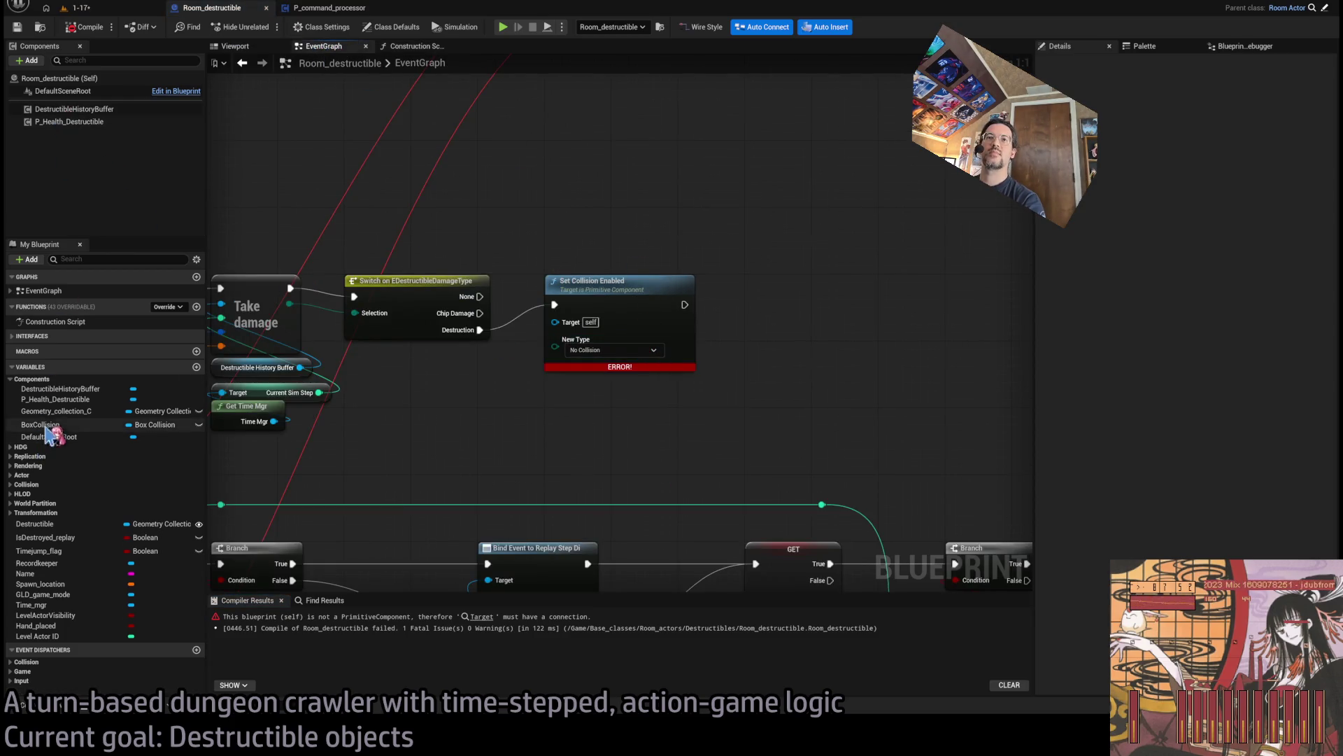
Plug BoxCollision into Set Collision Enabled's Target and compile the blueprint.
mouse_move(60, 427)
mouse_down()
mouse_move(585, 341)
mouse_move(558, 321)
mouse_move(595, 420)
mouse_move(595, 386)
mouse_move(700, 301)
mouse_move(560, 252)
mouse_move(609, 315)
mouse_move(650, 253)
mouse_up()
scroll(616, 410, down, 2)
scroll(332, 280, up, 3)
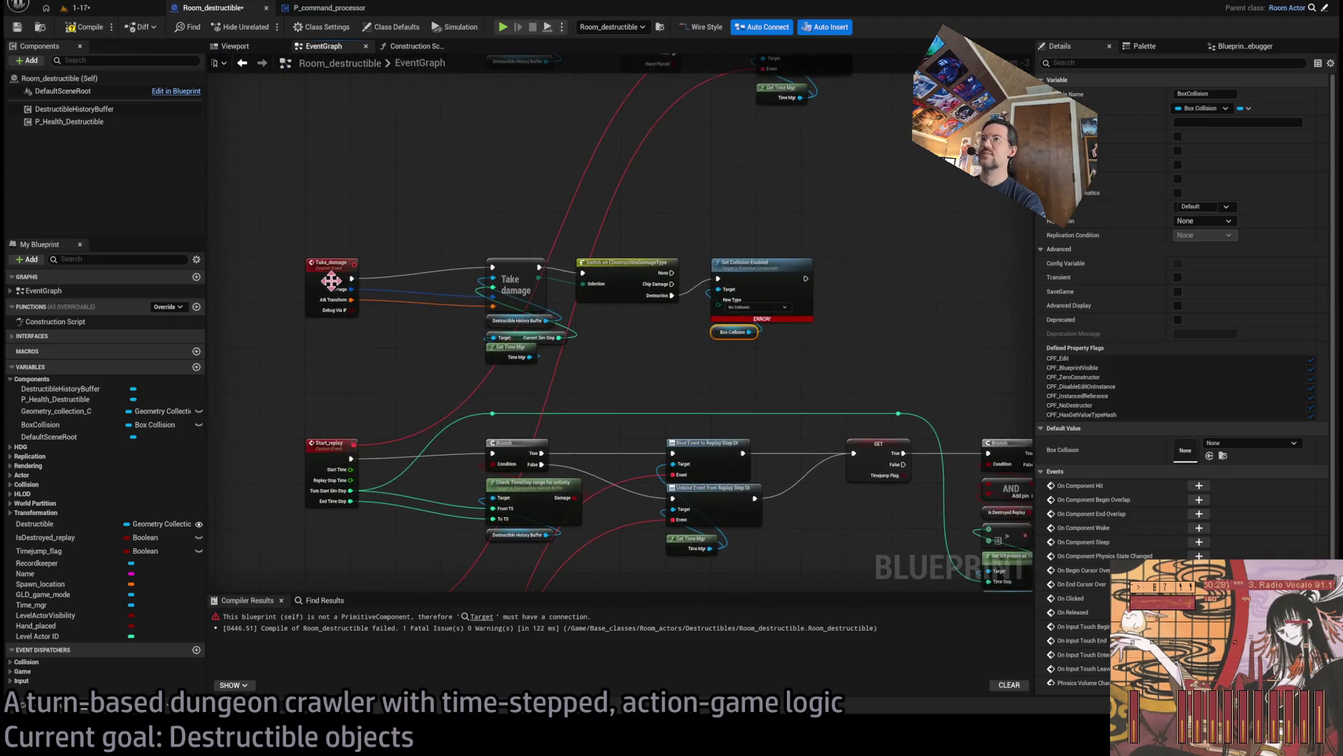
drag(324, 208, 329, 384)
mouse_move(621, 221)
mouse_down()
mouse_move(471, 210)
mouse_move(458, 420)
mouse_up()
drag(616, 202, 657, 308)
mouse_move(794, 168)
mouse_down()
mouse_move(795, 405)
mouse_move(745, 188)
mouse_up()
click(842, 410)
click(83, 28)
Tidy the graph by nudging the Box Collision getter upward.
click(779, 266)
click(792, 411)
mouse_move(763, 357)
mouse_down()
mouse_move(810, 216)
mouse_move(591, 277)
mouse_move(571, 554)
mouse_up()
scroll(761, 348, down, 2)
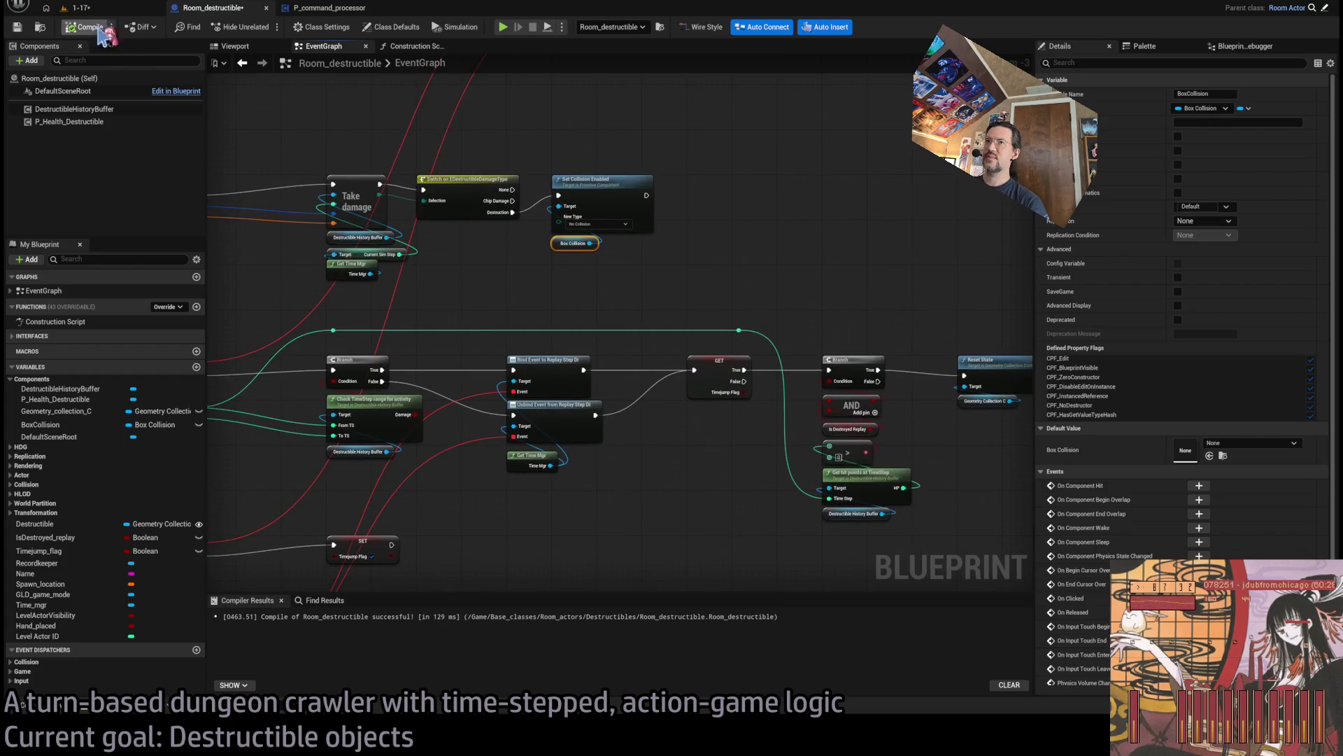
Briefly play the 1-17 level, then return to Room_destructible's Construction Script.
click(77, 8)
key(alt+p)
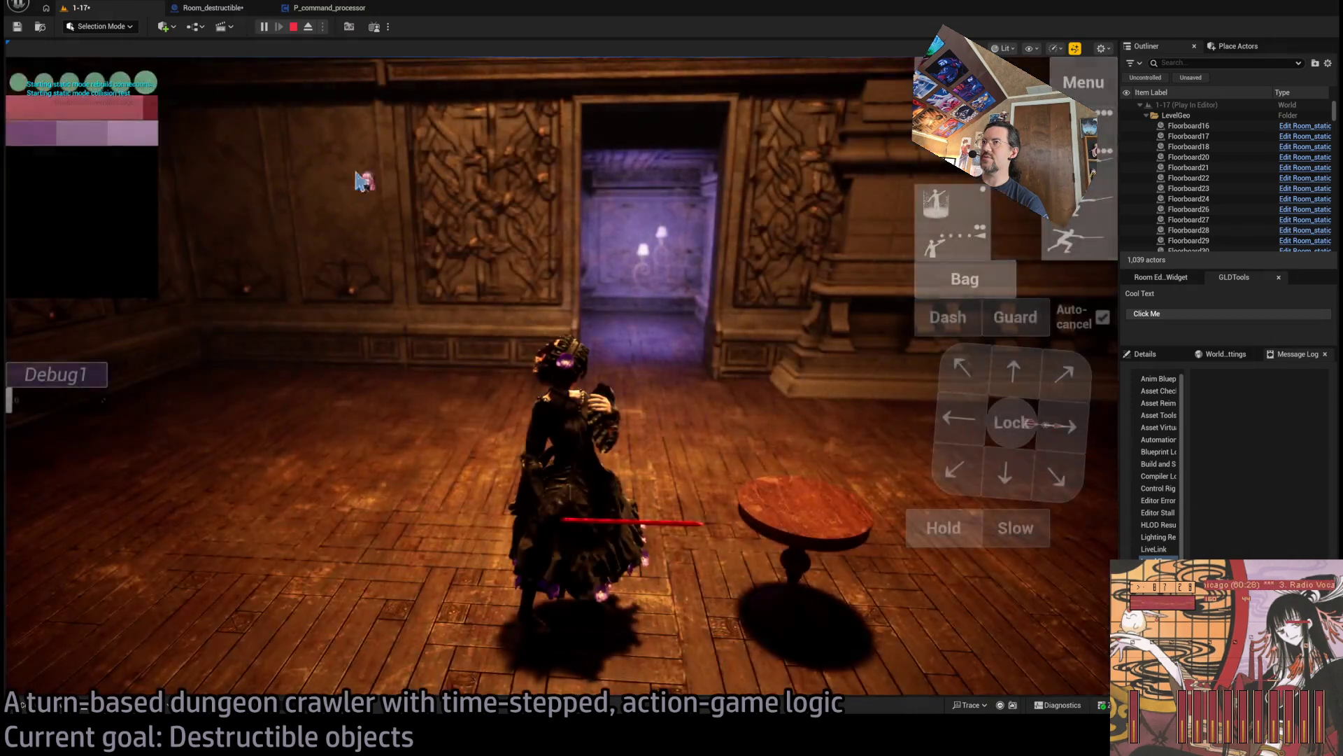
key(Escape)
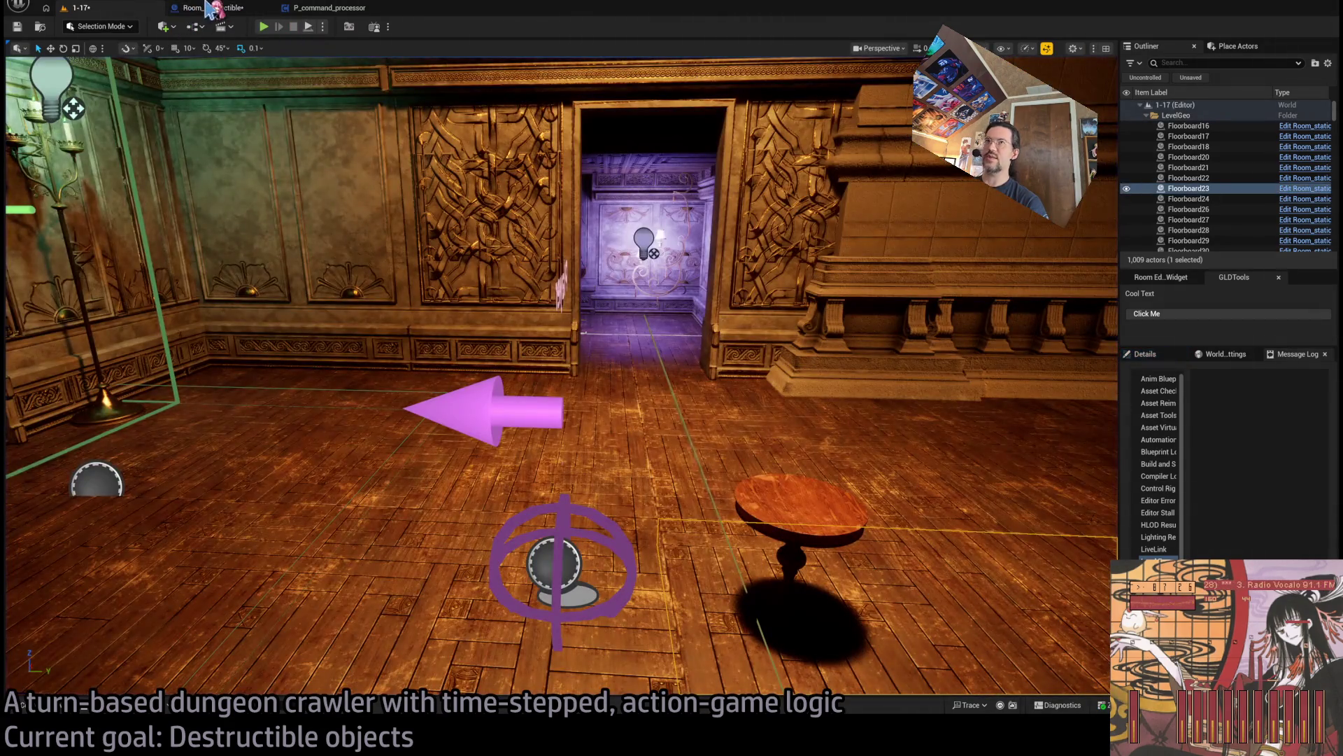
click(210, 8)
click(413, 47)
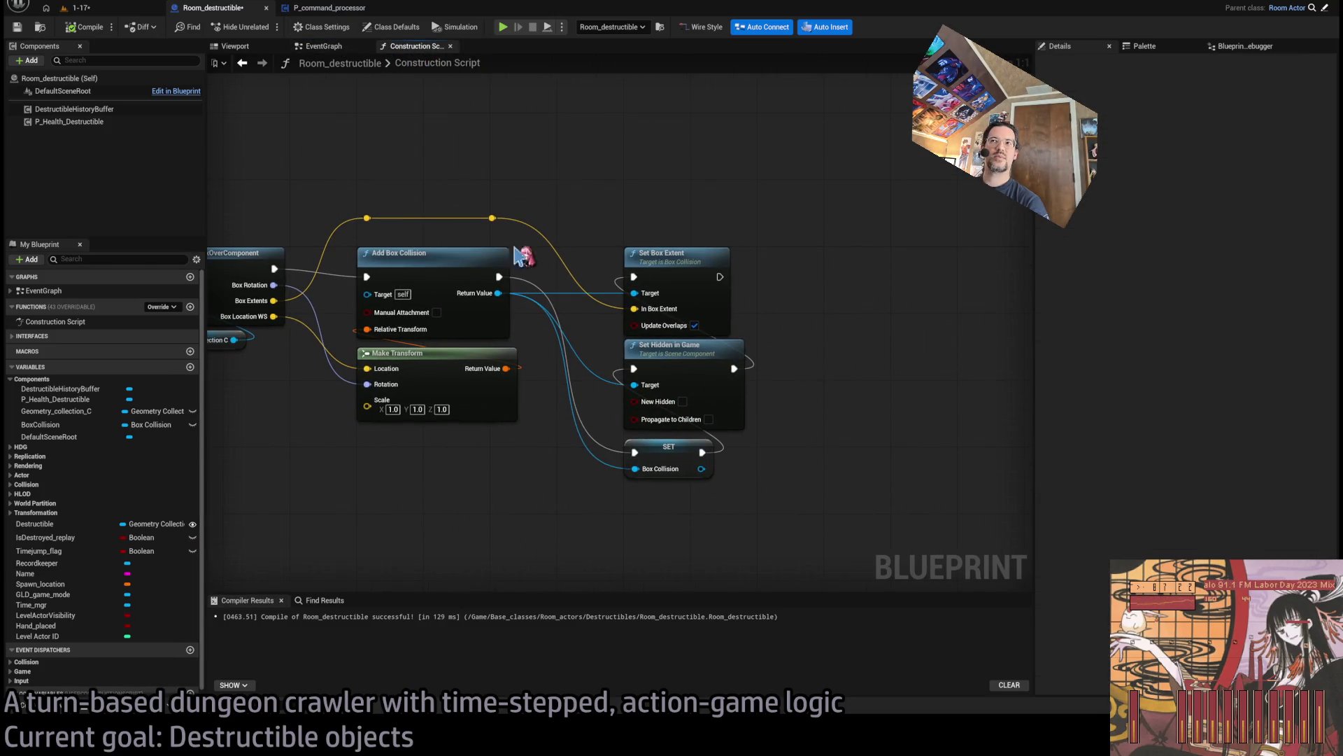
Check the Add Box Collision node's details, recompile Room_destructible, and bring the whole node chain into view.
click(505, 264)
scroll(1232, 475, down, 2)
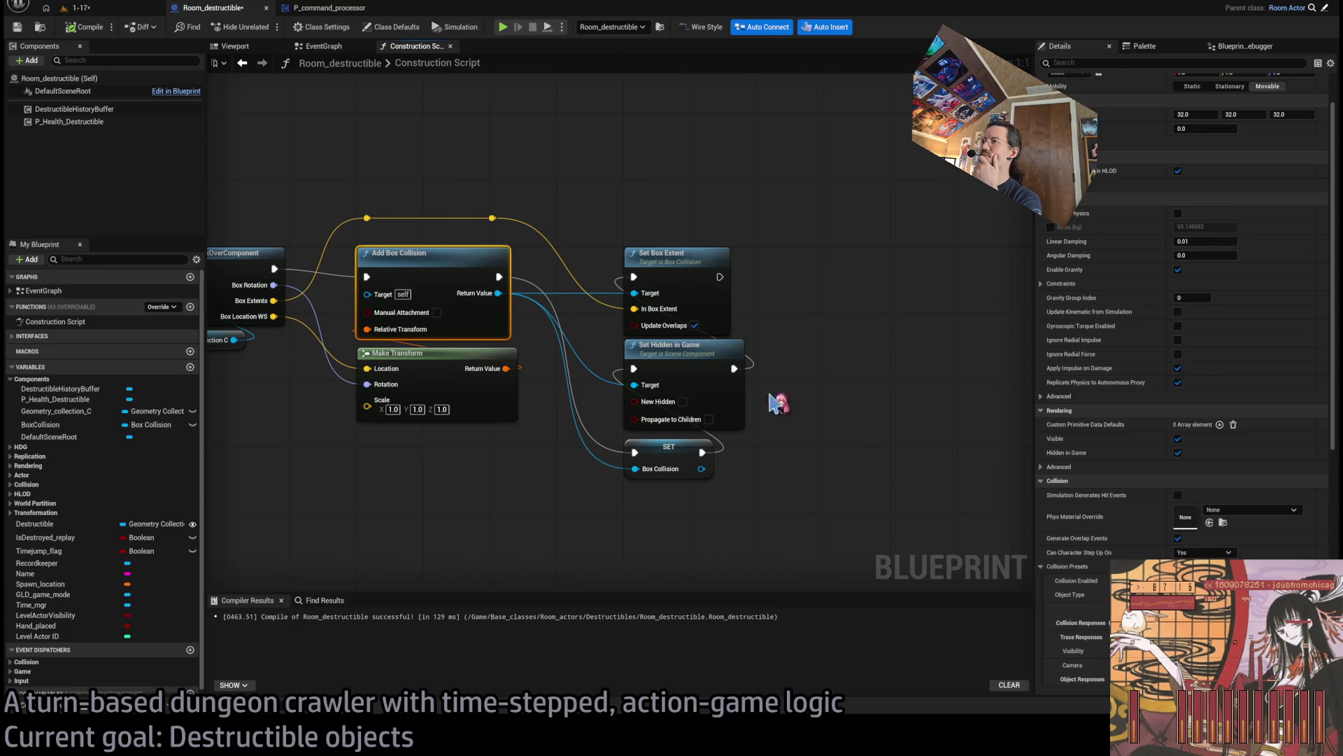
click(84, 28)
drag(288, 166, 506, 240)
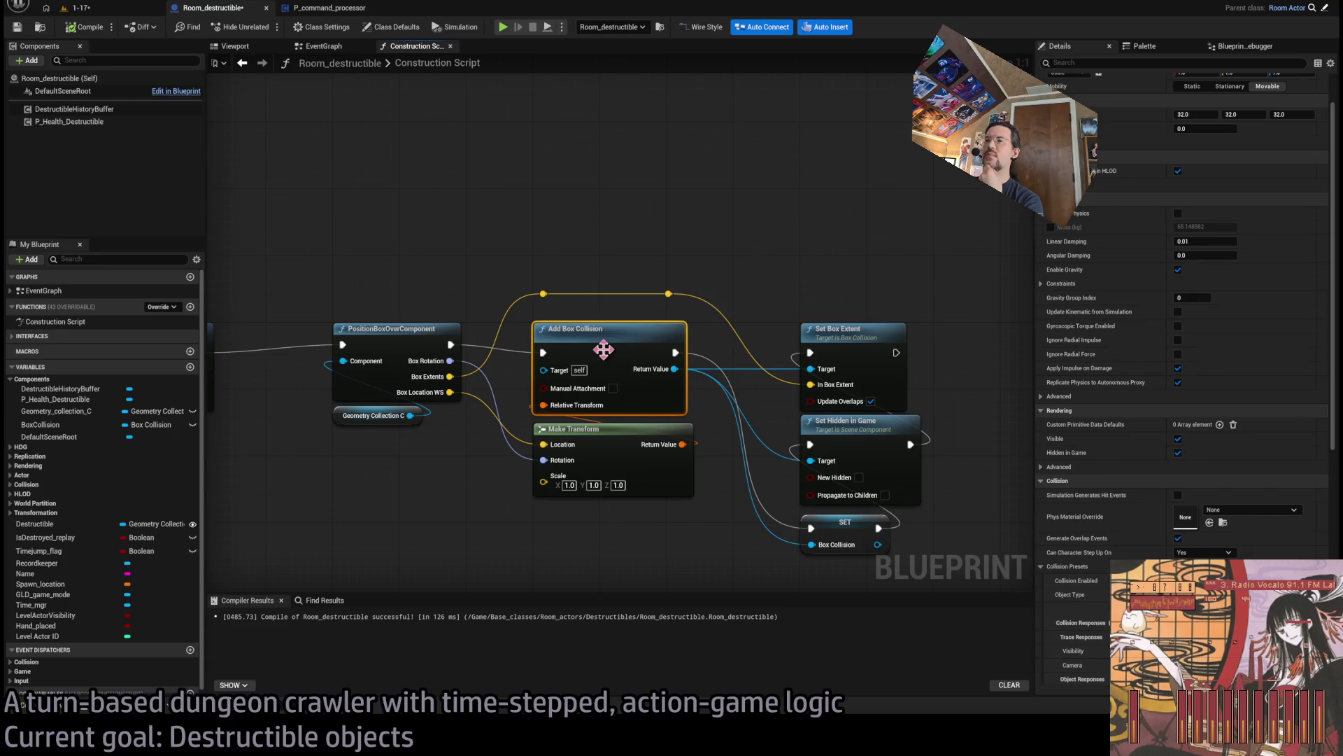
scroll(1119, 297, up, 2)
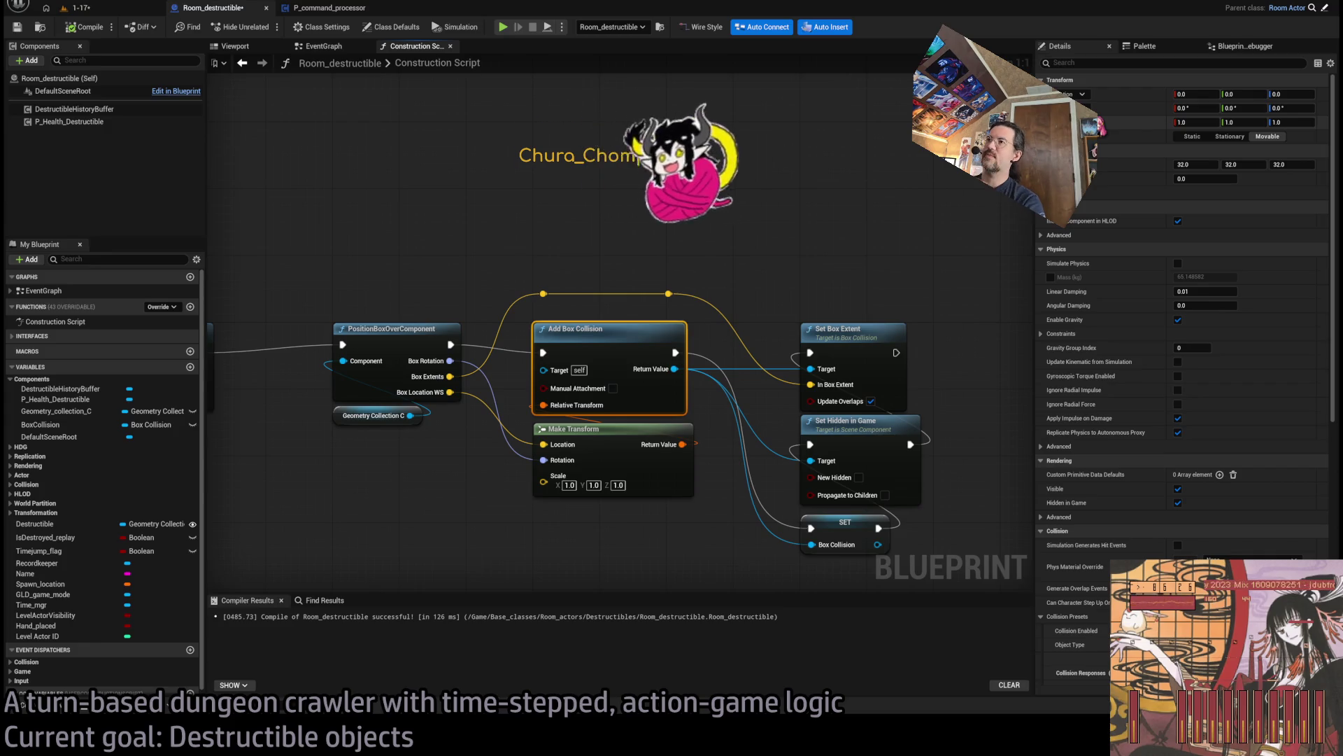
drag(586, 323, 492, 280)
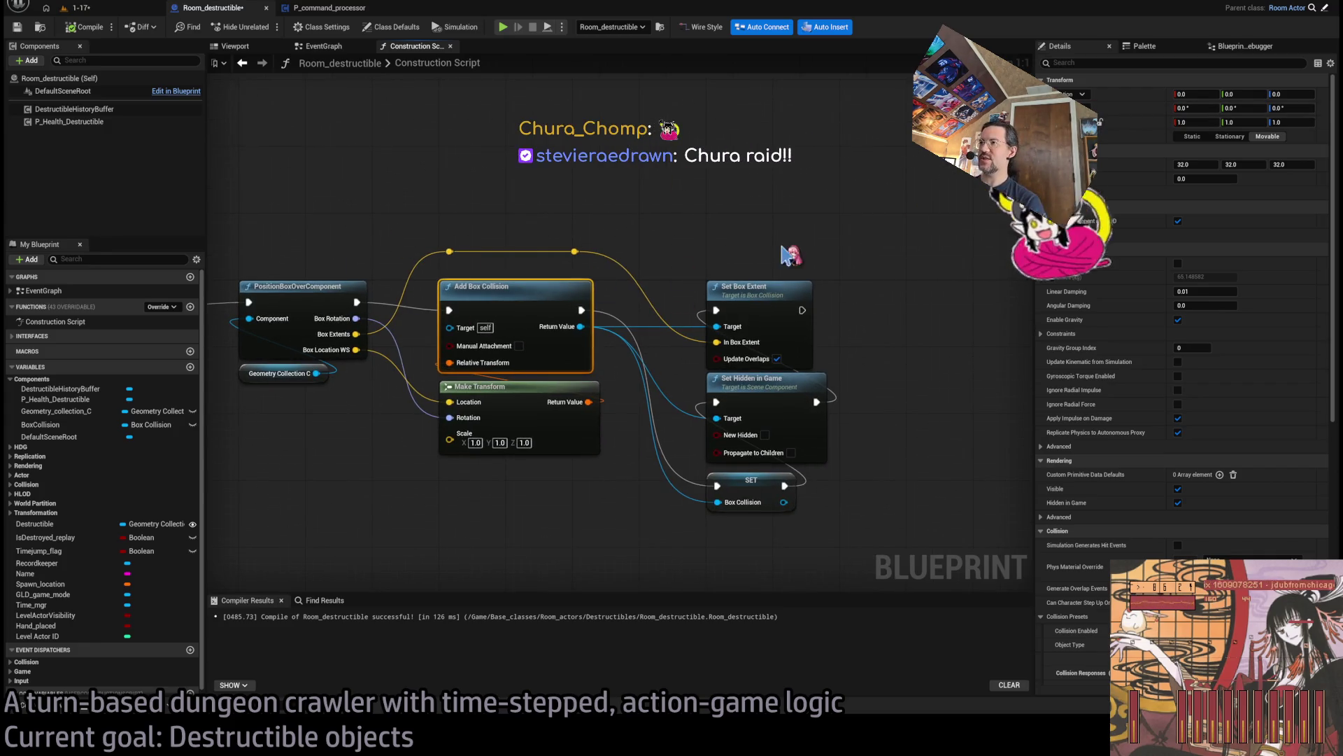
drag(914, 305, 816, 313)
click(819, 318)
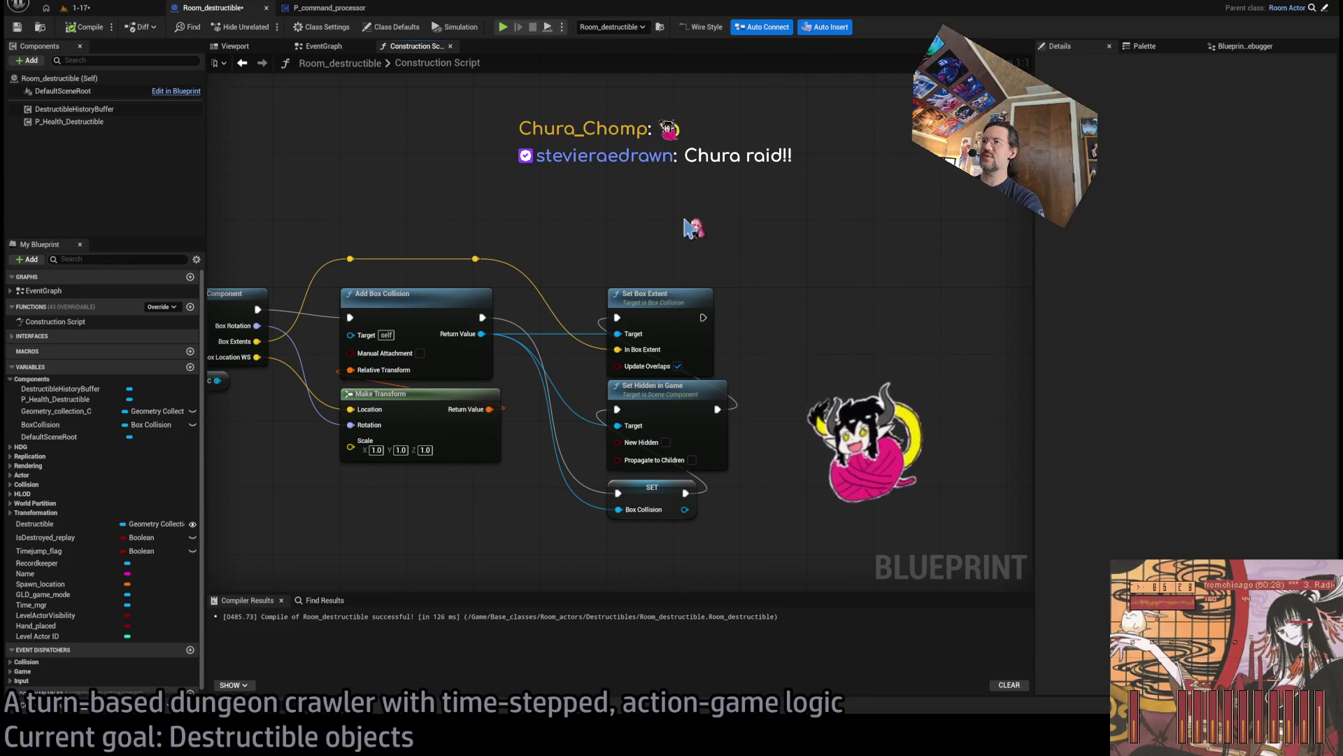
mouse_move(483, 334)
mouse_down()
mouse_move(633, 219)
mouse_move(619, 197)
mouse_up()
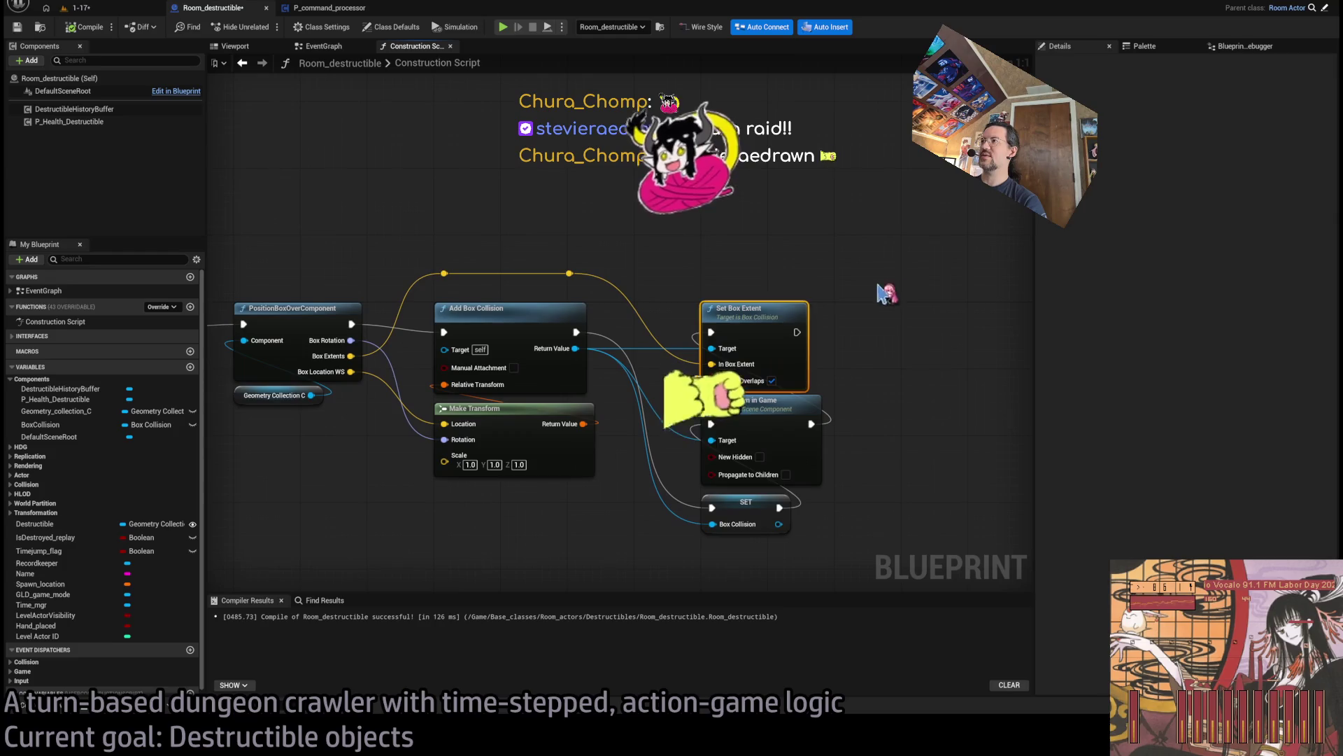
click(453, 324)
click(550, 329)
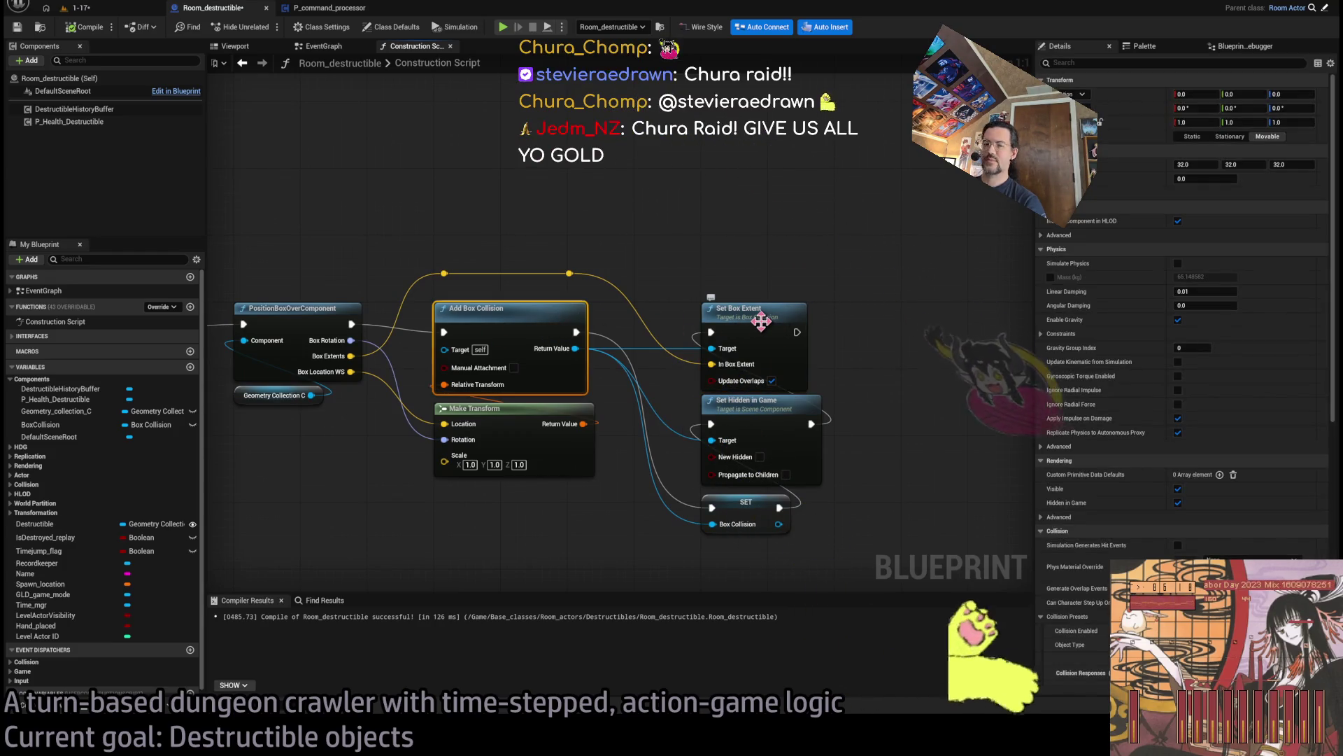
click(666, 372)
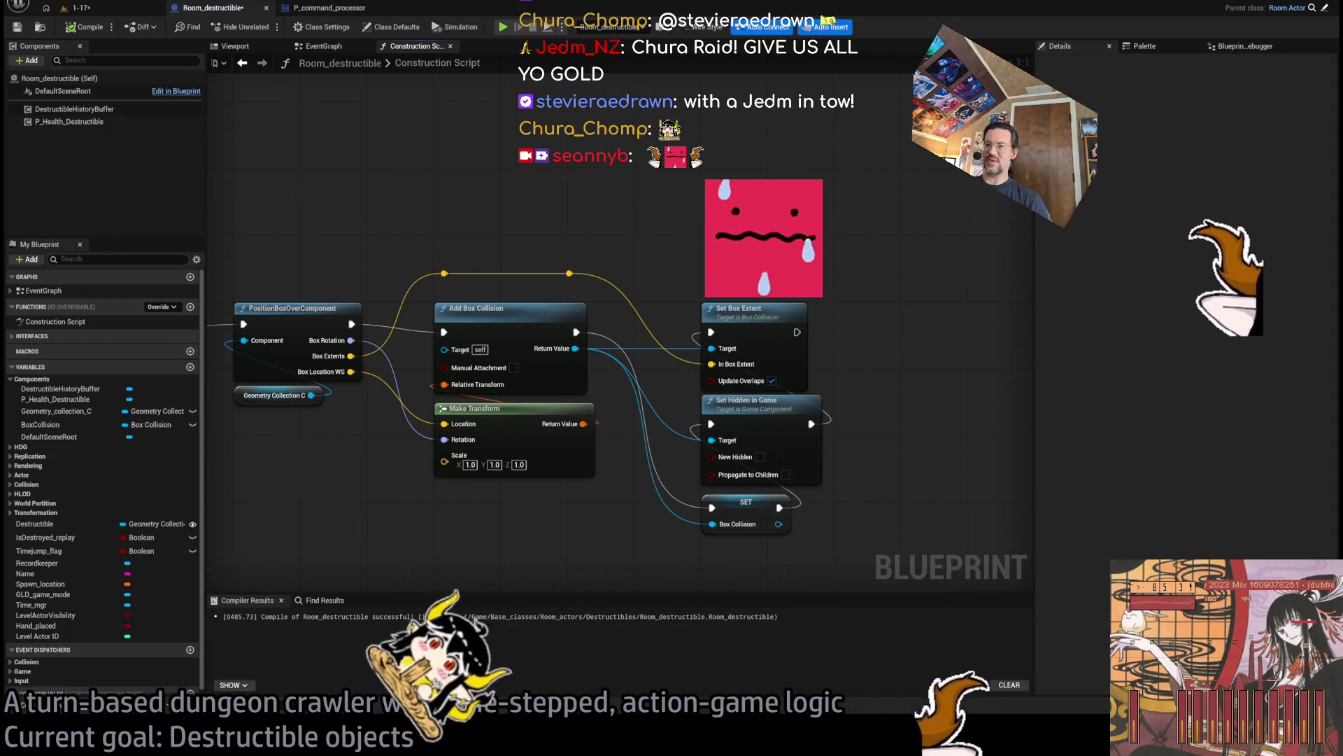
Show Twitch's Following page, look at the raider's channel, widen the window leftward, then return to the editor.
key(alt+Tab)
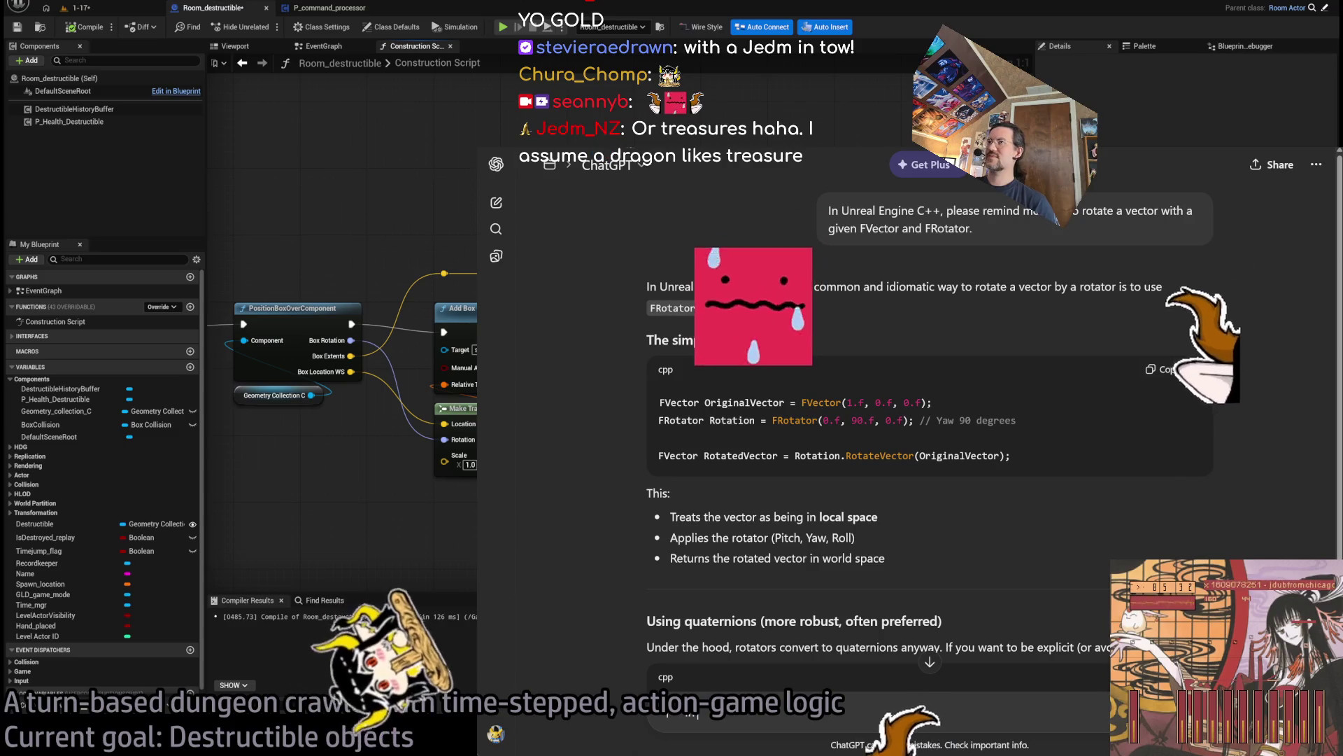
key(ctrl+Tab)
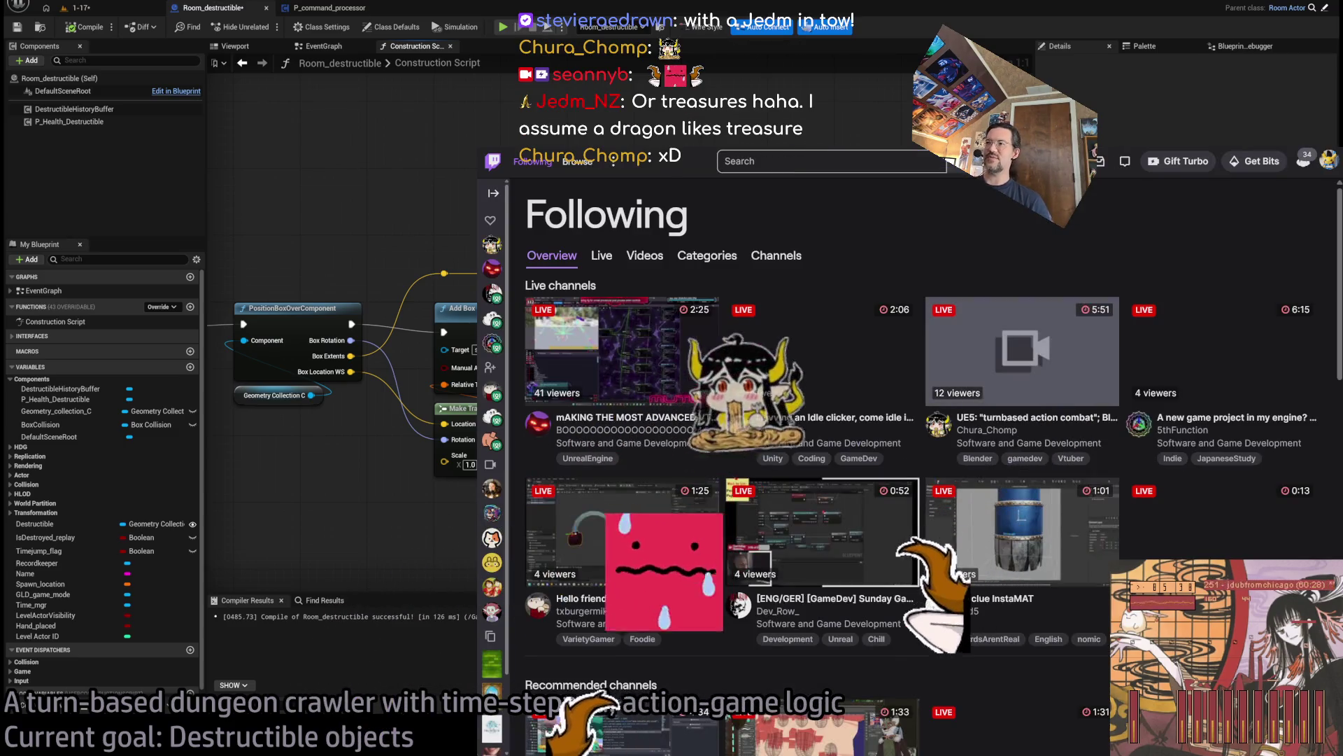
click(930, 311)
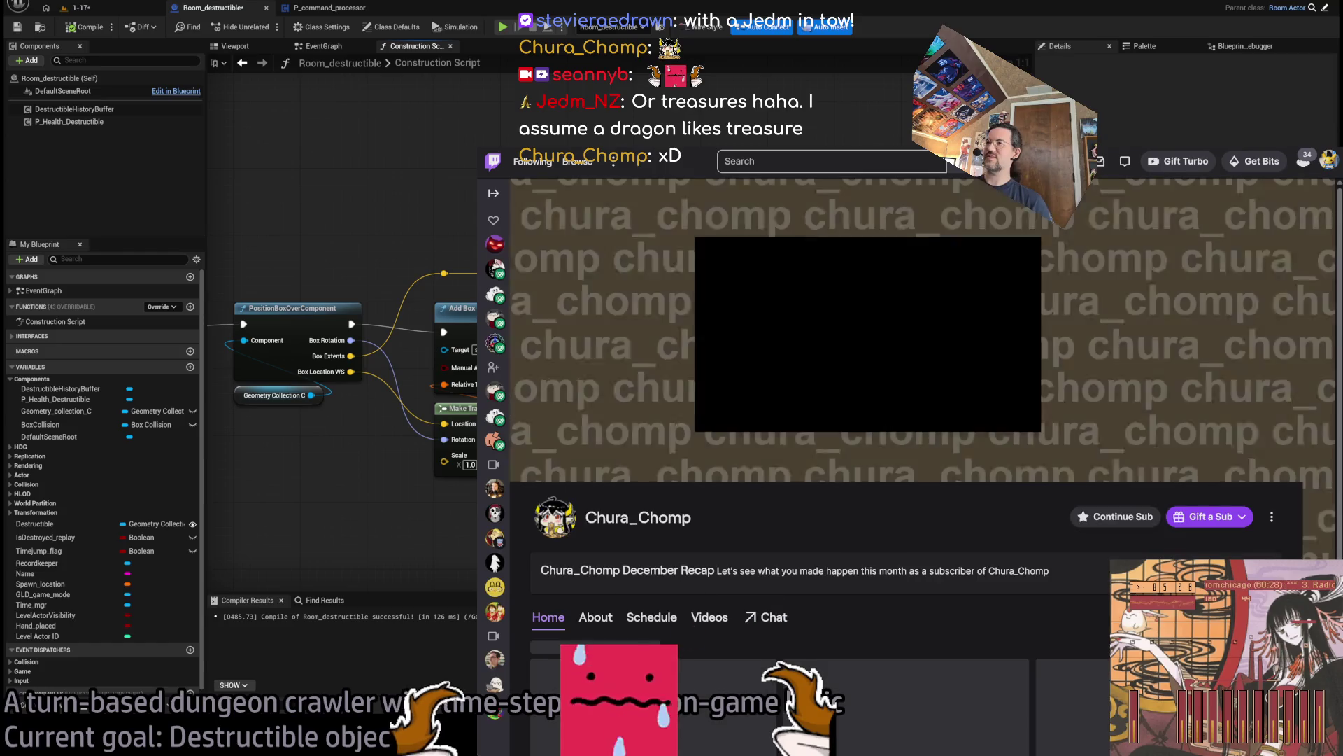
key(alt+Left)
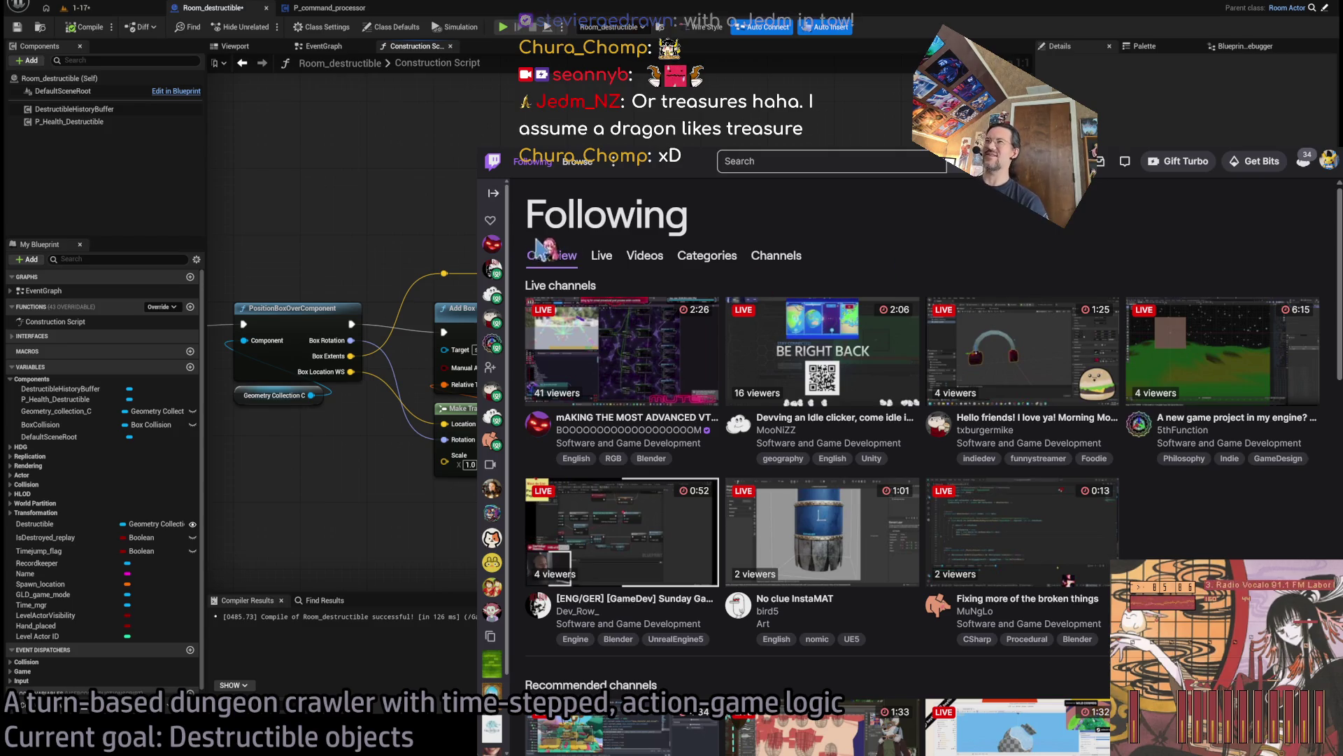
mouse_move(478, 288)
mouse_down()
mouse_move(303, 288)
mouse_move(376, 288)
mouse_up()
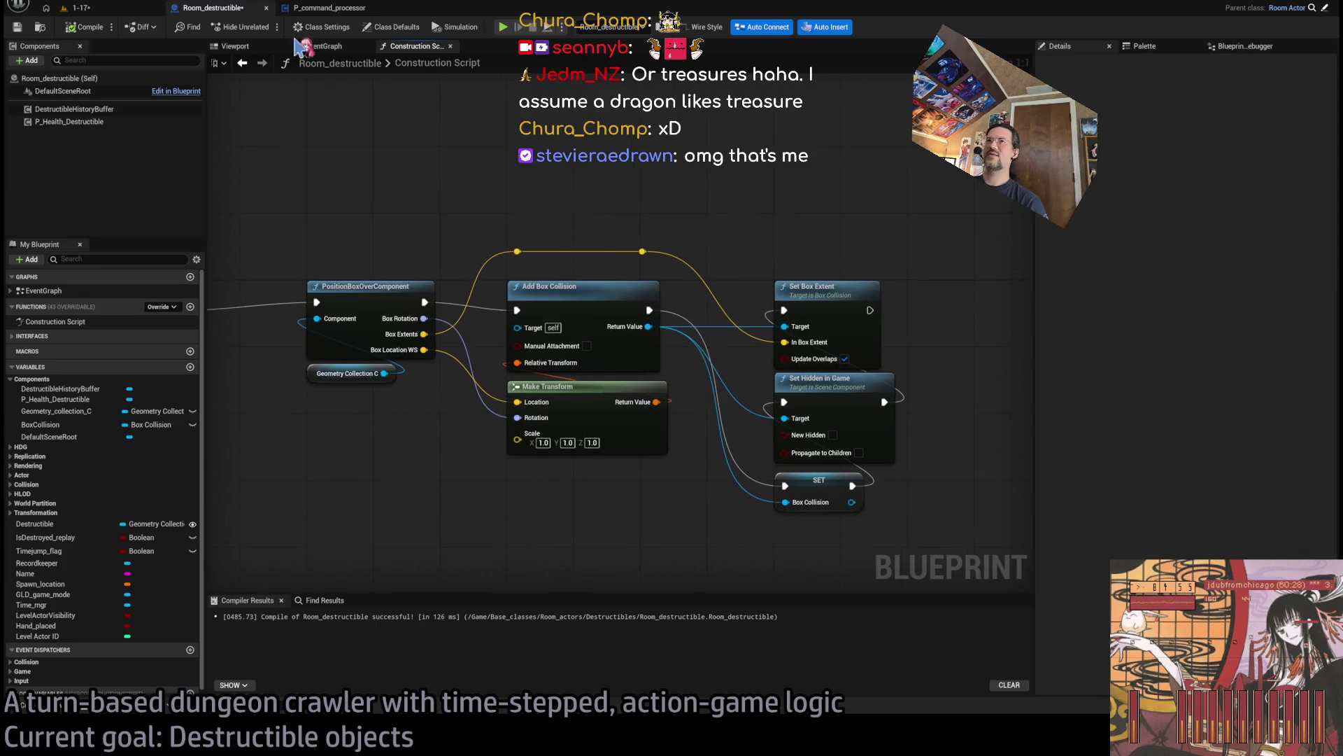
click(124, 12)
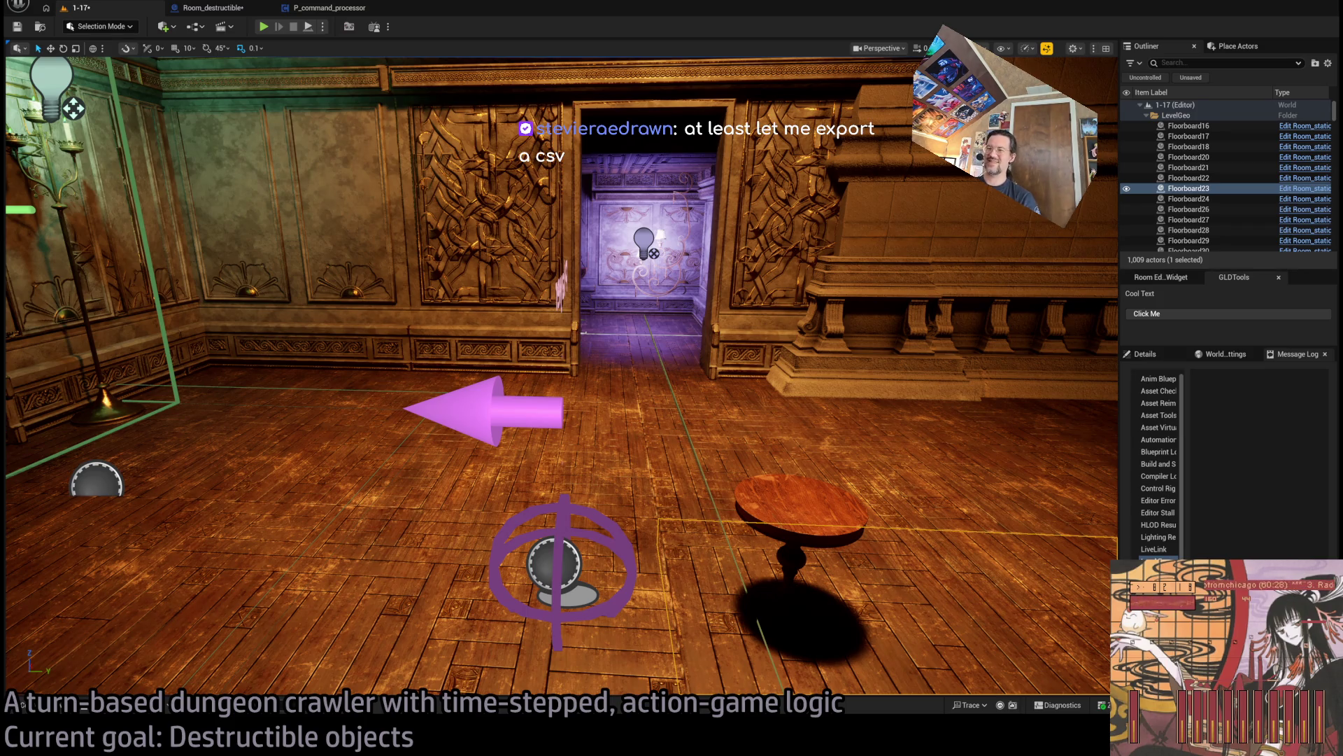
Search Twitch for the streamer mentioned in chat and open their channel page.
key(alt+Tab)
click(798, 161)
text(jedm_nz)
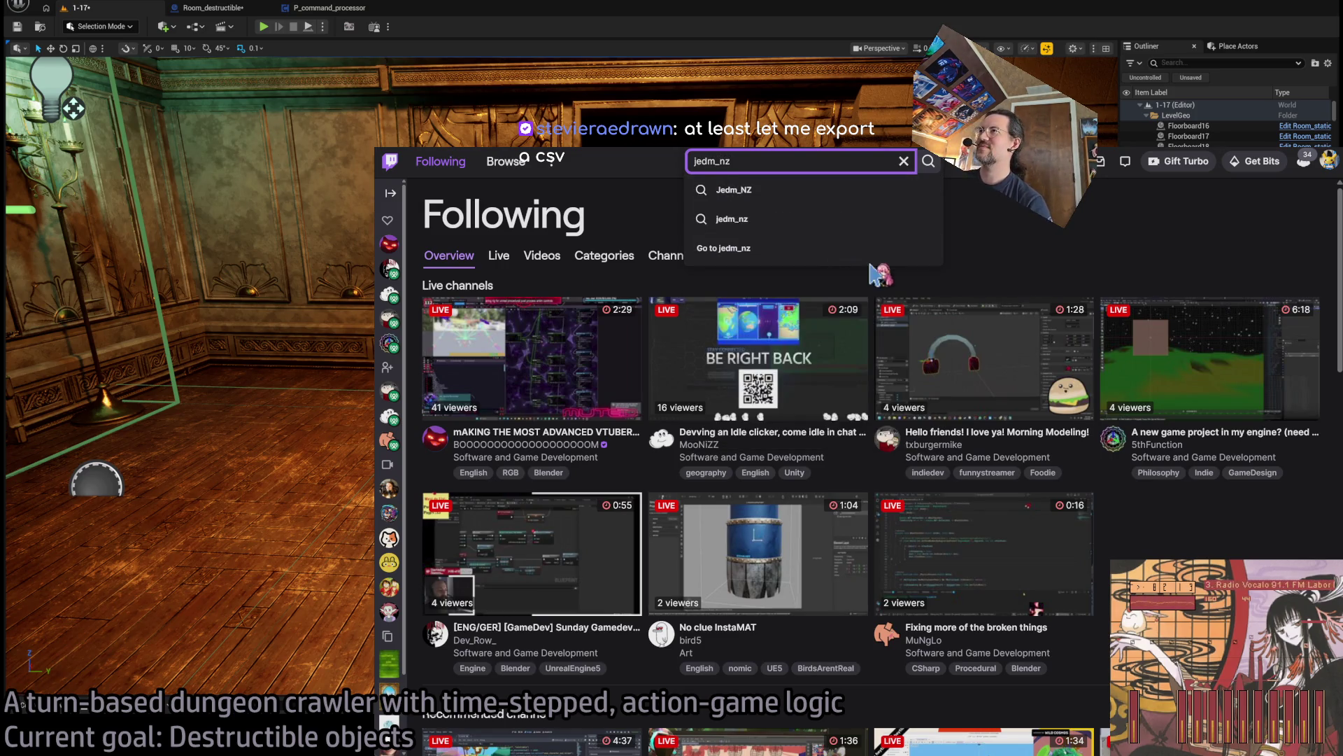
click(780, 217)
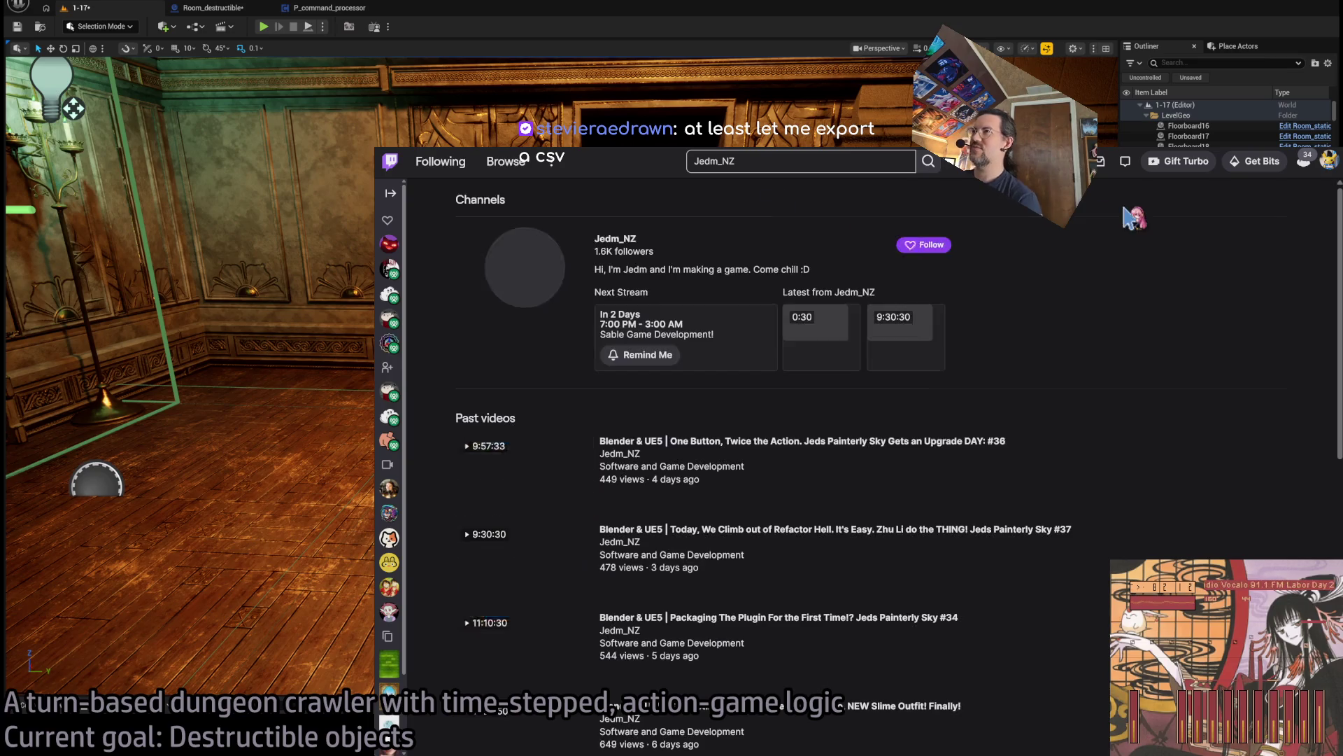
click(1046, 357)
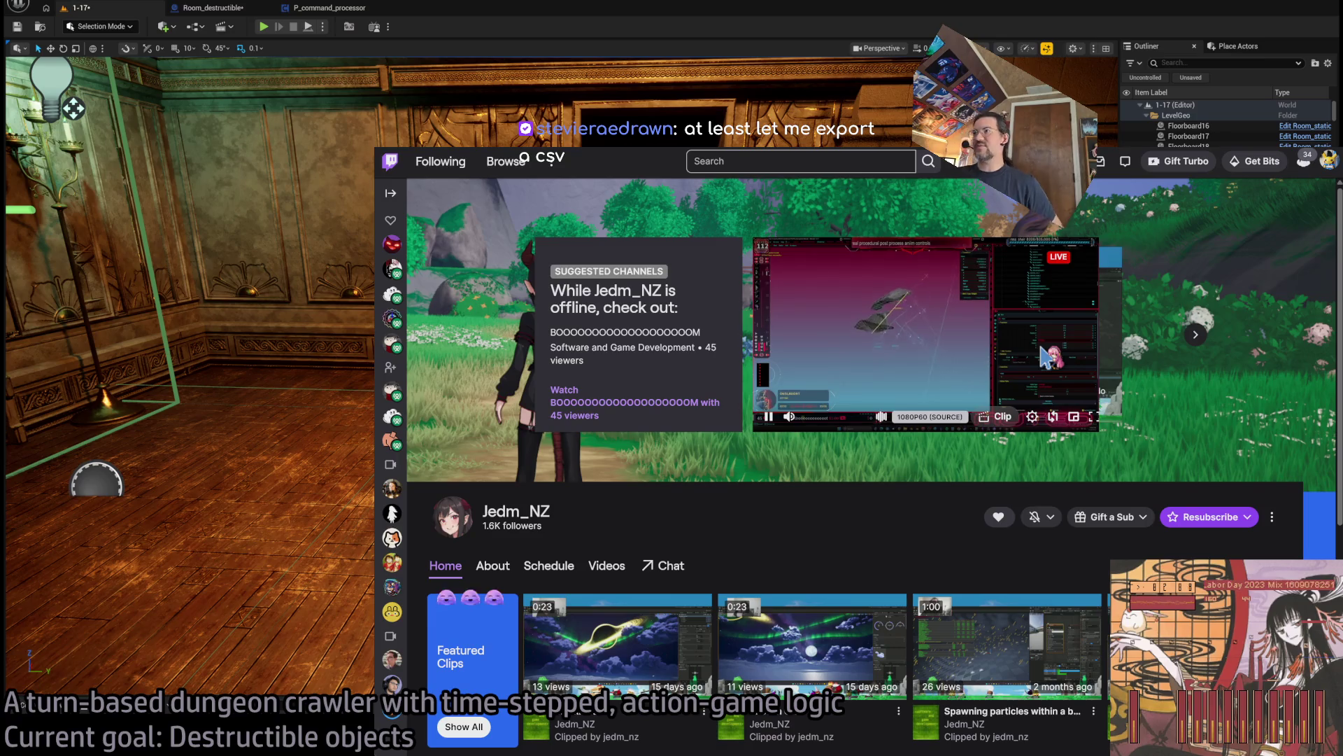
scroll(756, 516, down, 4)
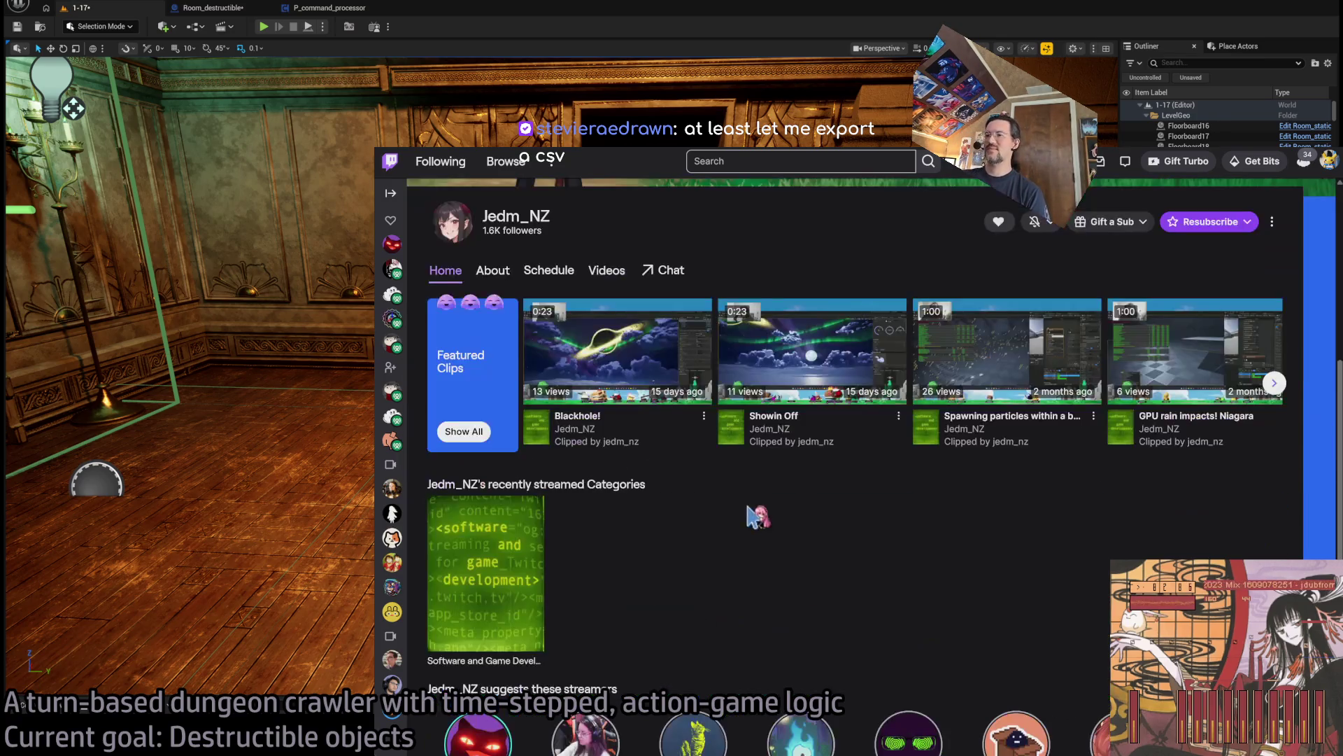
scroll(675, 554, up, 4)
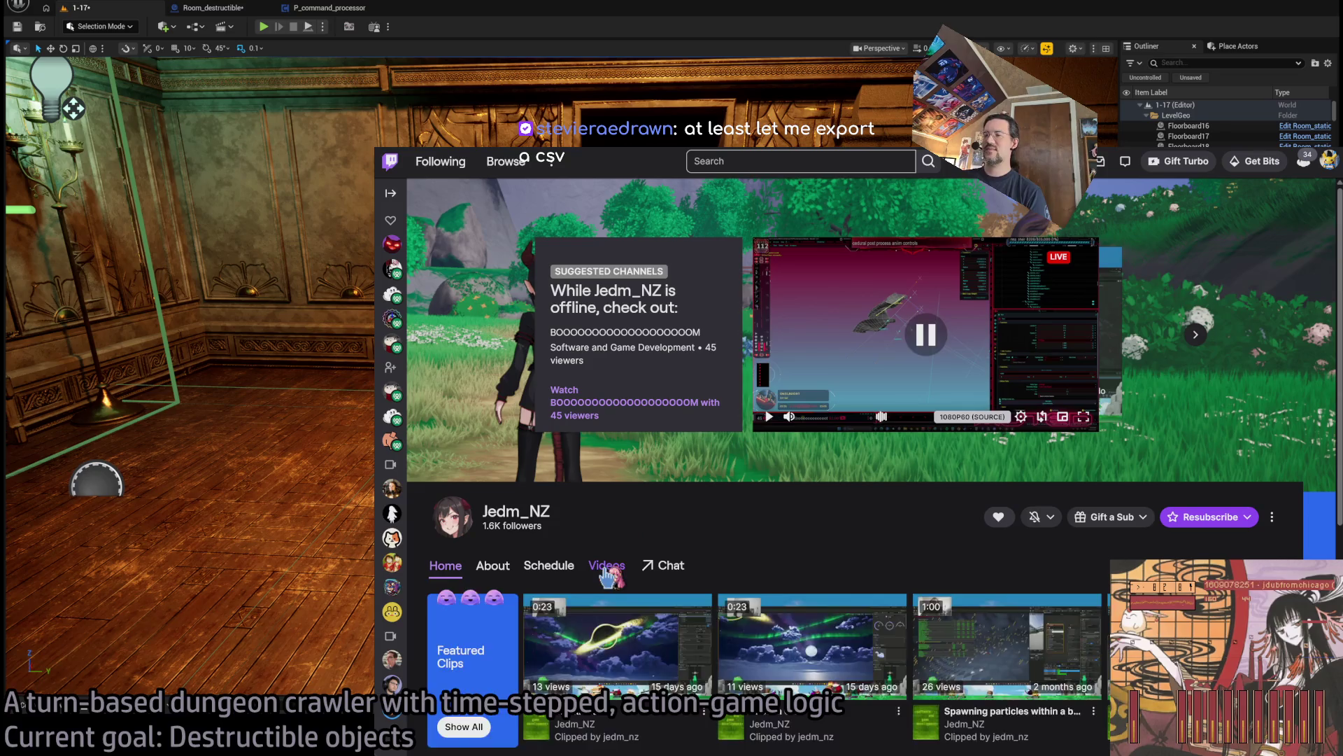
Play the 'Blender & UE5 | Today, We Climb out of Refactor Hell' broadcast from the channel's Videos list.
click(607, 565)
scroll(615, 532, down, 3)
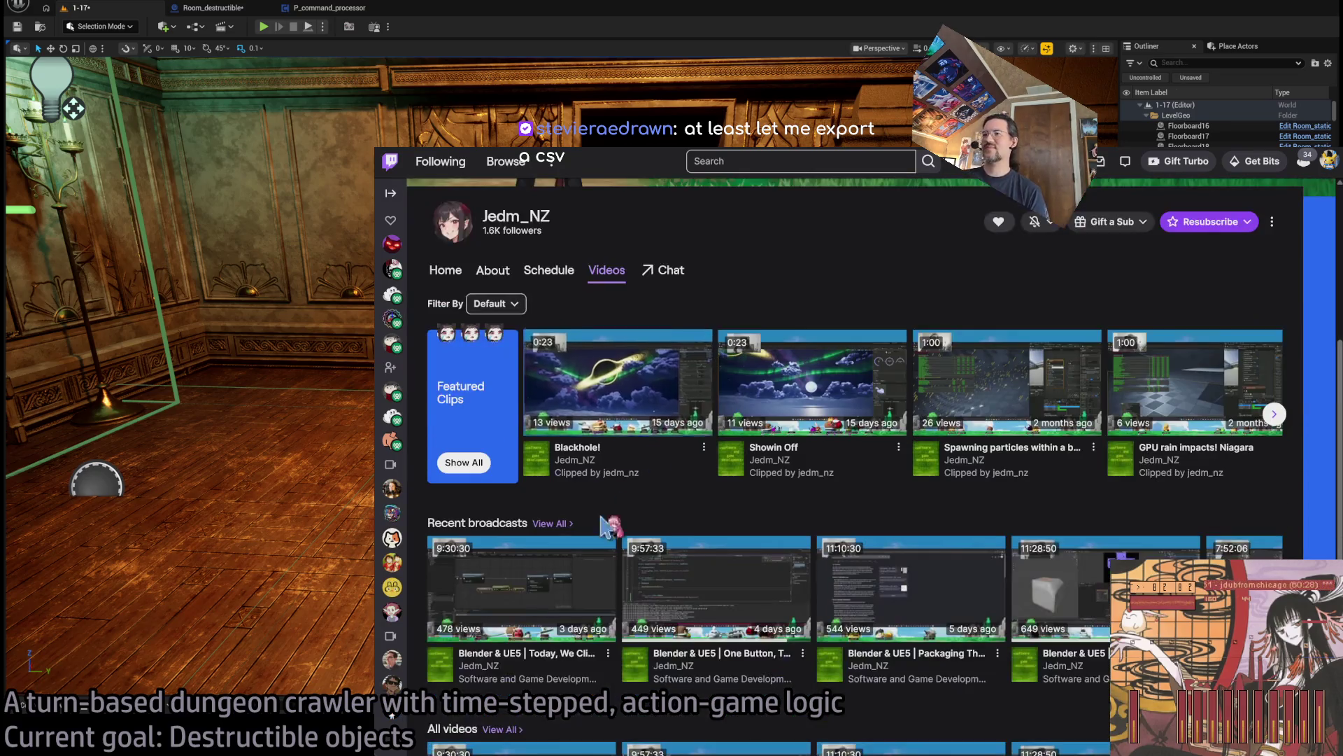
click(531, 581)
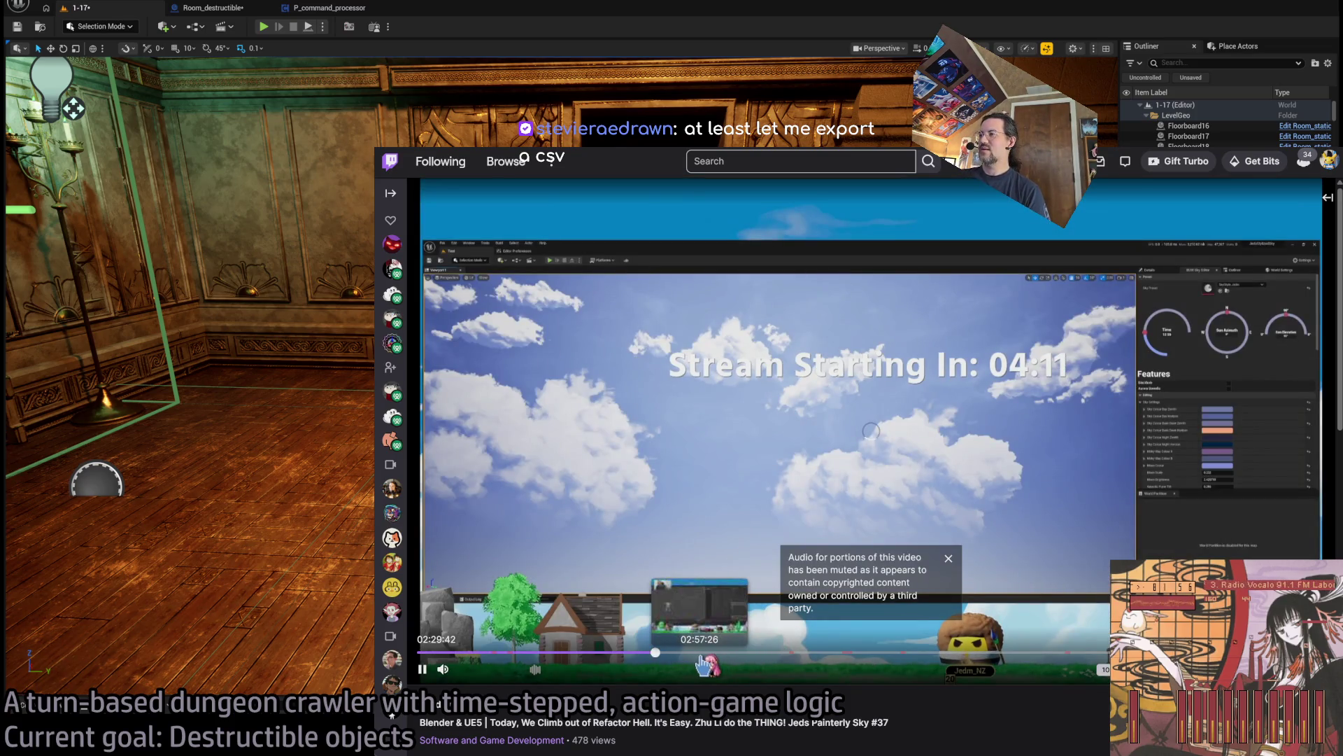
click(762, 654)
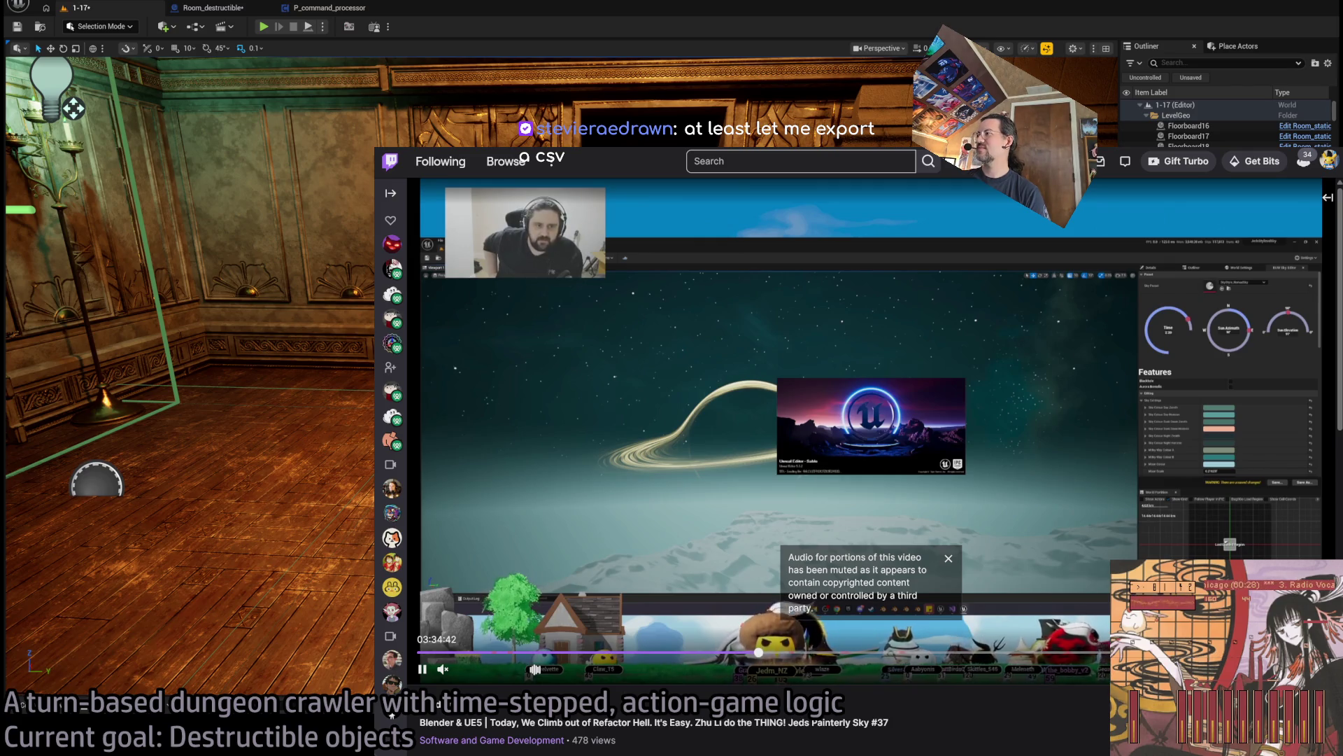
click(972, 652)
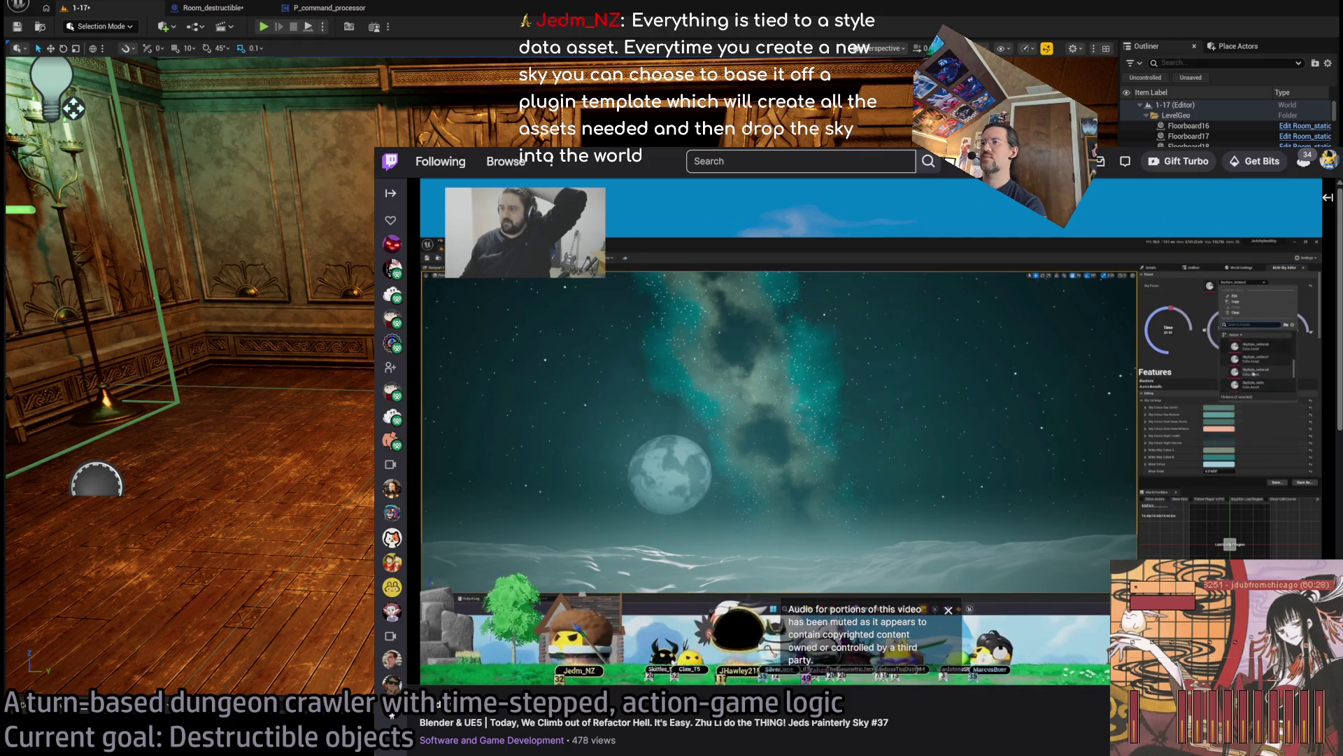
mouse_move(392, 714)
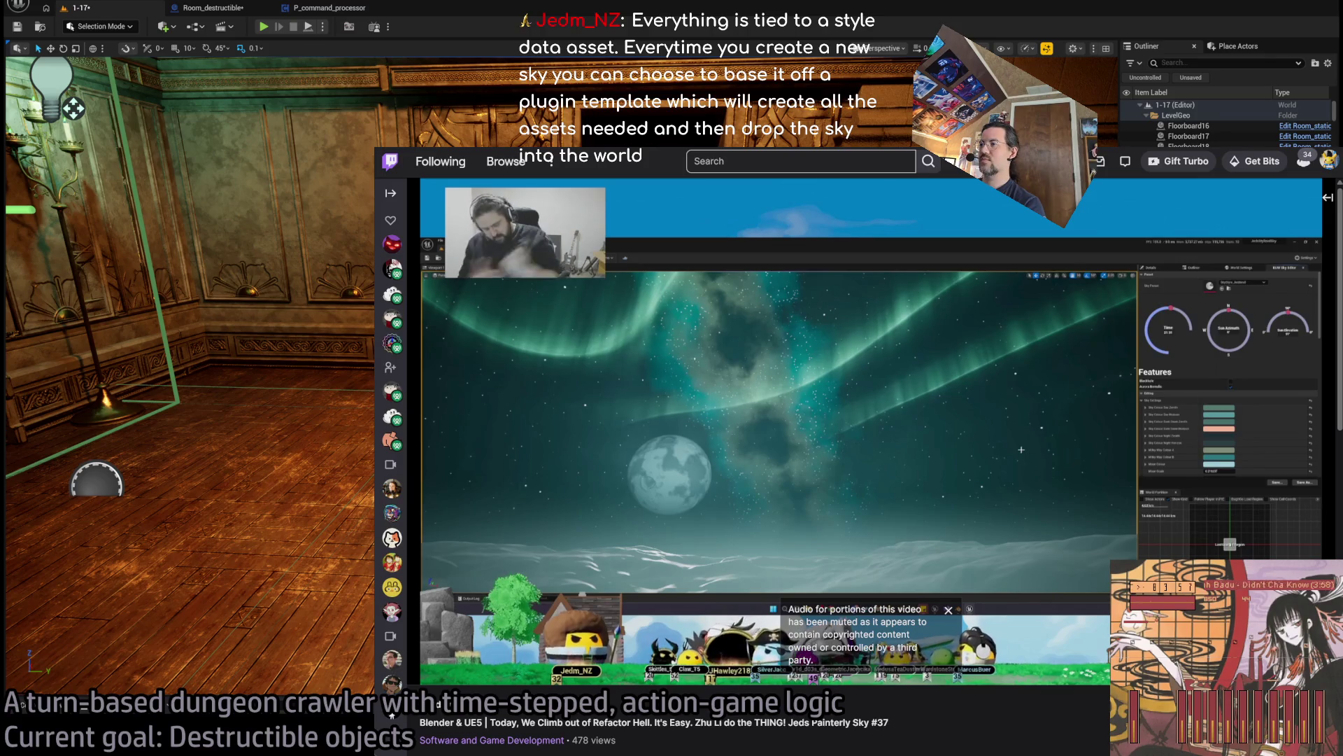